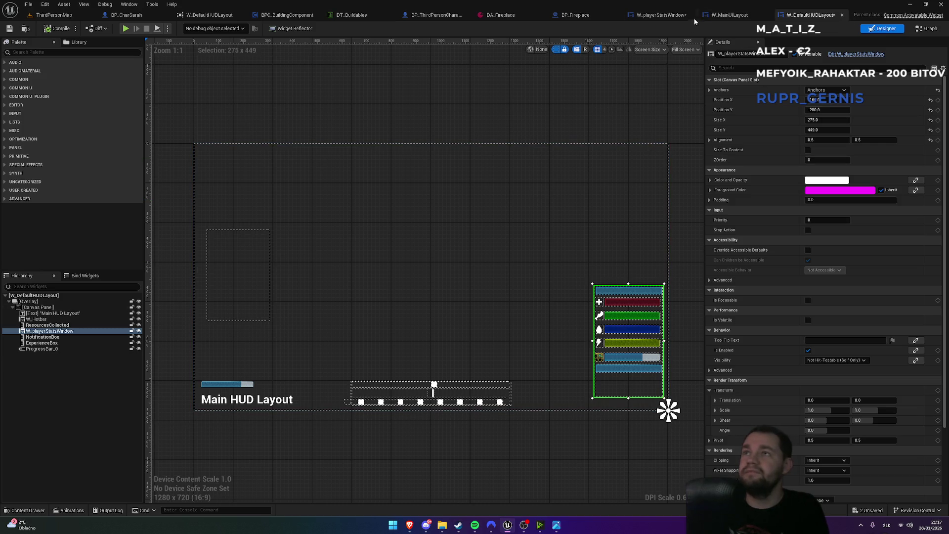
Check the stats bars' Fill Image Tint colour in W_playerStatsWindow, then return to ThirdPersonMap
click(661, 15)
click(827, 255)
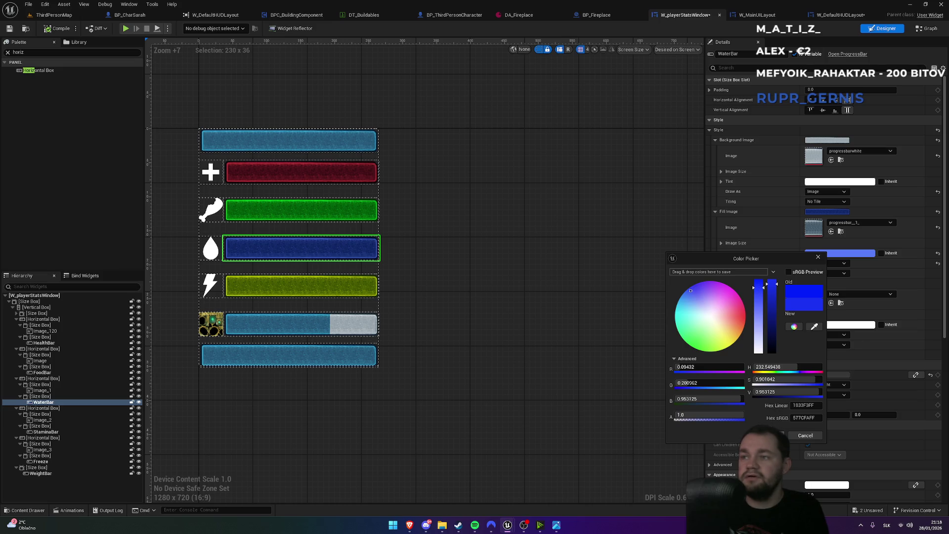
click(79, 15)
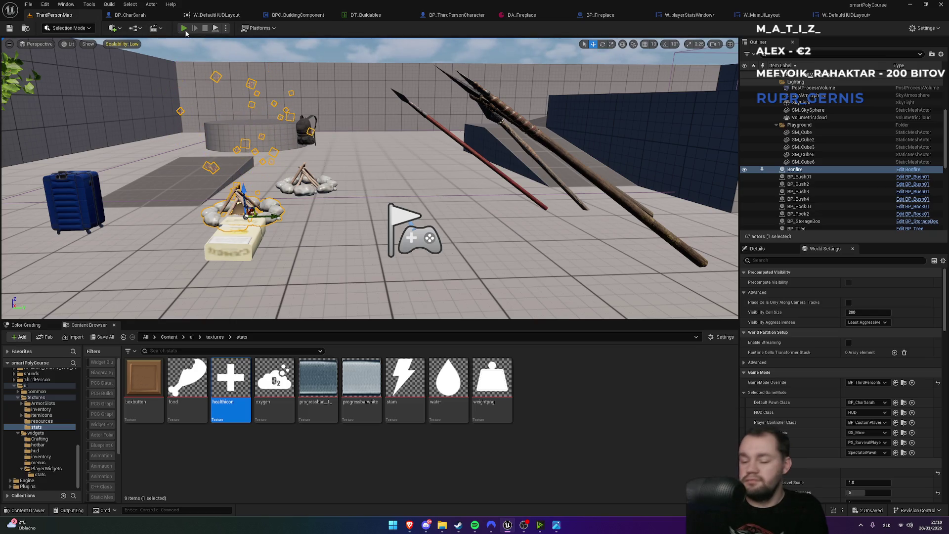
click(184, 28)
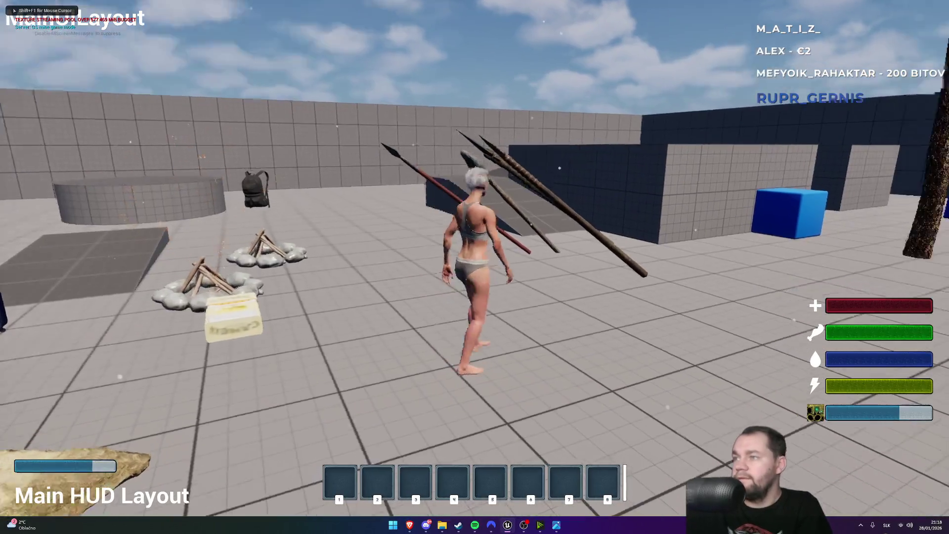
key(w)
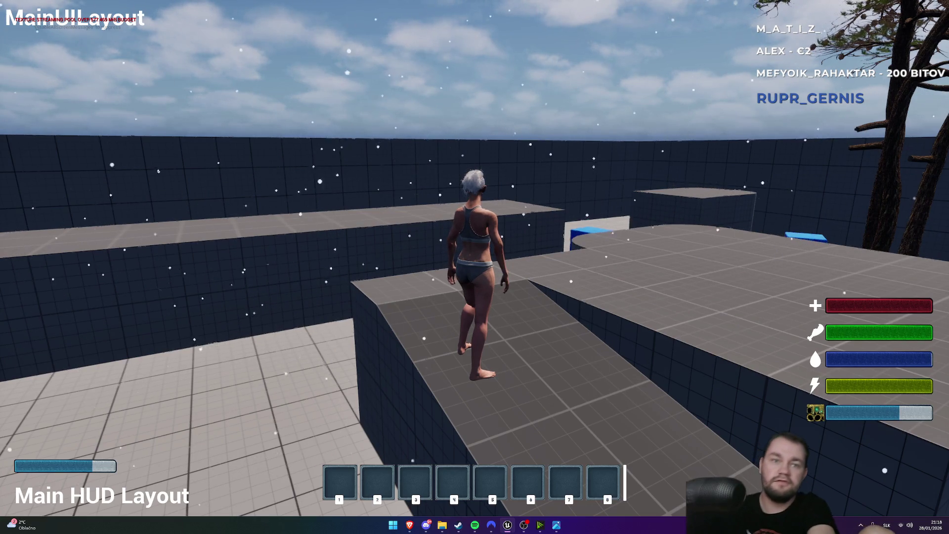
key(F11)
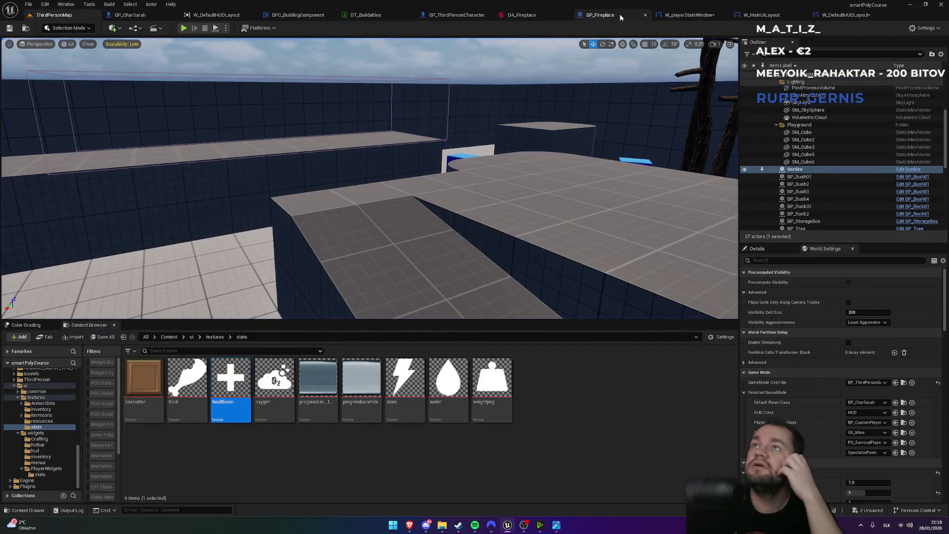
Delete the stray ProgressBar_0 from the W_DefaultHUDLayout widget
click(623, 19)
click(686, 17)
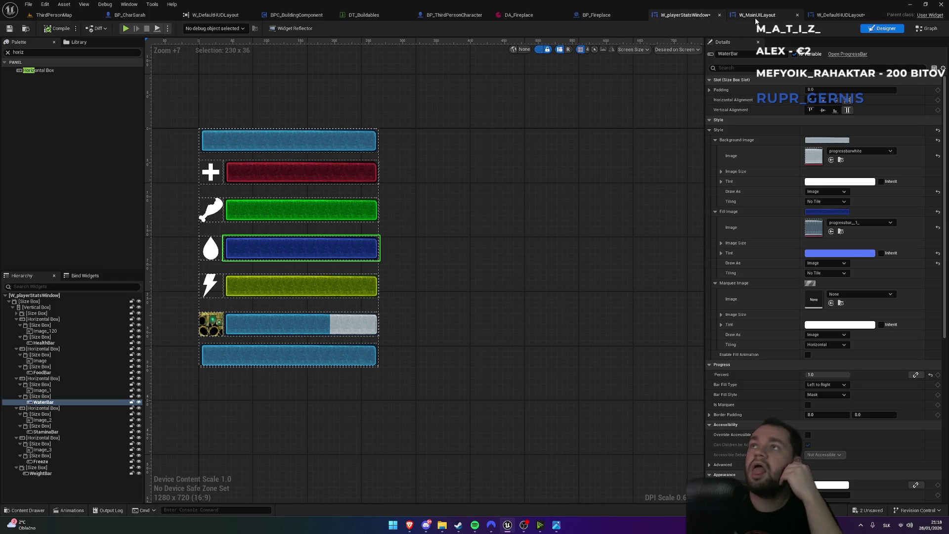
click(756, 18)
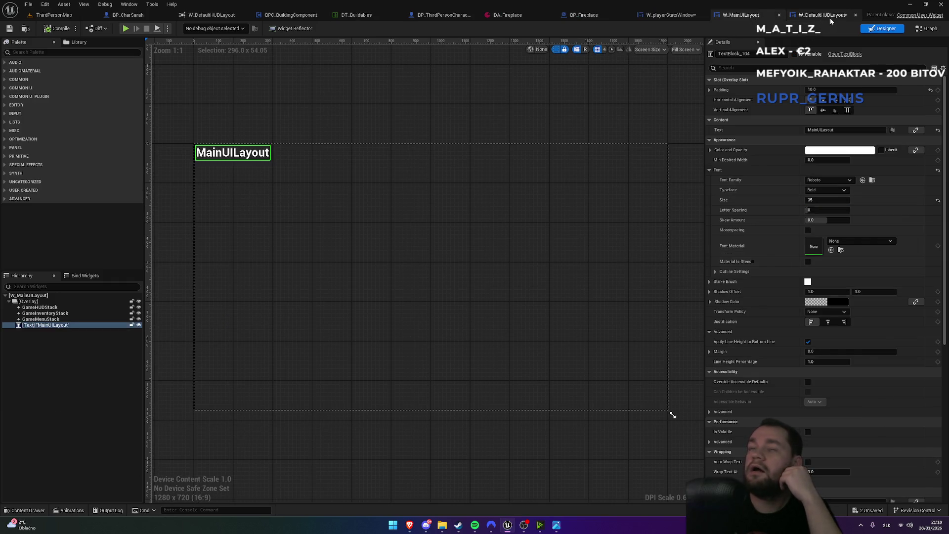
click(830, 18)
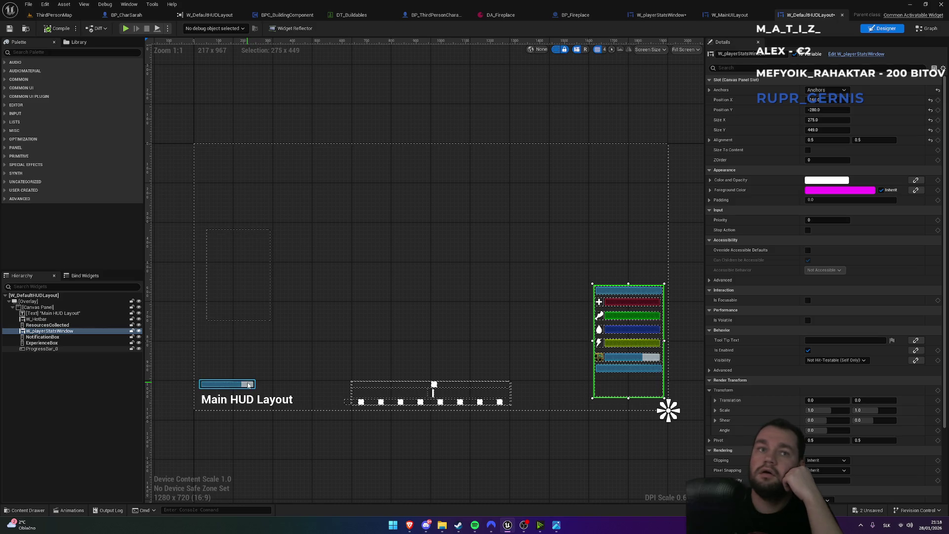
click(249, 385)
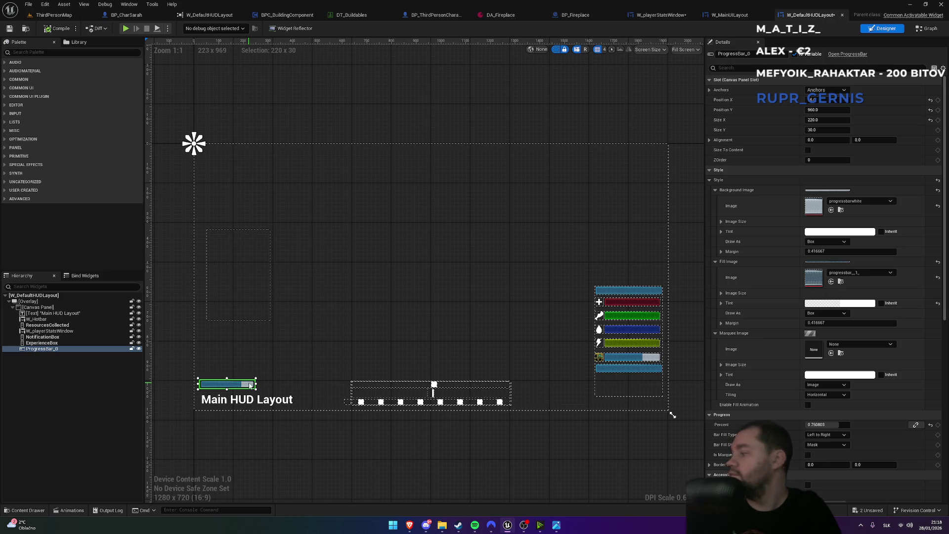
key(Delete)
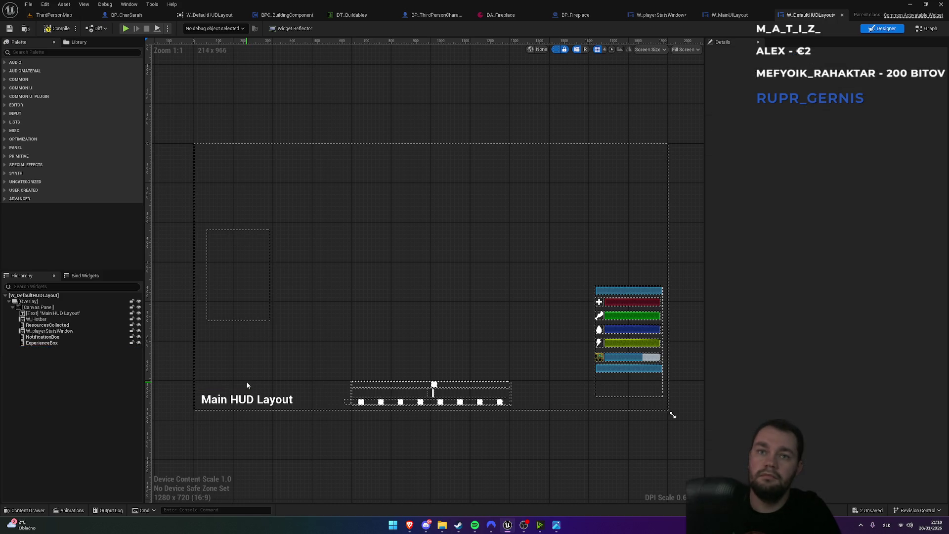
Lower W_playerStatsWindow to Position Y -190, trying -240 and -220 first
click(616, 386)
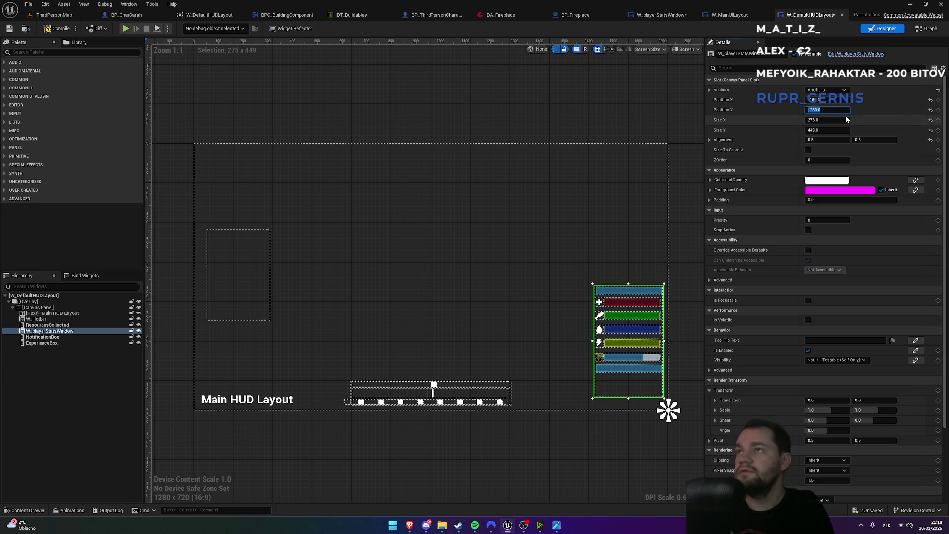
key(Return)
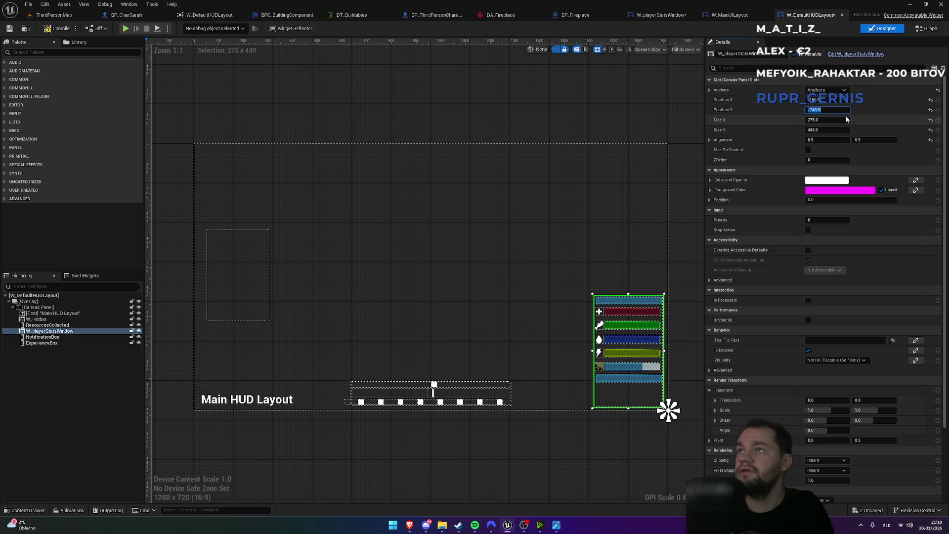
key(Return)
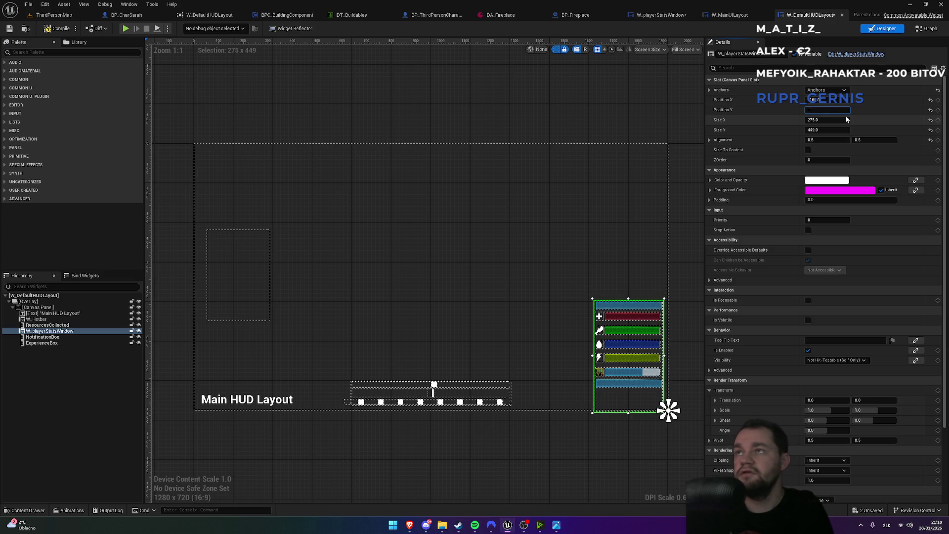
text(160)
key(Return)
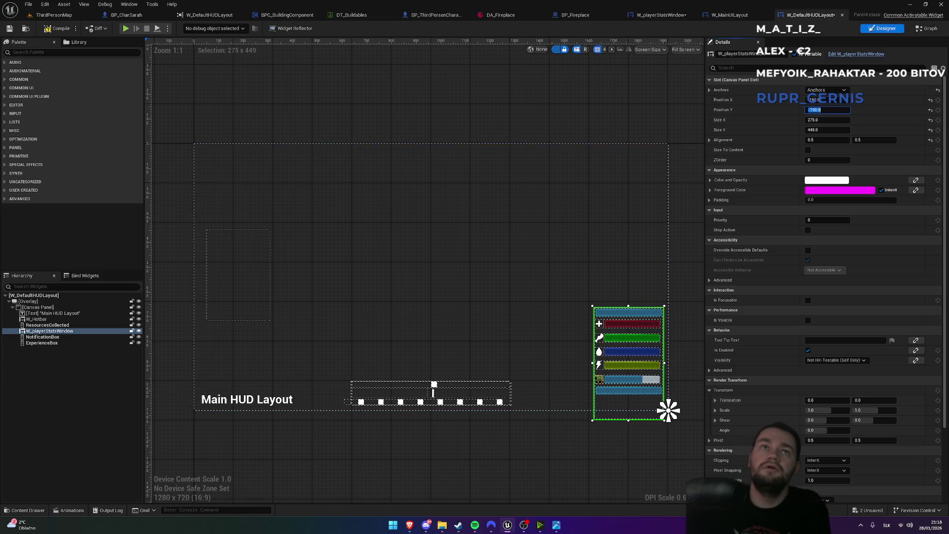
click(77, 15)
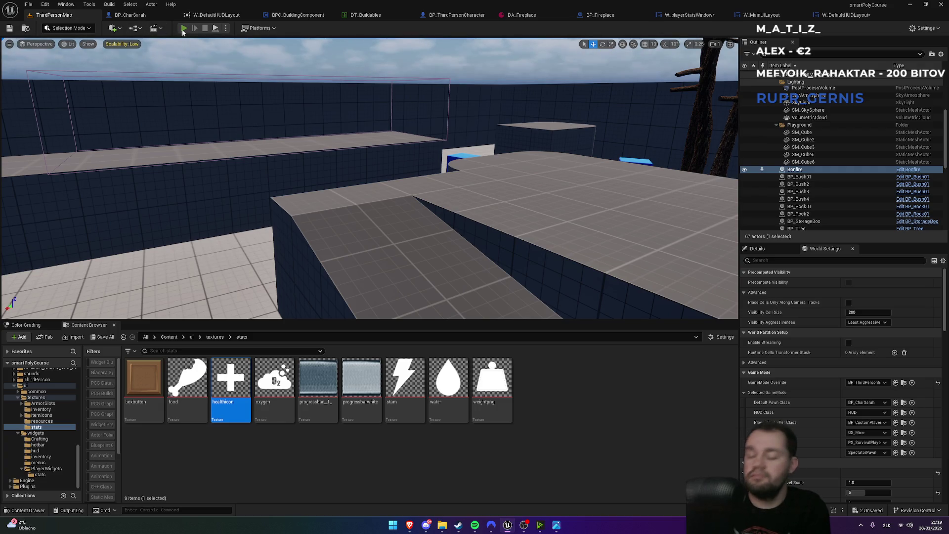
Start a test play and jump the character over the blue box and high grey platform
click(183, 31)
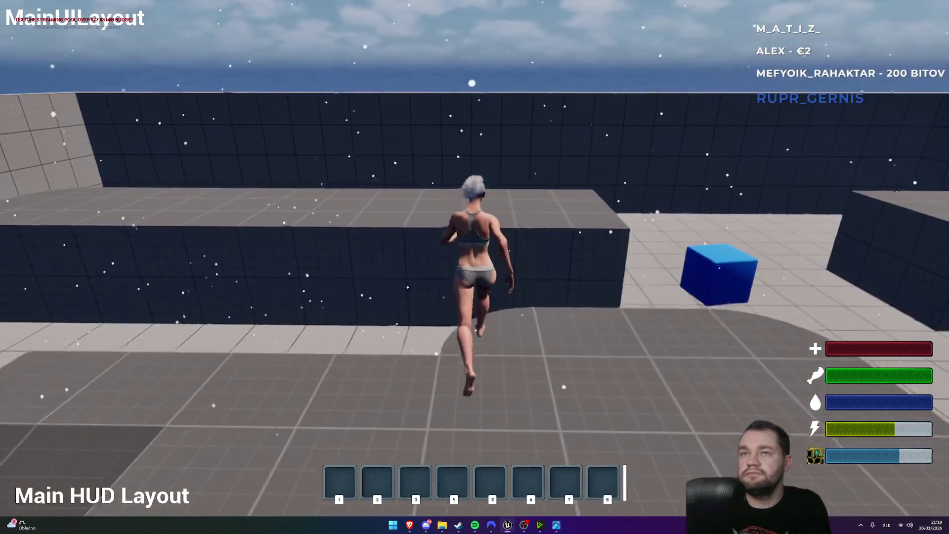
key(space)
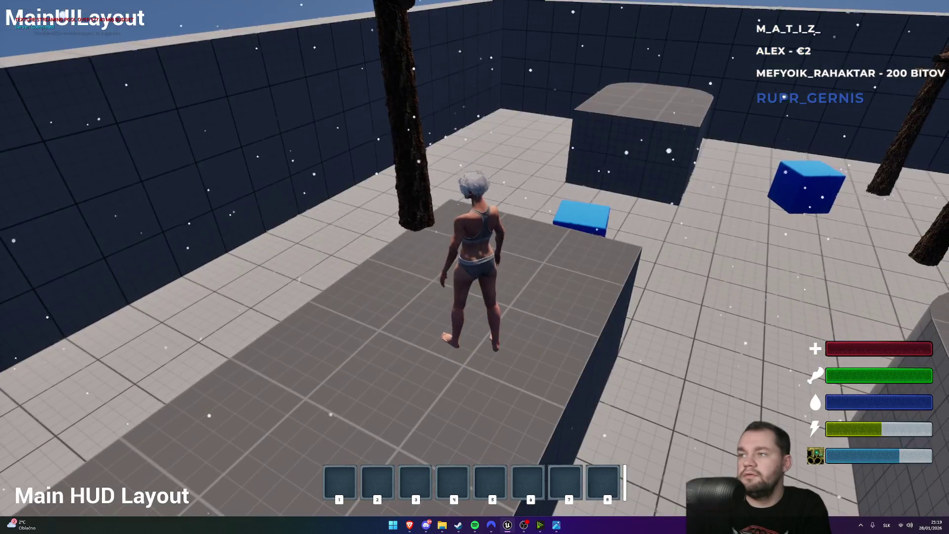
key(space)
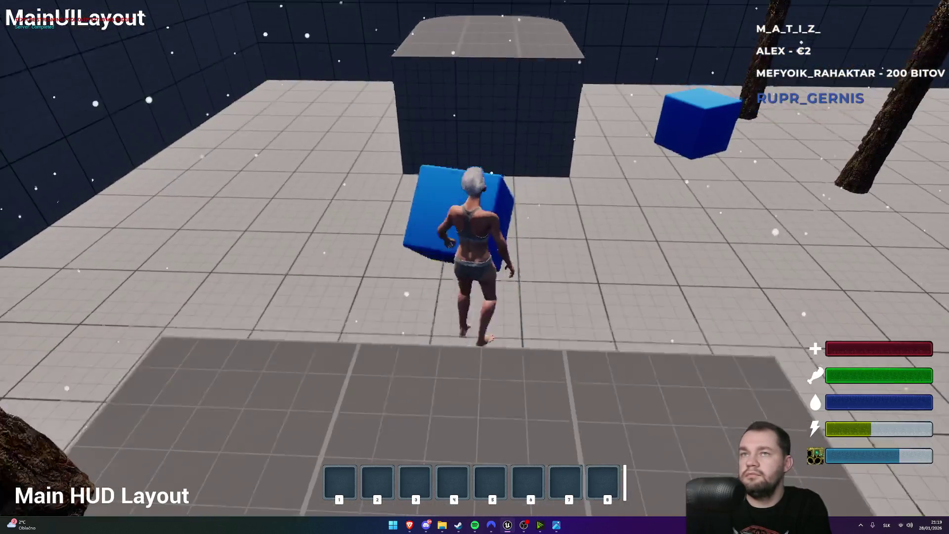
key(space)
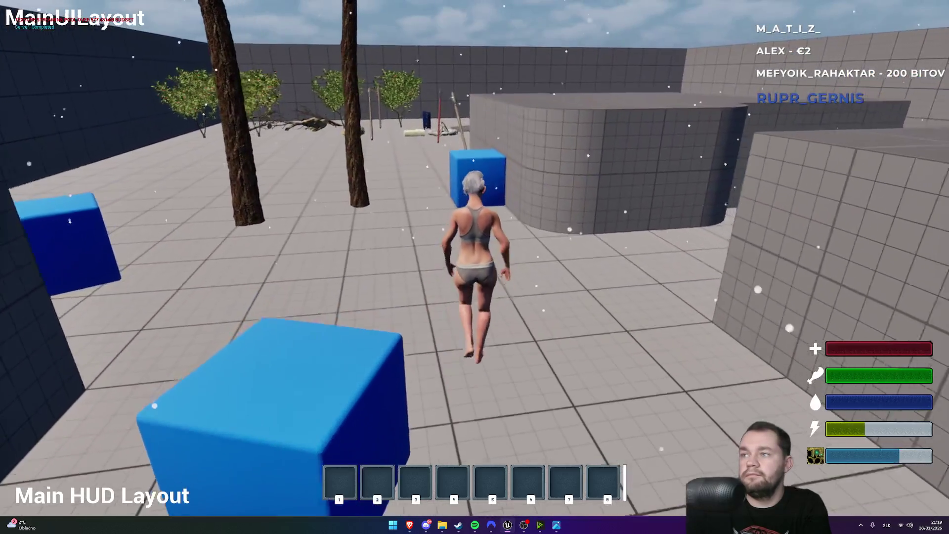
key(space)
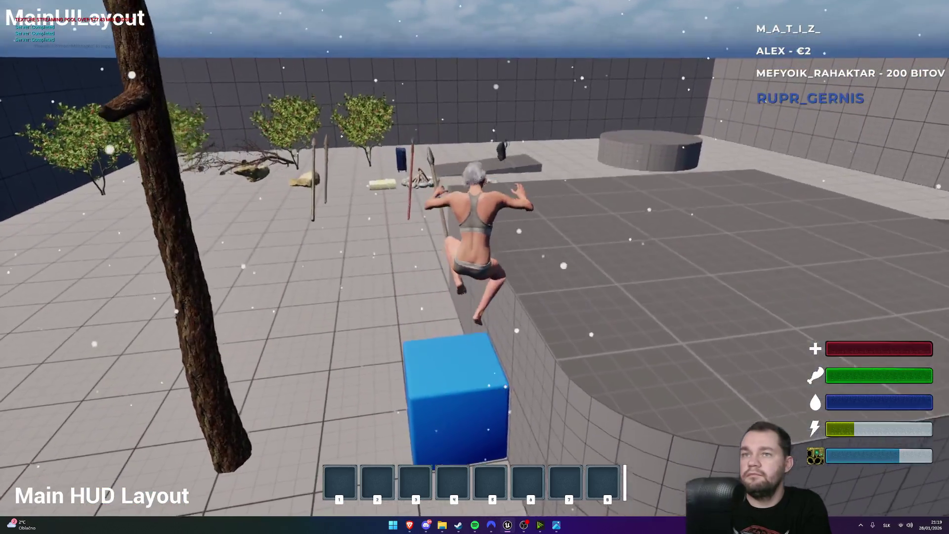
key(space)
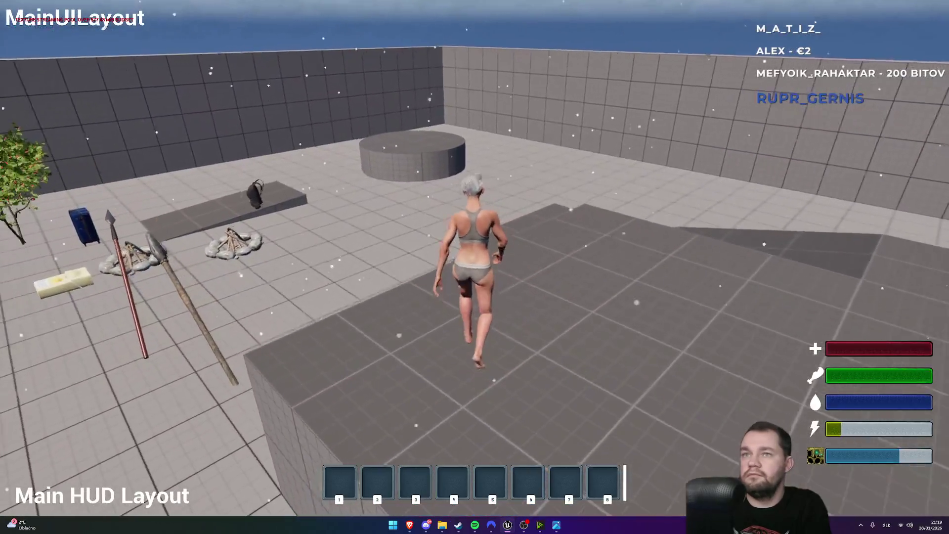
key(space)
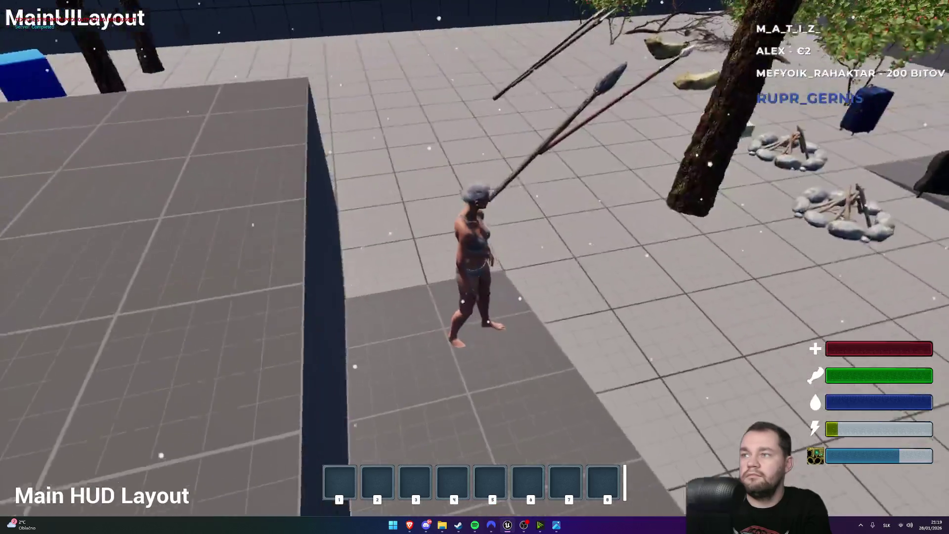
Sprint across the floor and up the ramp to drain stamina, heading past the spears
key(w)
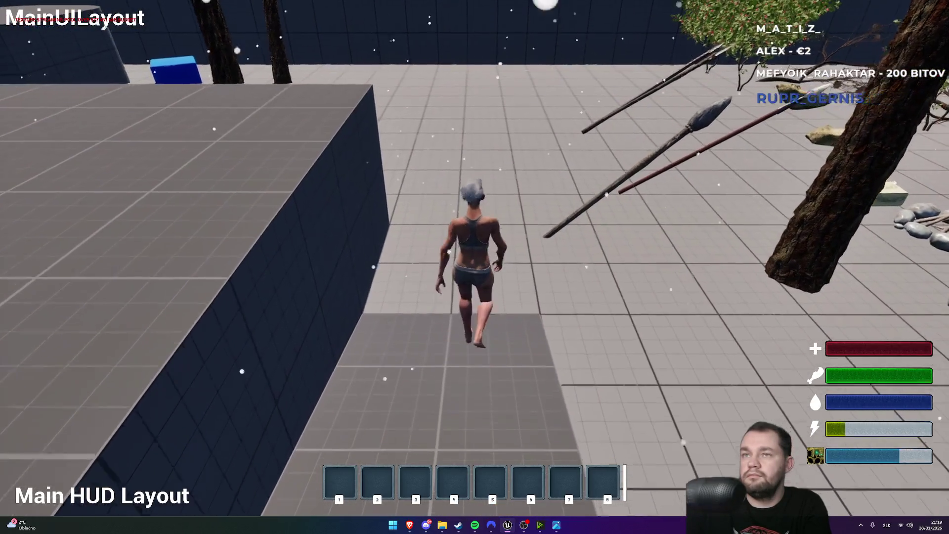
key(w)
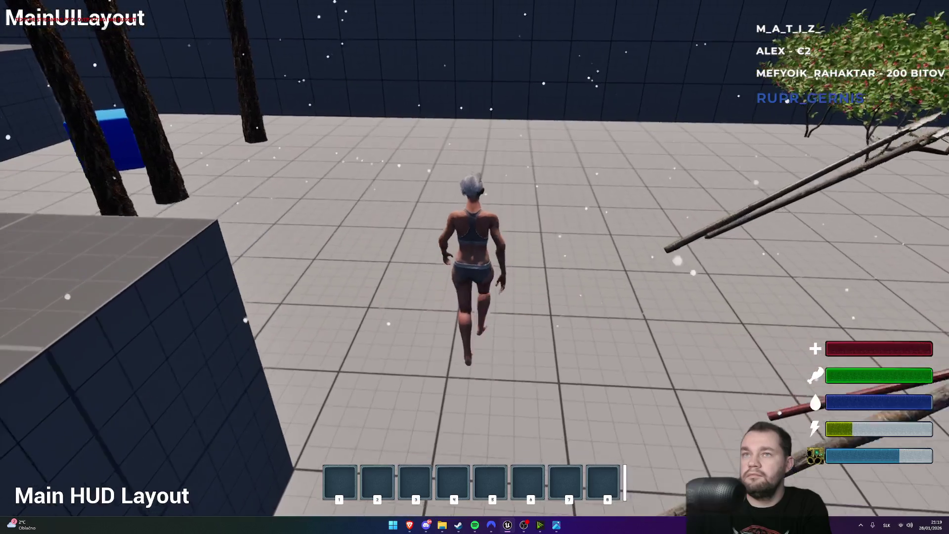
key(w)
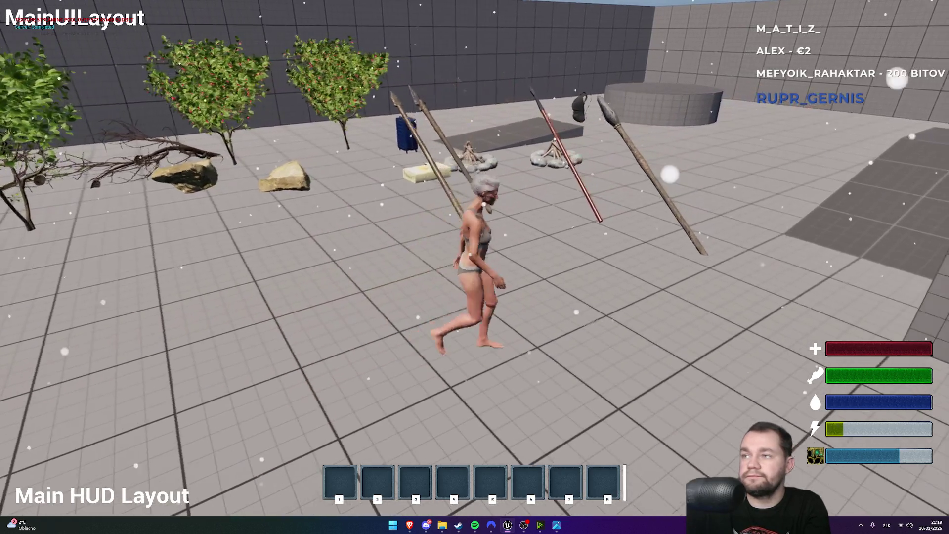
key(w)
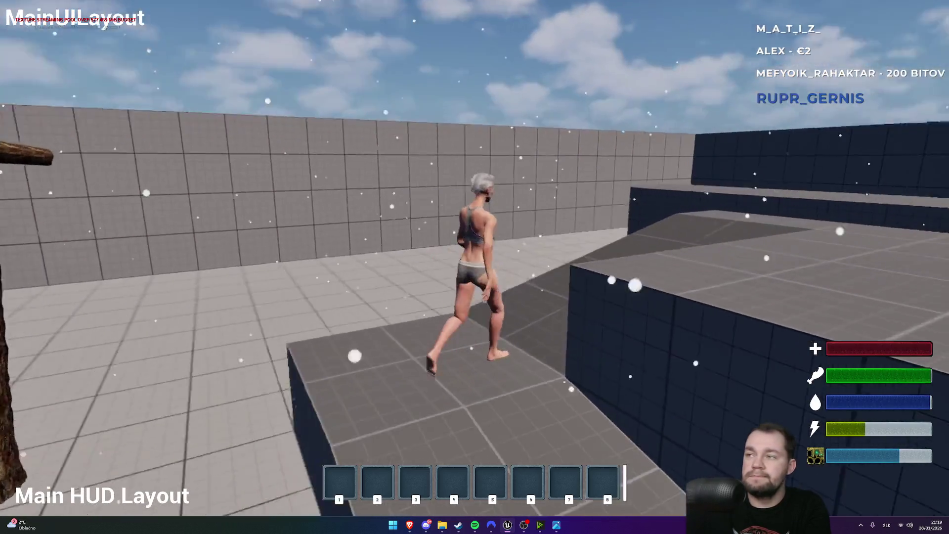
key(w)
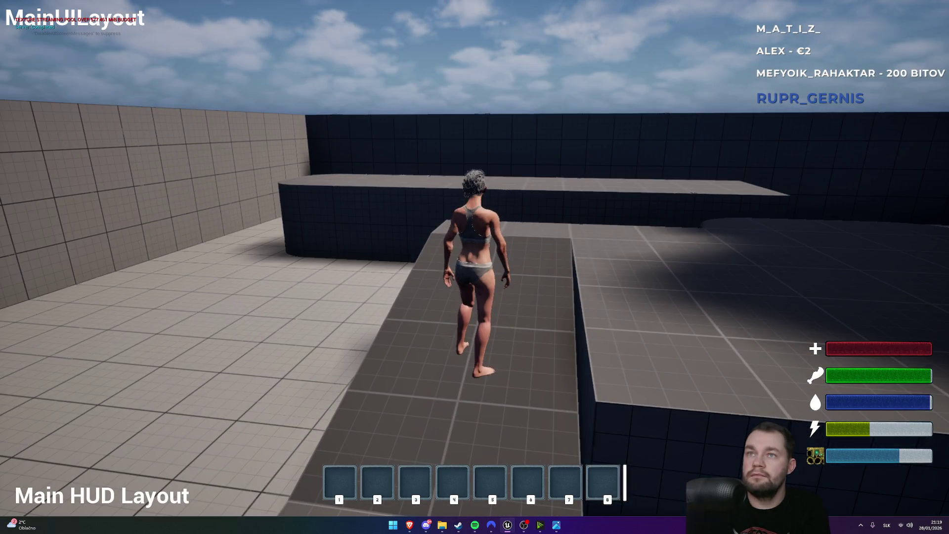
key(w)
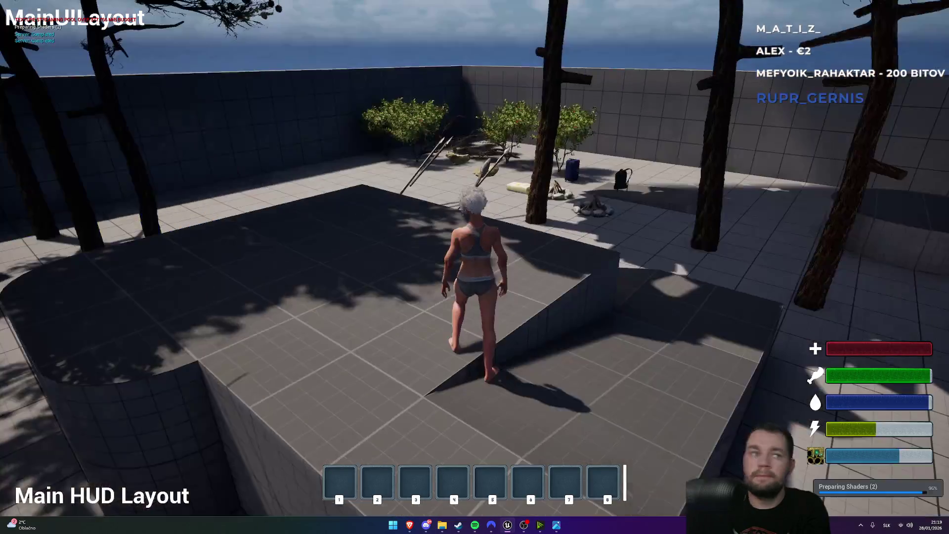
key(w)
key(w)
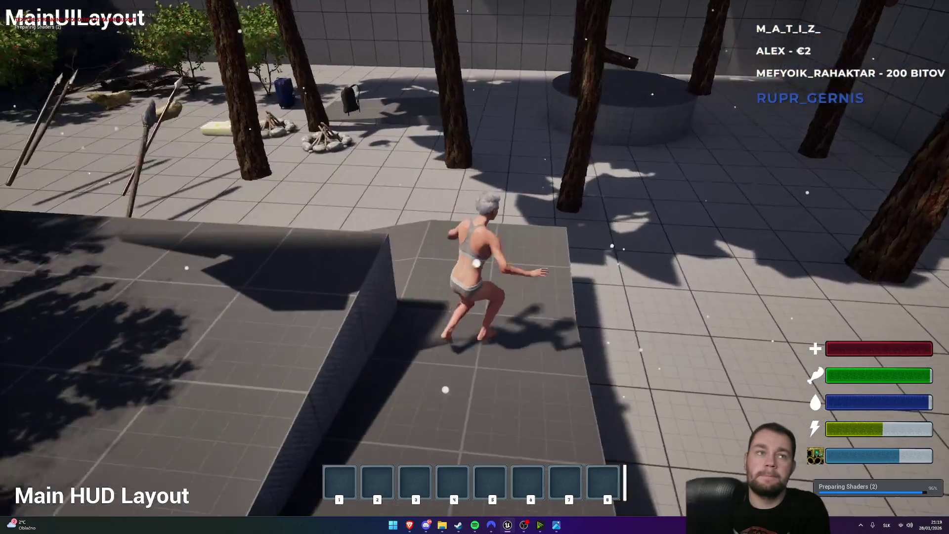
key(w)
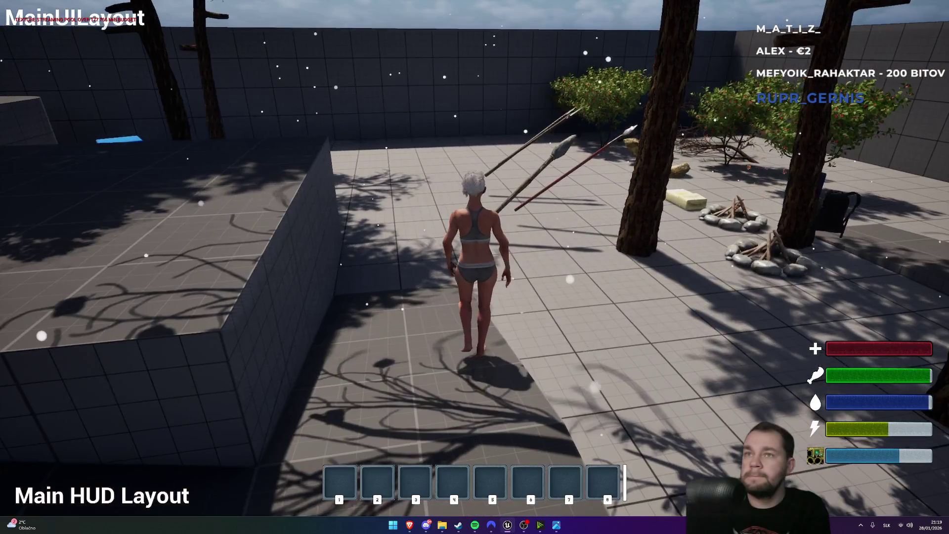
key(w)
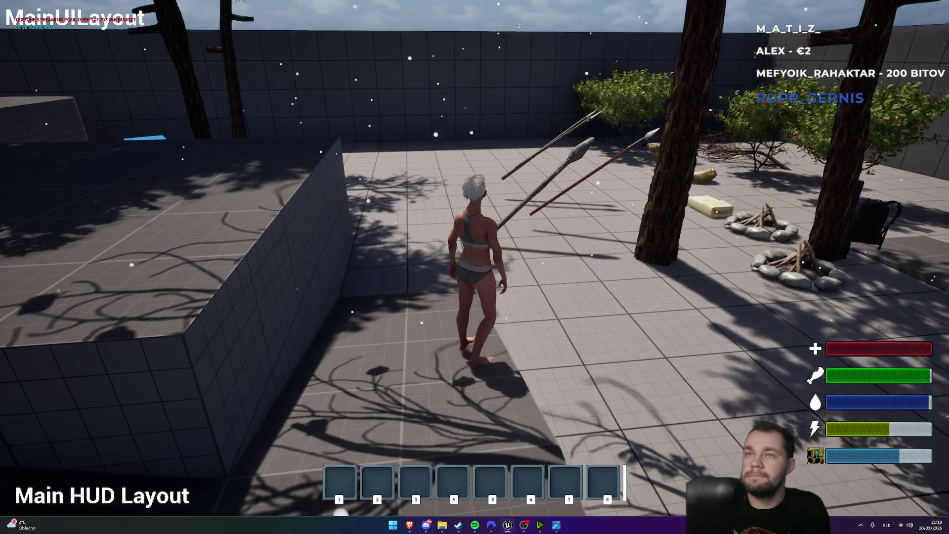
key(w)
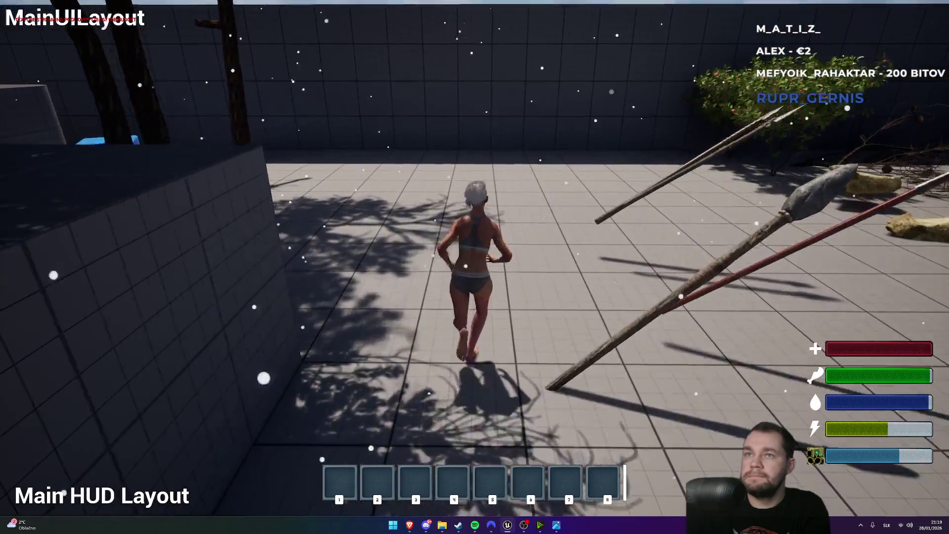
Jump onto the blue cube and climb the big grey block
key(w)
key(space)
key(w)
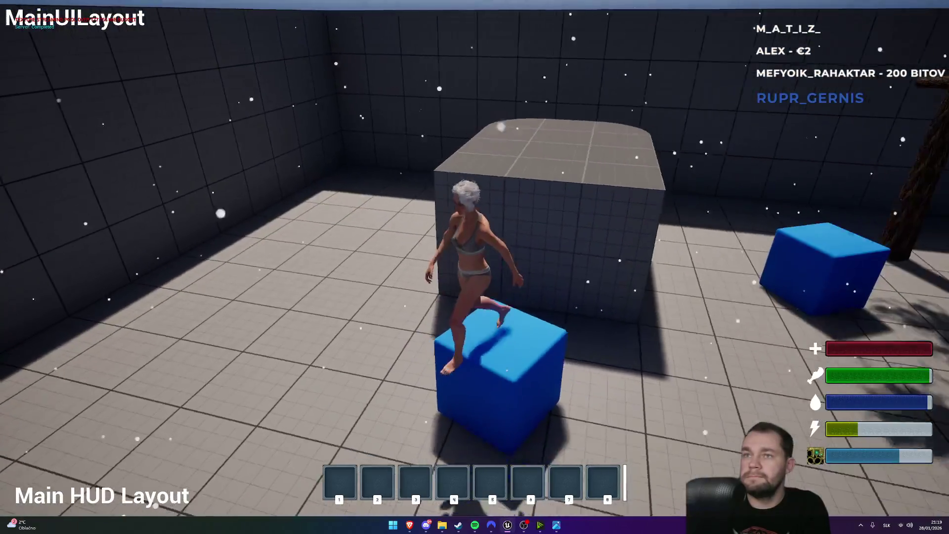
key(space)
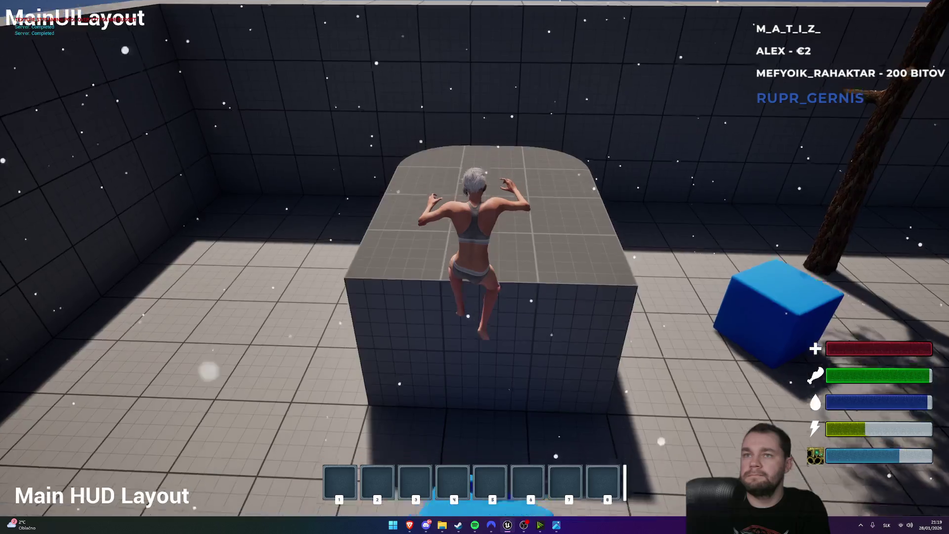
key(space)
key(w)
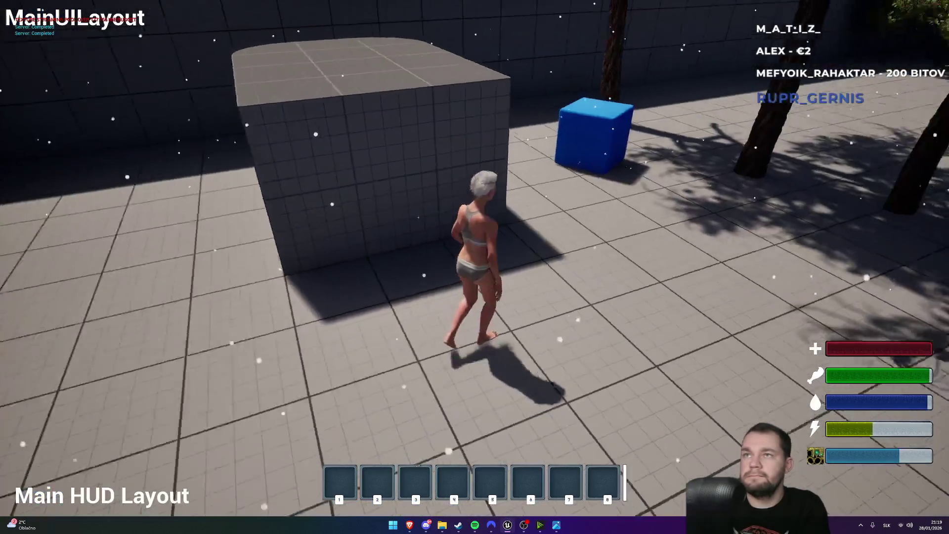
key(space)
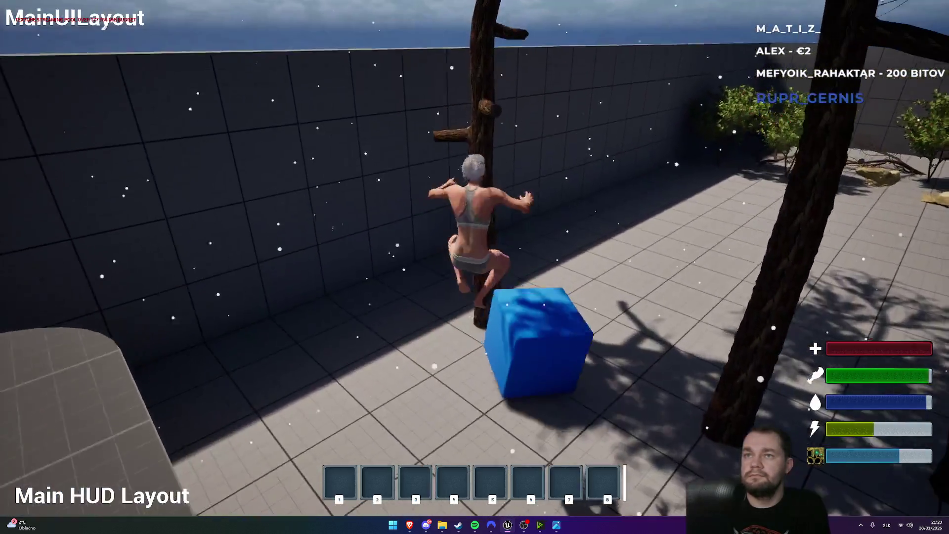
key(w)
key(w)
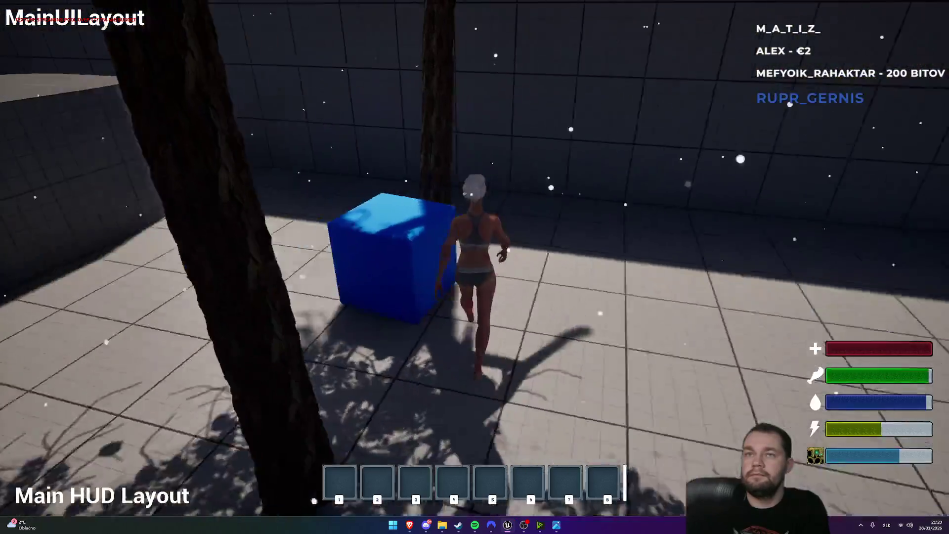
Hop across the grey and dark raised blocks toward the campfire
key(space)
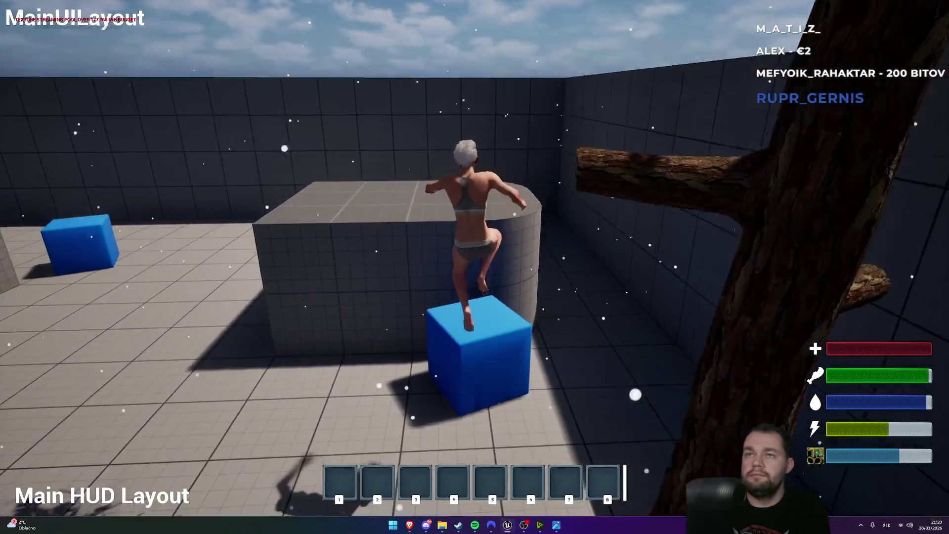
key(space)
key(w)
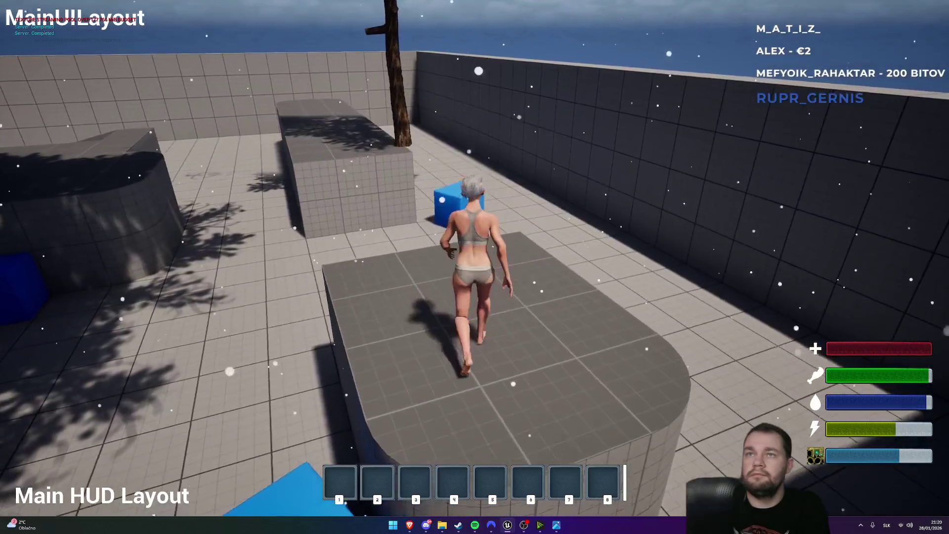
key(space)
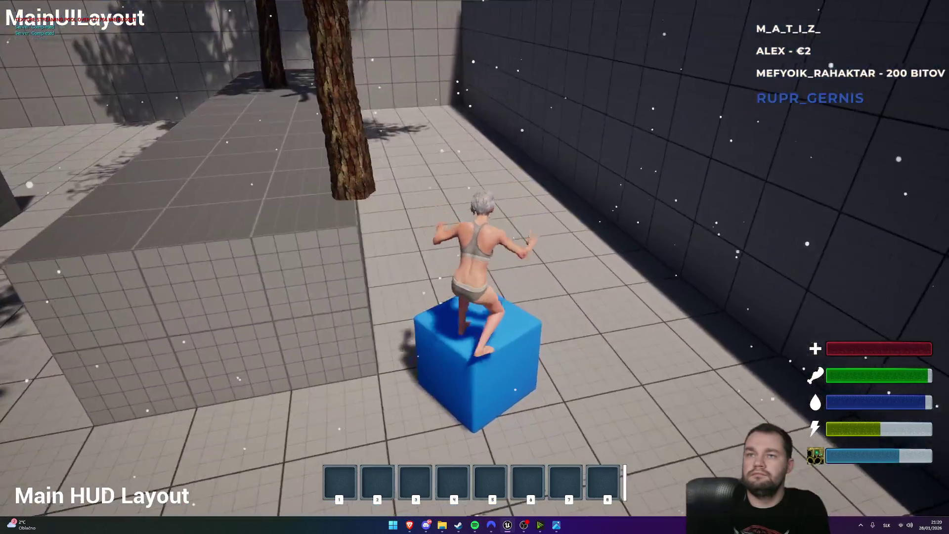
key(space)
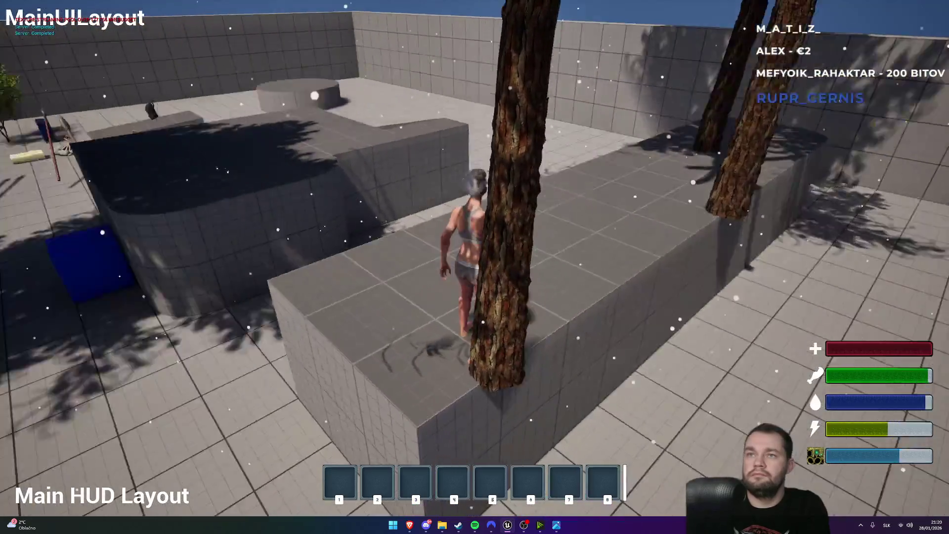
key(space)
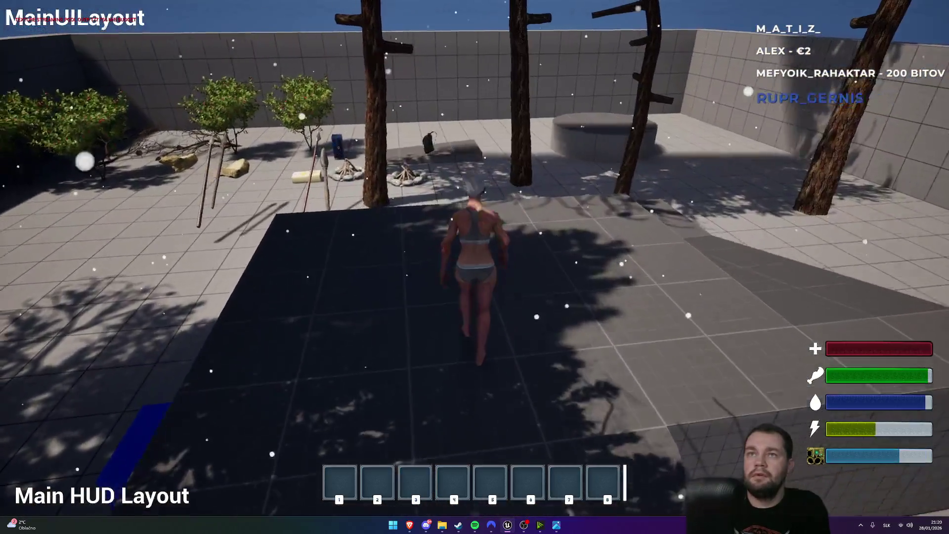
key(space)
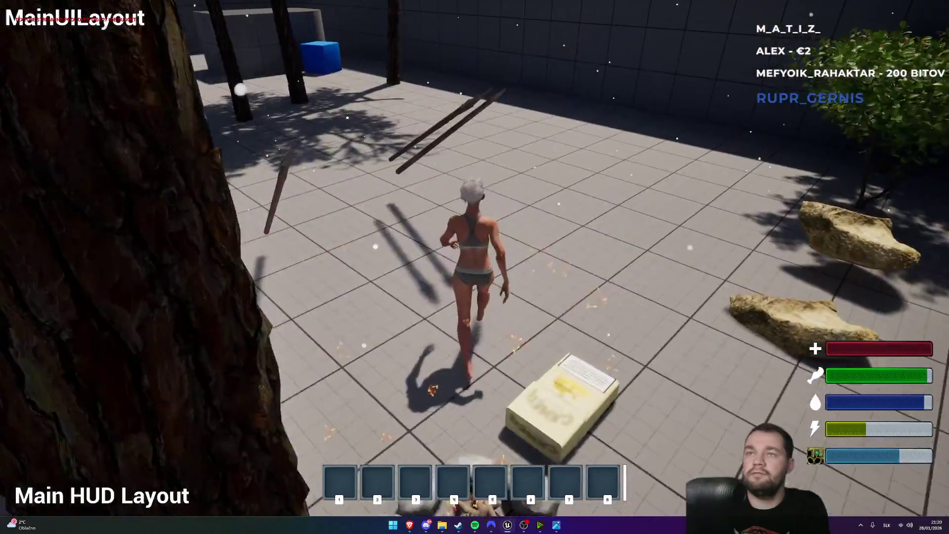
Place a new campfire with the build preview and stop the play test
key(b)
key(w)
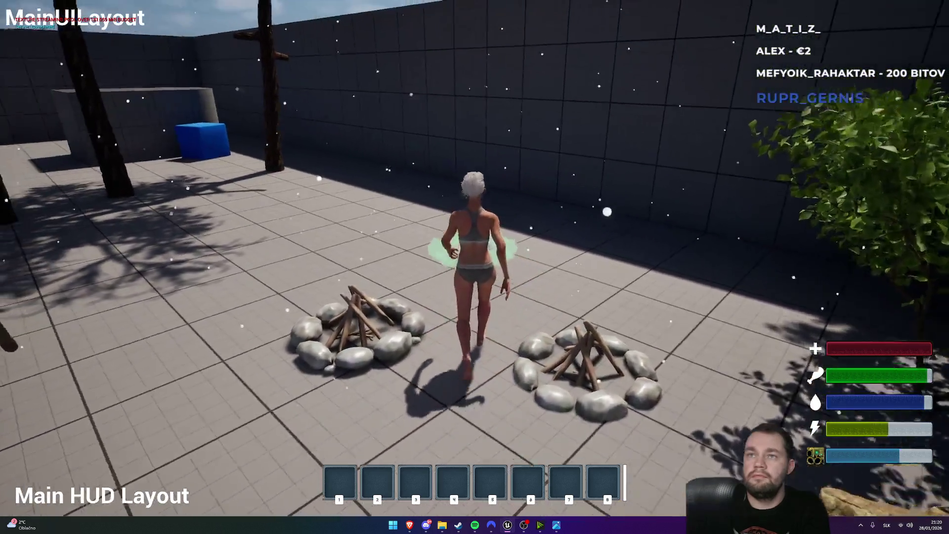
click(474, 267)
key(Escape)
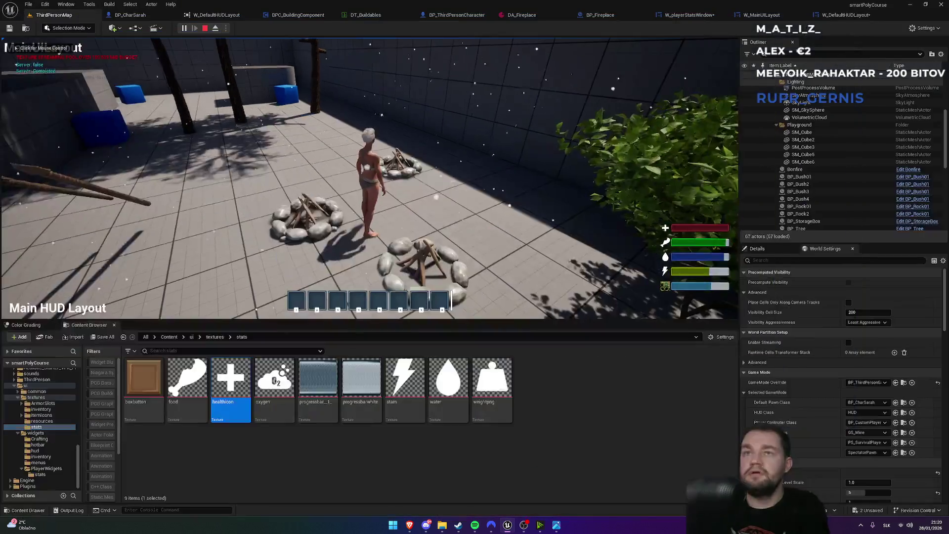
Select the Image_3 icon beside the last bar and open its Brush Image texture picker
click(689, 15)
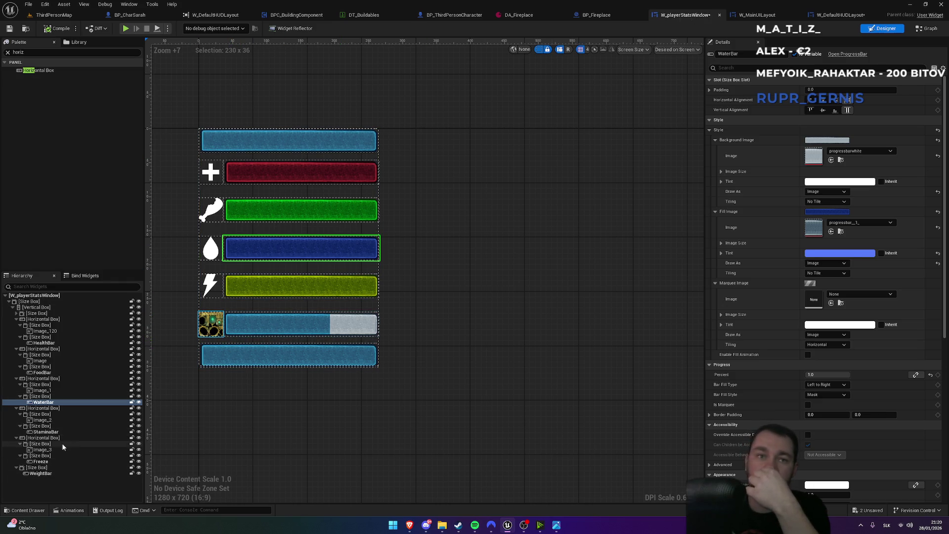
click(212, 327)
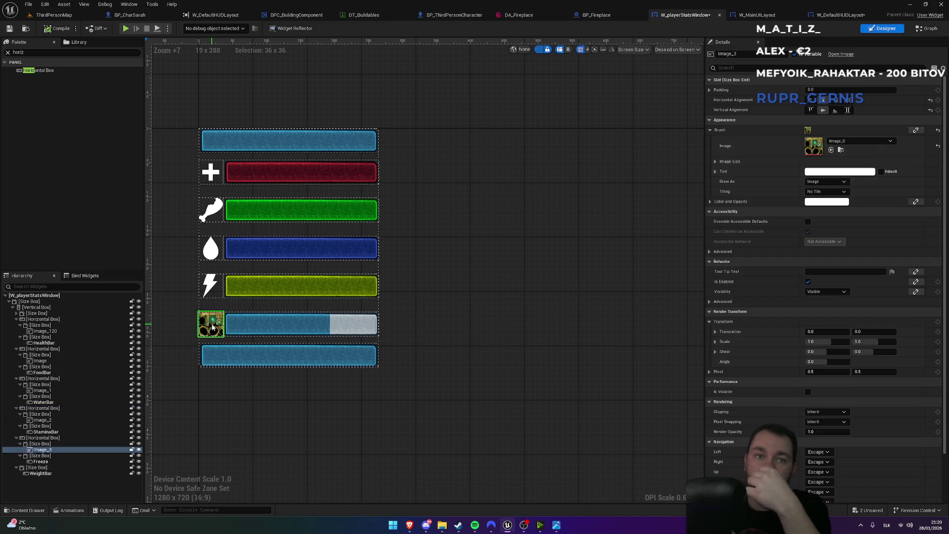
click(850, 143)
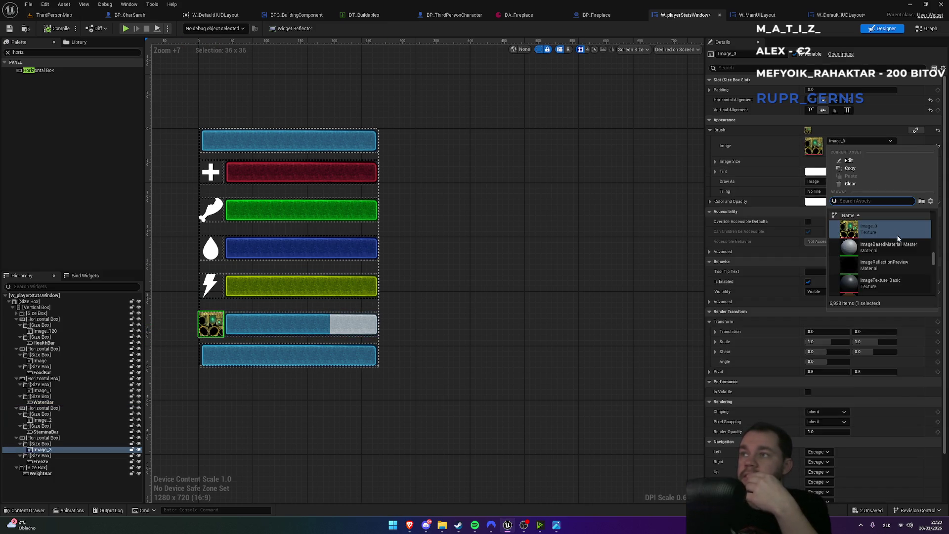
drag(934, 259, 931, 255)
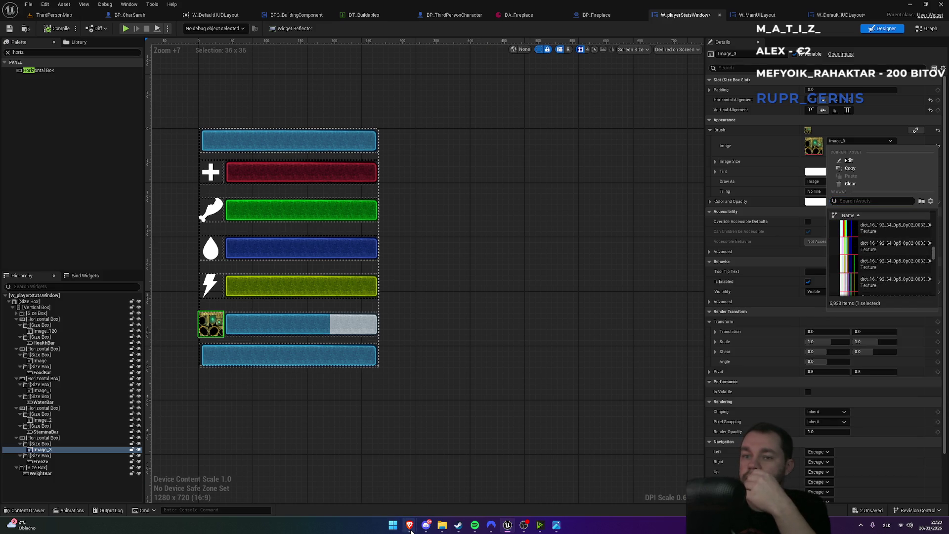
Bring the Photos viewer's inventory mock-up image to the front
mouse_move(410, 530)
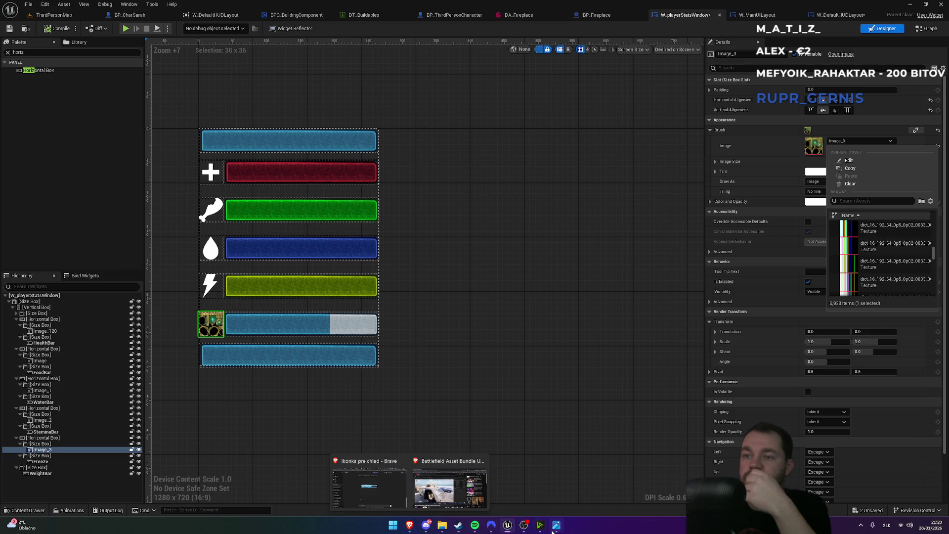
click(555, 529)
scroll(527, 272, down, 2)
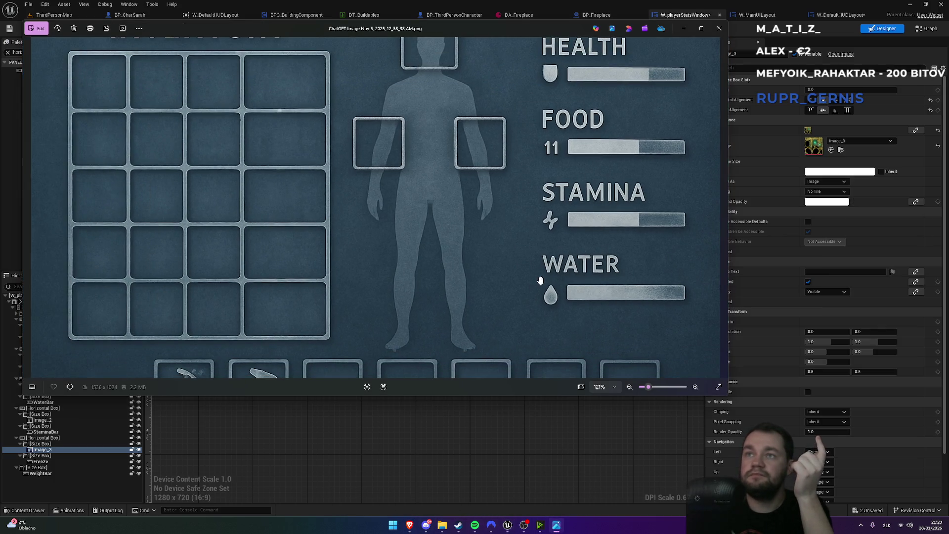
Step through the reference images to the Beyond the Snowline logo, then bring up the ChatGPT browser
scroll(539, 280, down, 2)
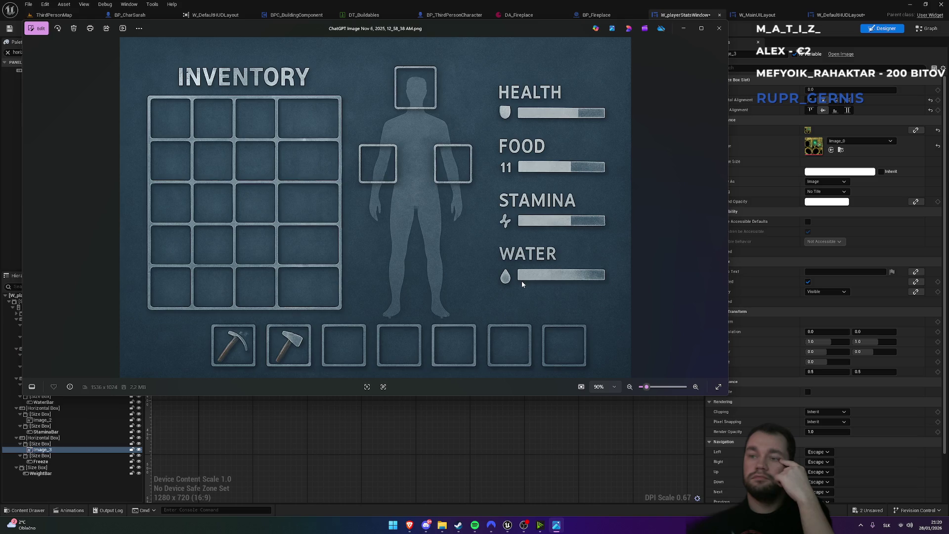
key(Right)
key(Right)
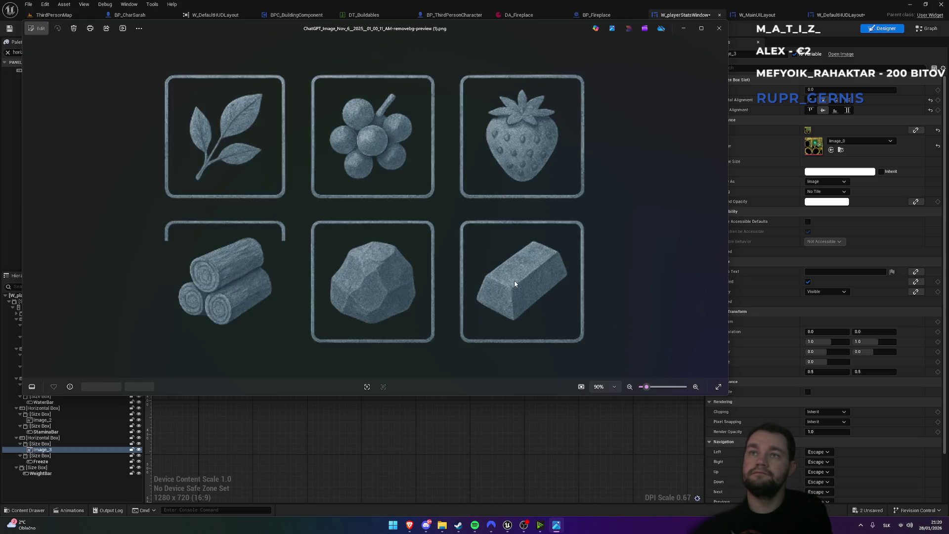
key(Right)
key(Right)
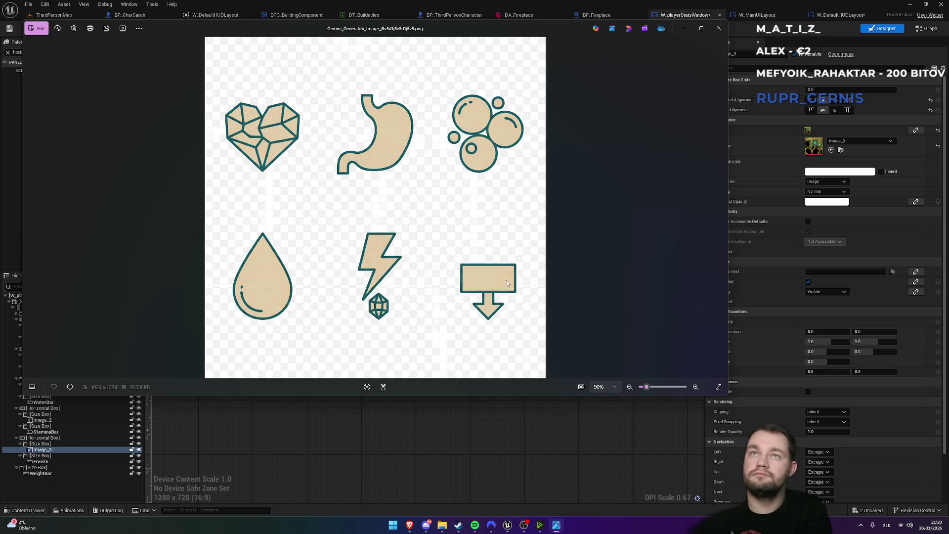
key(Right)
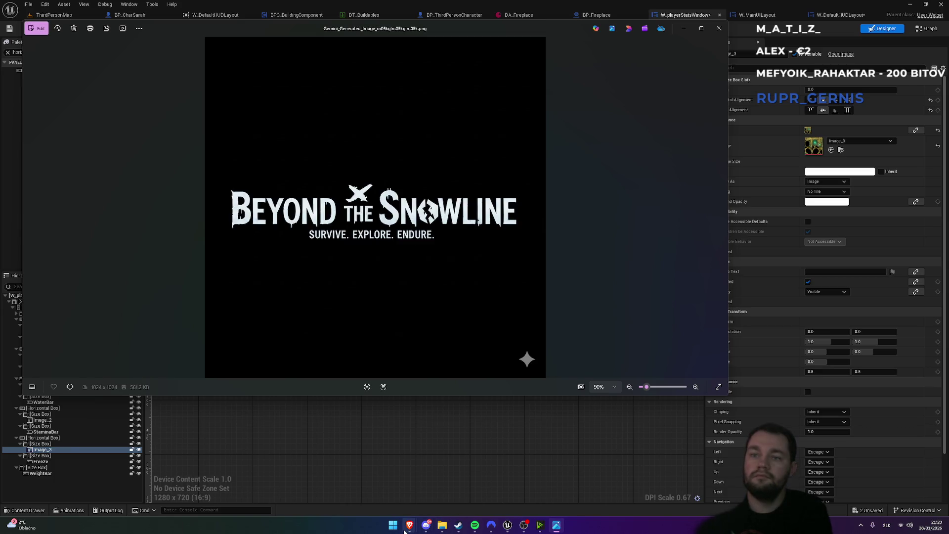
mouse_move(410, 525)
click(388, 494)
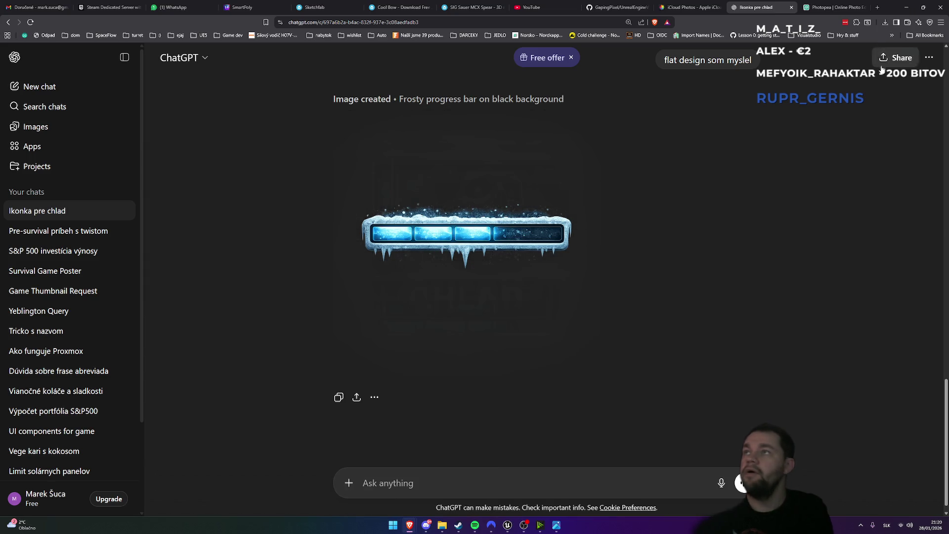
Open a new browser tab on Google Gemini and zoom the page out
click(879, 7)
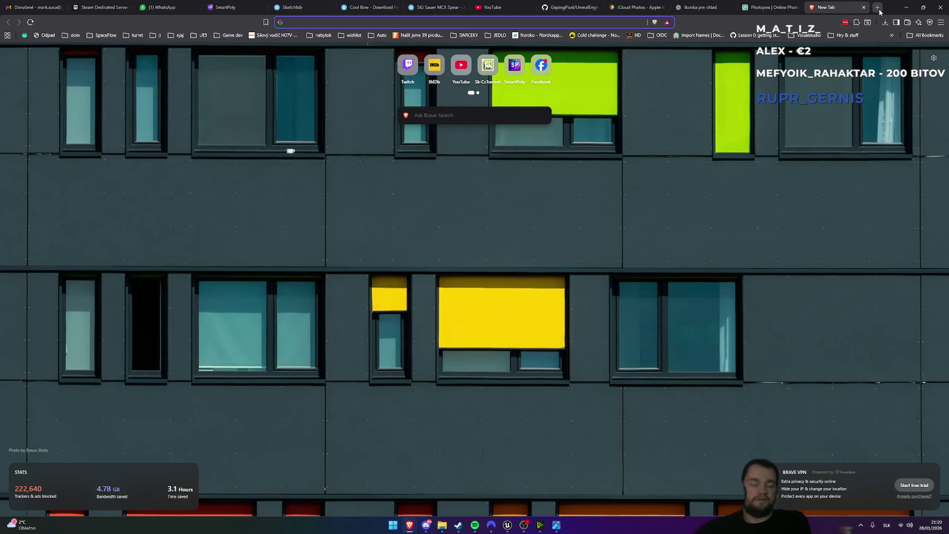
key(alt+Tab)
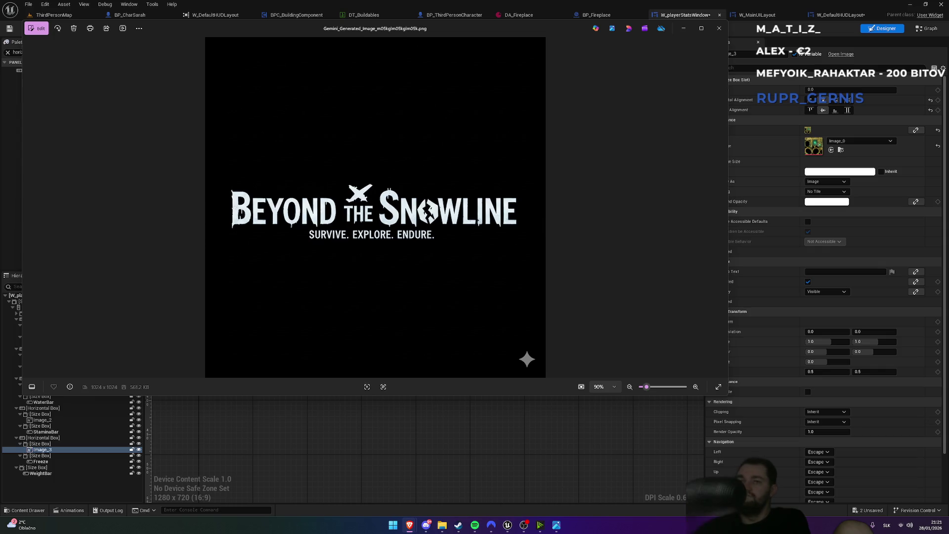
key(alt+Tab)
key(ctrl+minus)
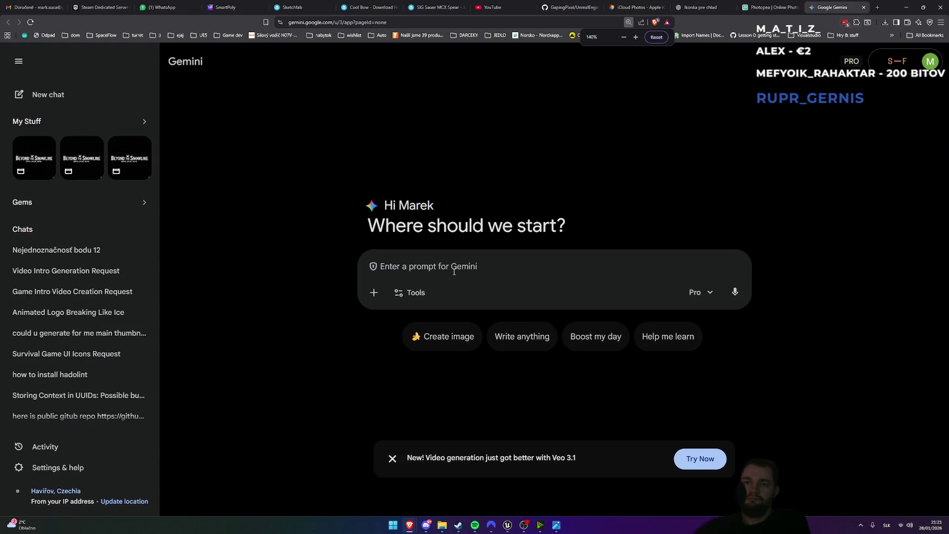
Ask Gemini for flat frost-themed Health, Food, Water, Stamina and Cold survival game icons
text(could)
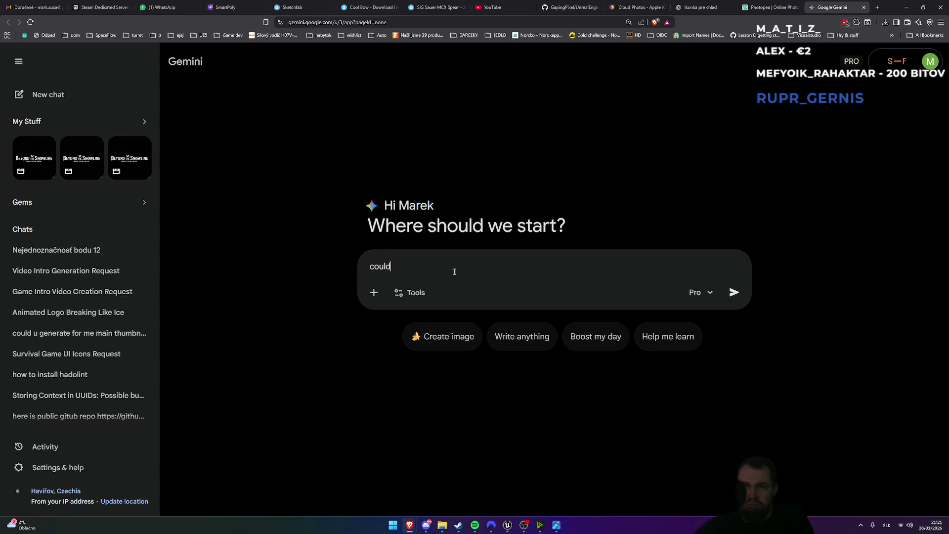
text( u create f)
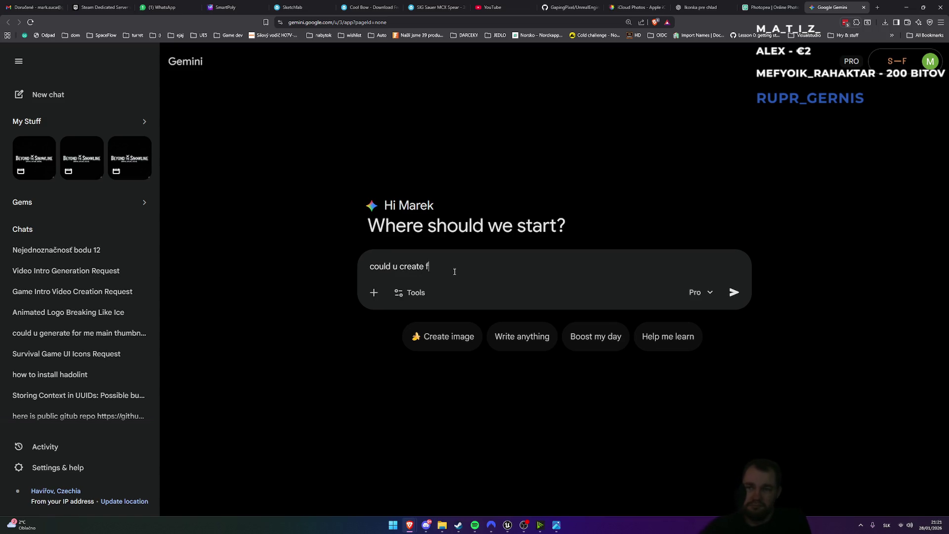
text(or me image of)
text(r survival)
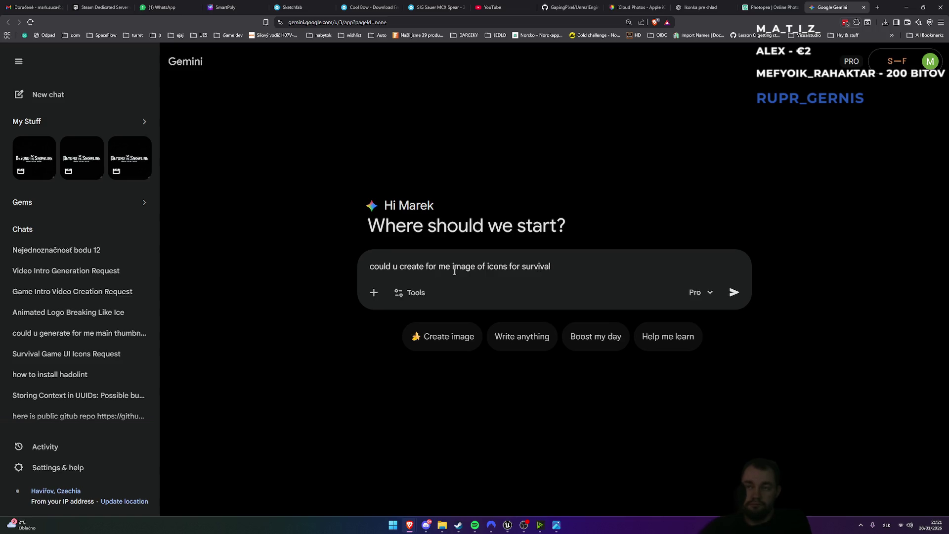
text(gak)
text(rost en)
text(nment)
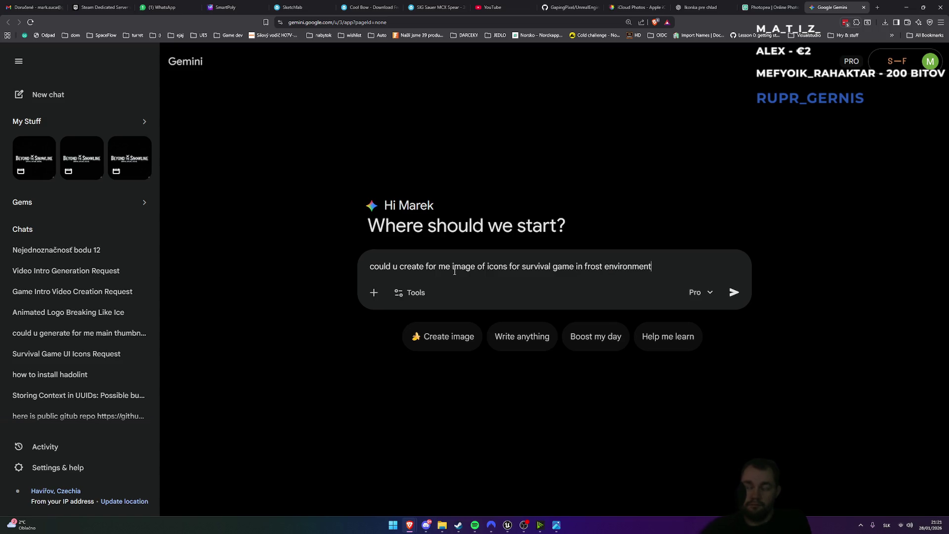
text(? i nee)
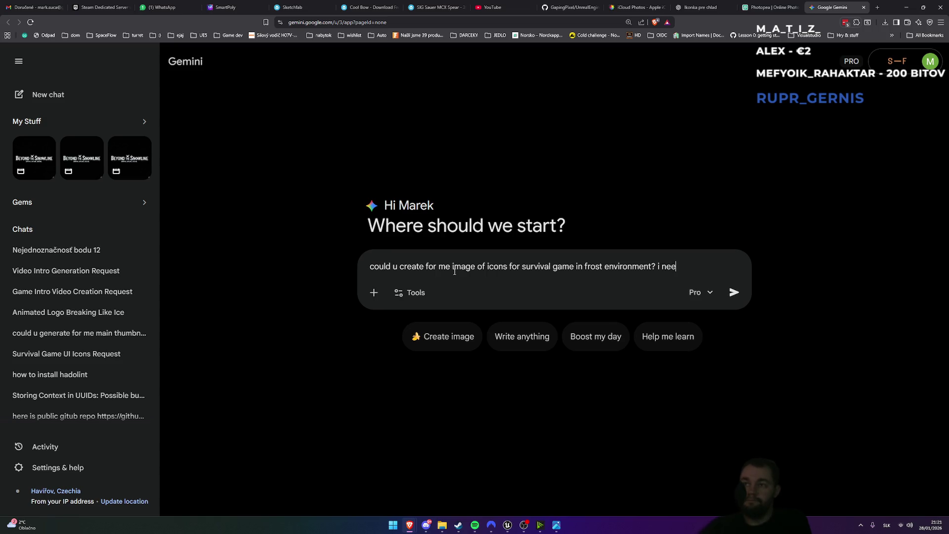
text(d icon)
text( for Health/)
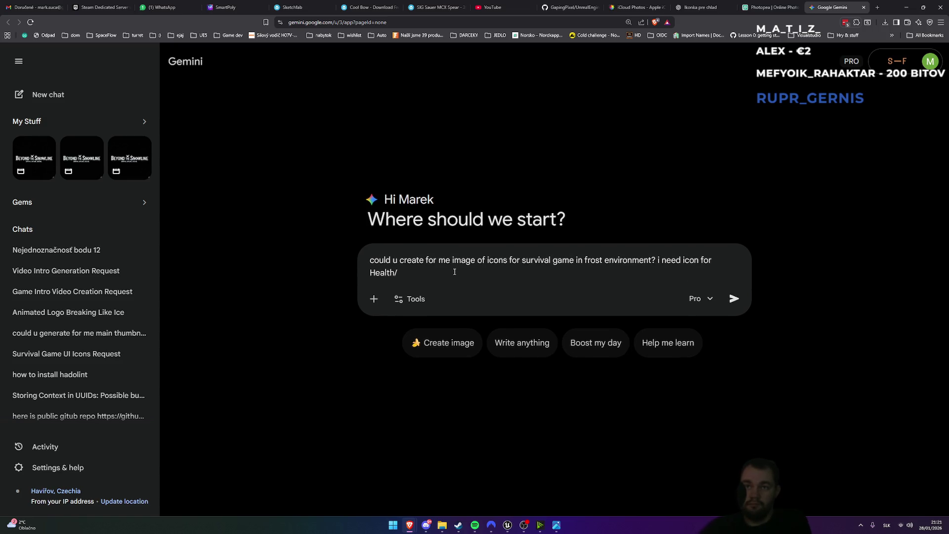
text(Food)
text(Wa)
text(ter/)
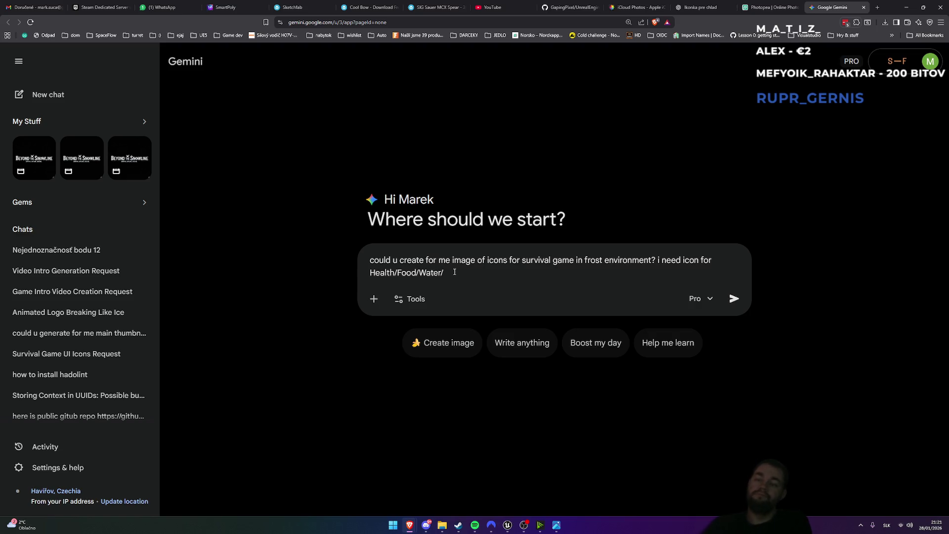
text(Stamin)
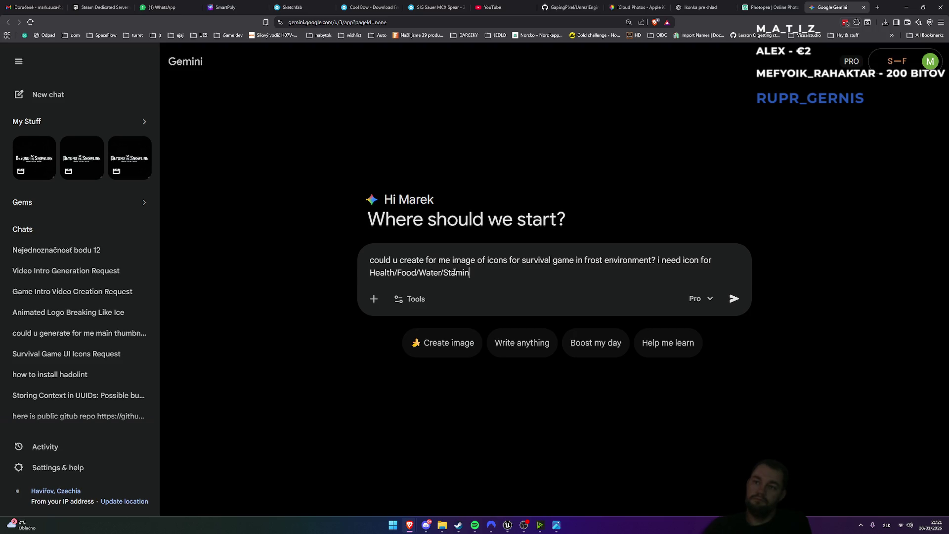
text(a and )
text(Cold)
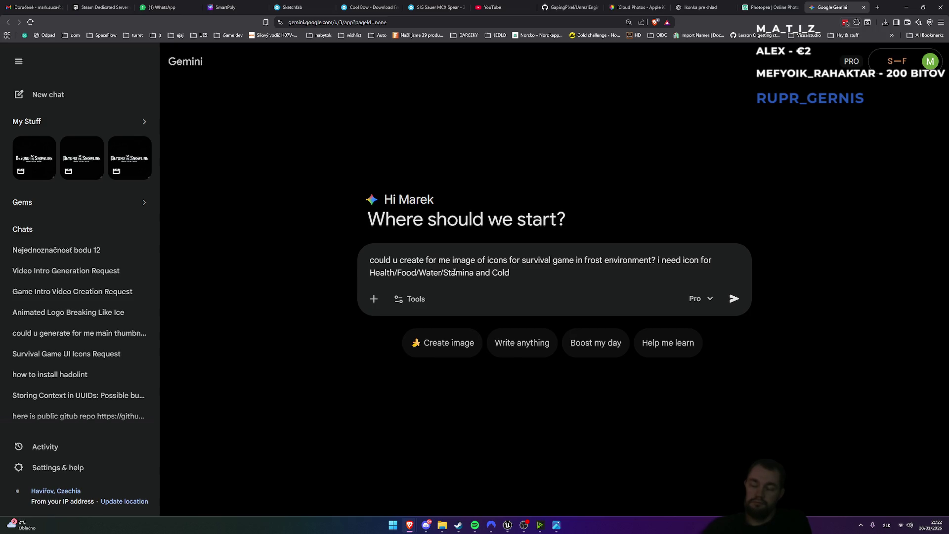
text(ep them)
text(m)
text(som)
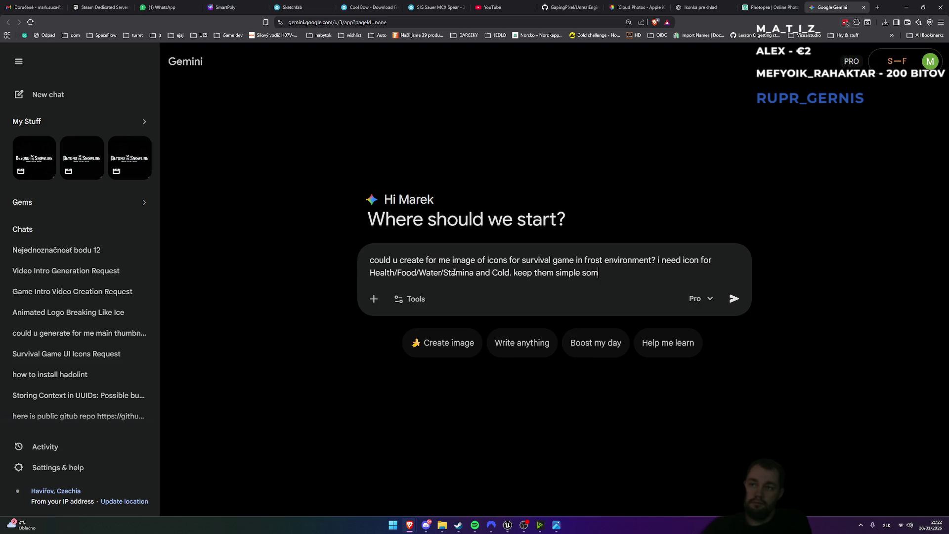
text(fla)
text(t design)
text(. so they)
text( could be)
text( easily implemented)
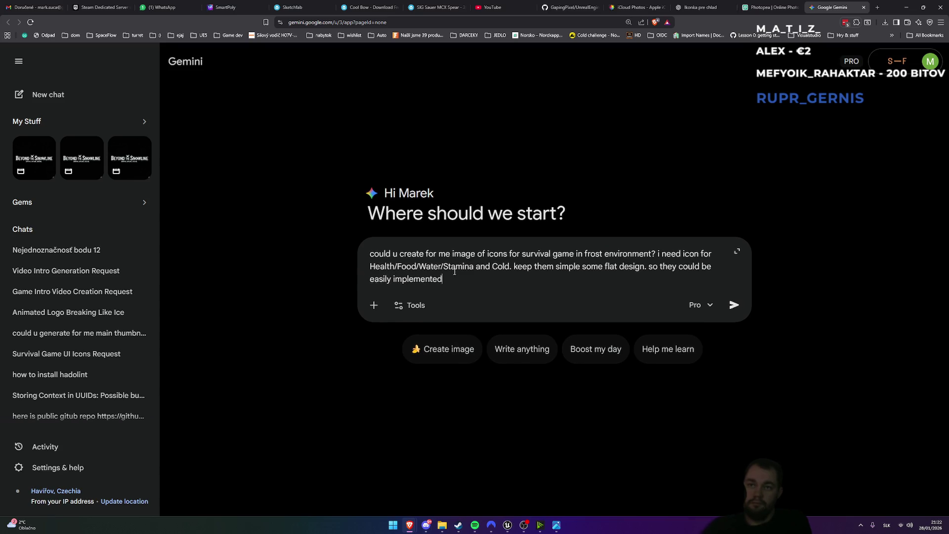
text(game)
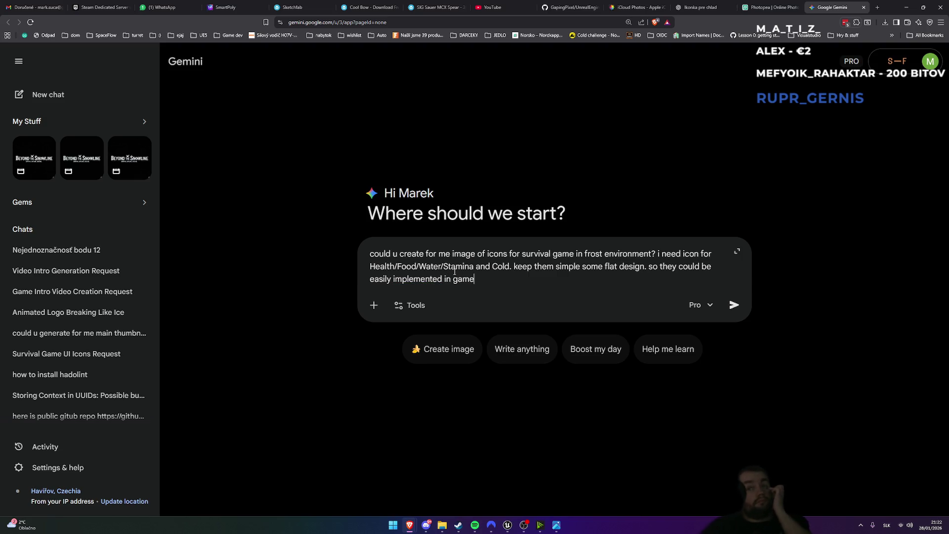
key(Return)
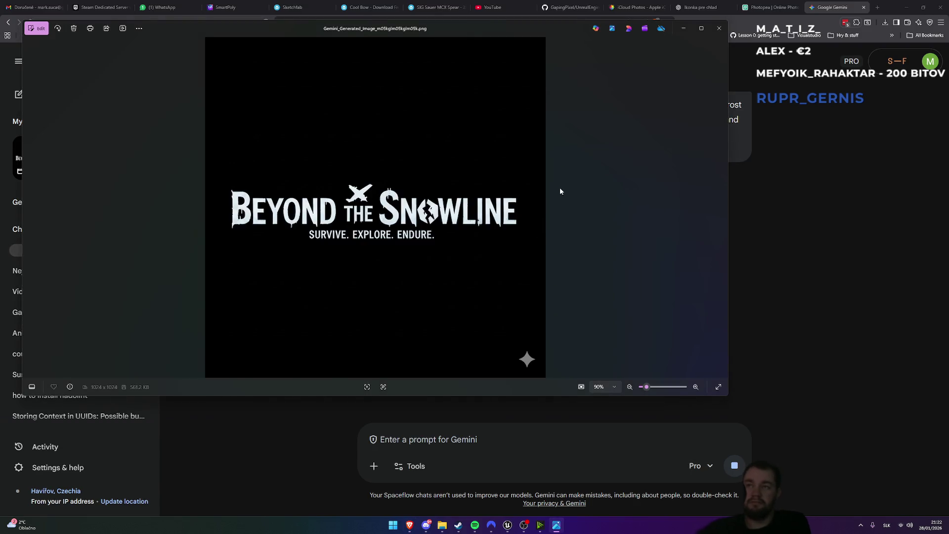
Play-test ThirdPersonMap to check the HUD stat bars, toggling the full-screen game view
key(alt+Tab)
key(alt+Tab)
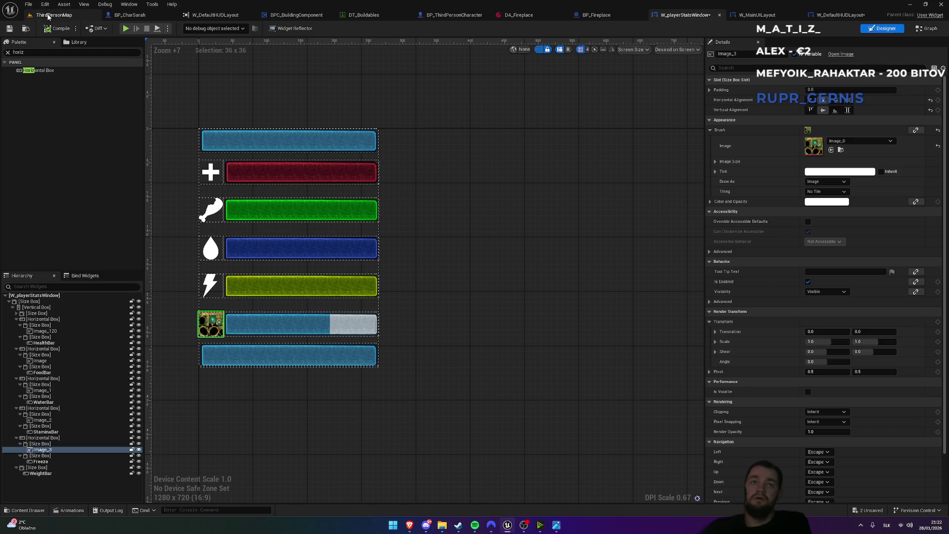
click(48, 16)
click(183, 29)
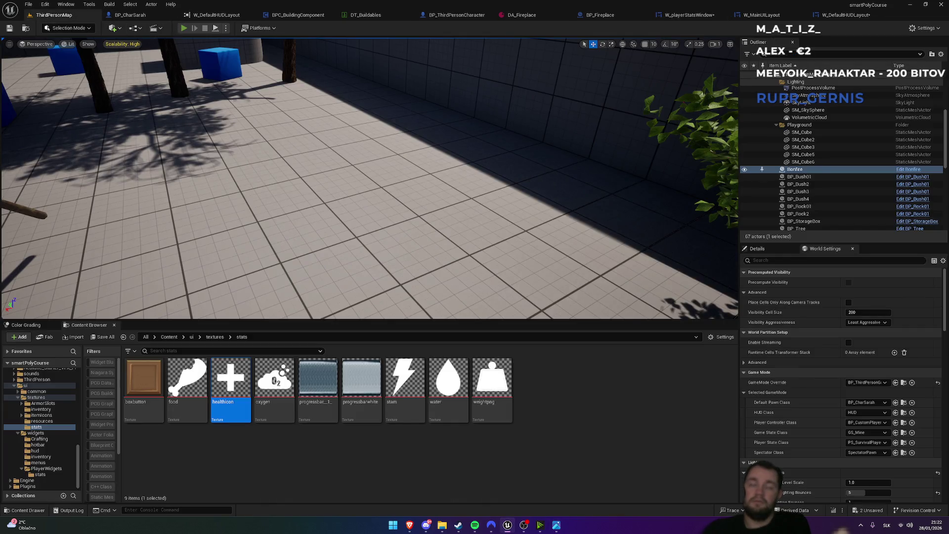
key(F11)
mouse_move(475, 267)
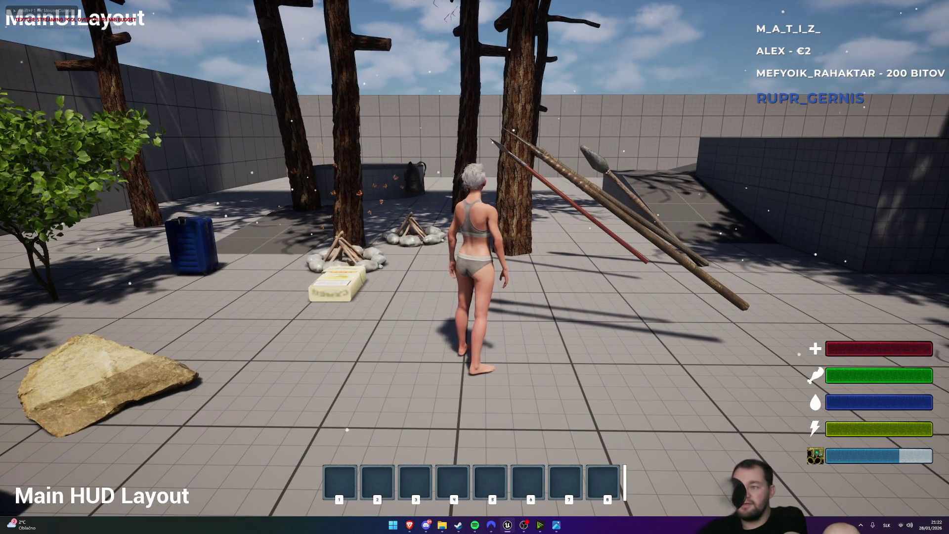
key(shift+F1)
key(F11)
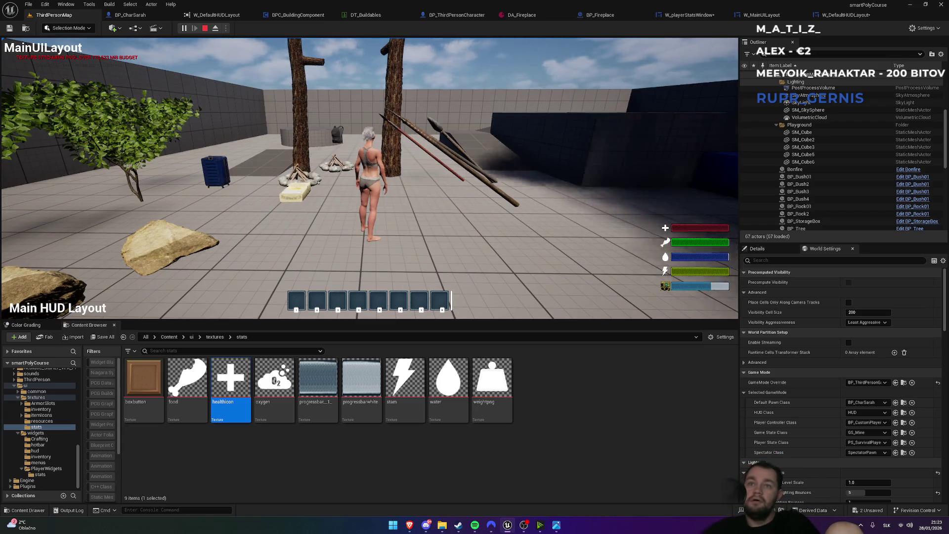
Walk the character forward, stop the play test and close the image viewer
key(super)
key(super)
click(369, 178)
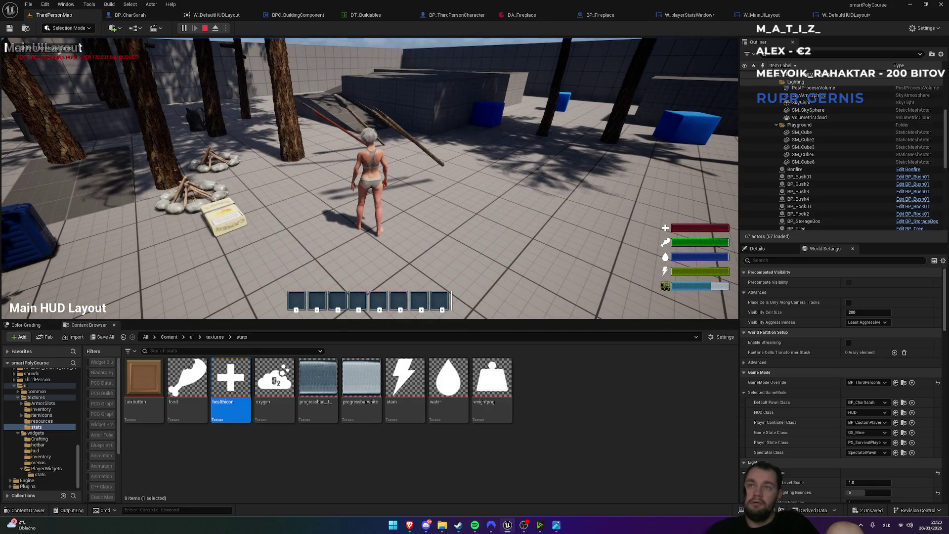
key(w)
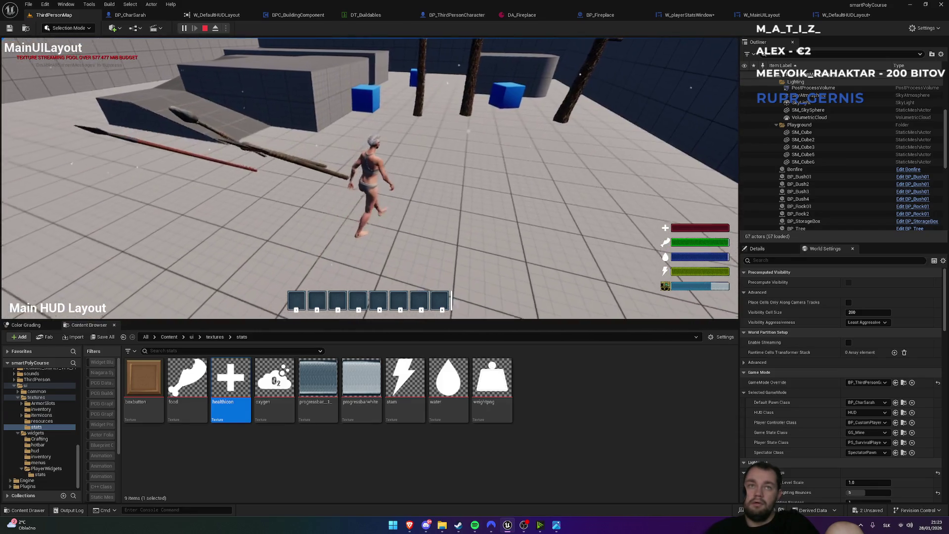
key(Escape)
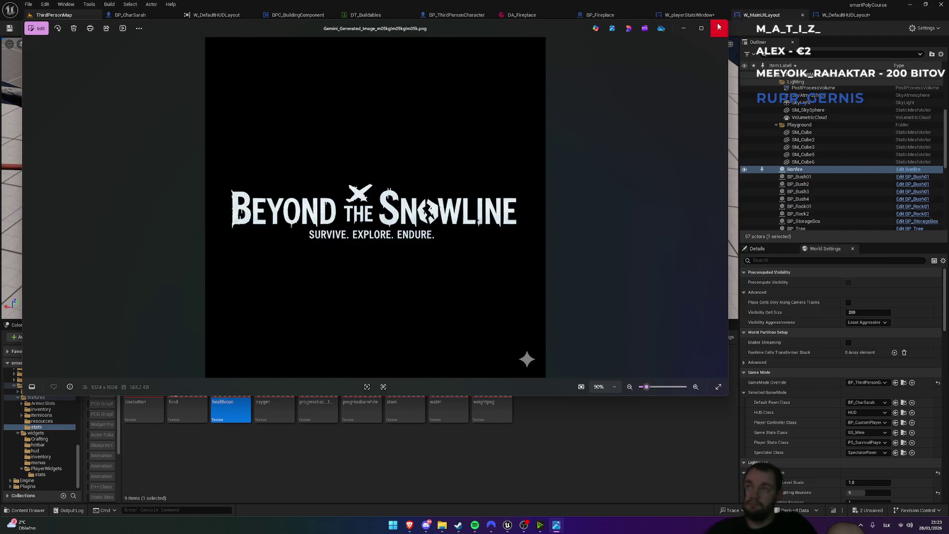
click(718, 26)
mouse_move(418, 525)
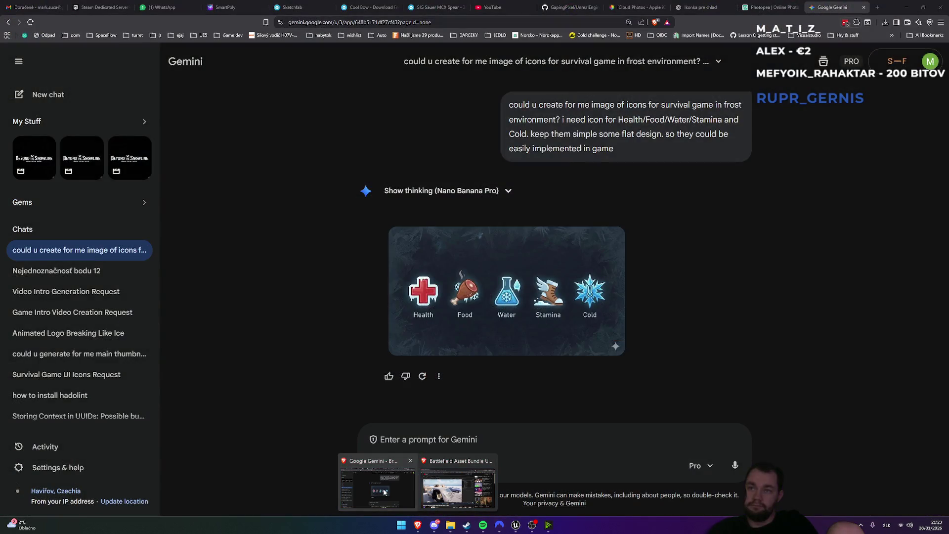
Ask Gemini to remake the icons on a transparent background with a new Food icon
click(383, 489)
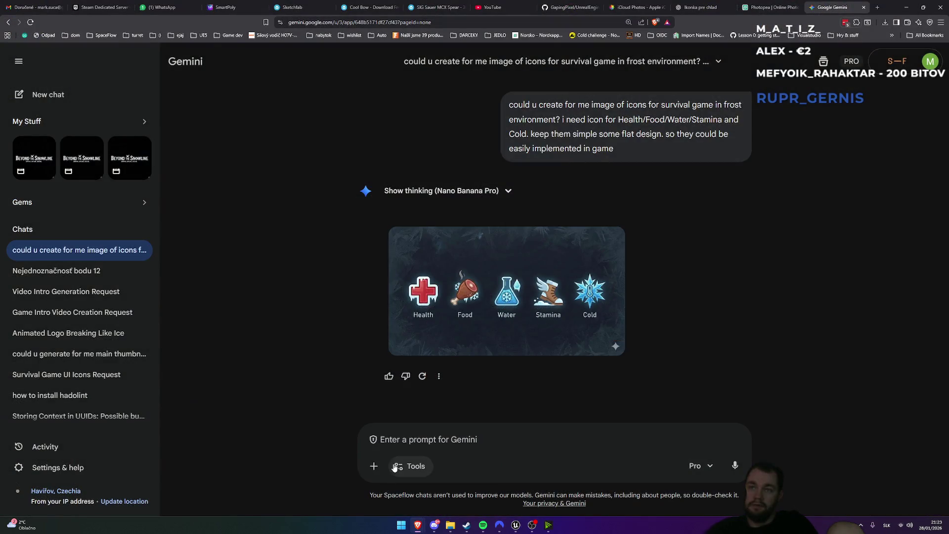
scroll(589, 301, up, 3)
scroll(599, 323, down, 1)
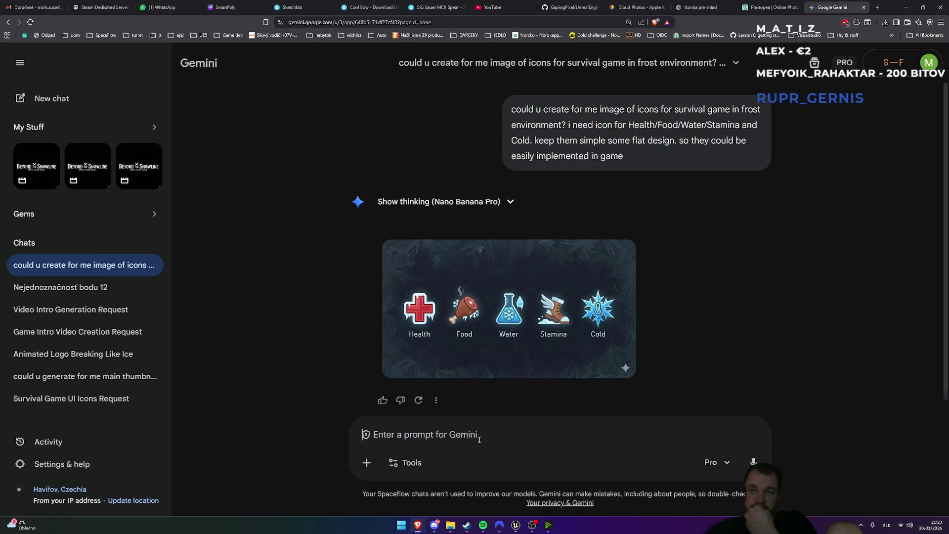
mouse_move(520, 329)
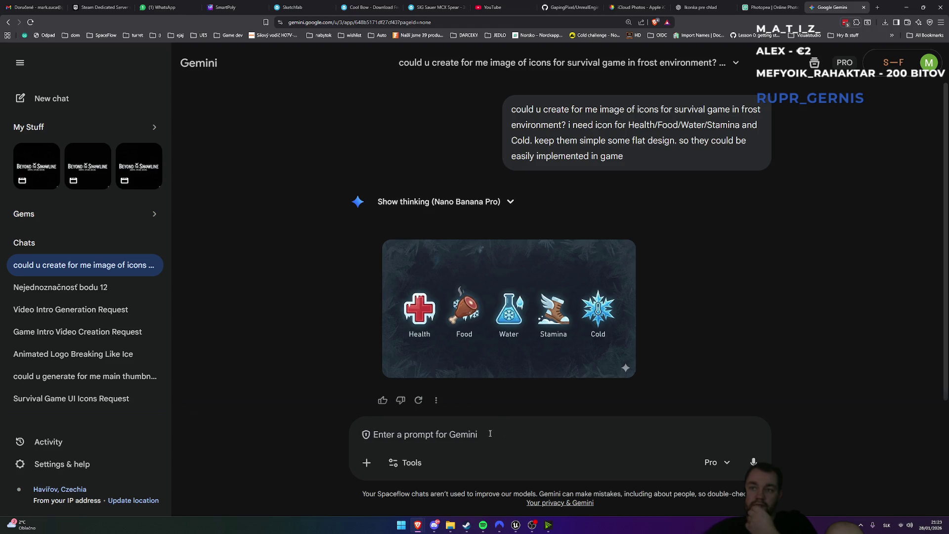
text(make it on transparent )
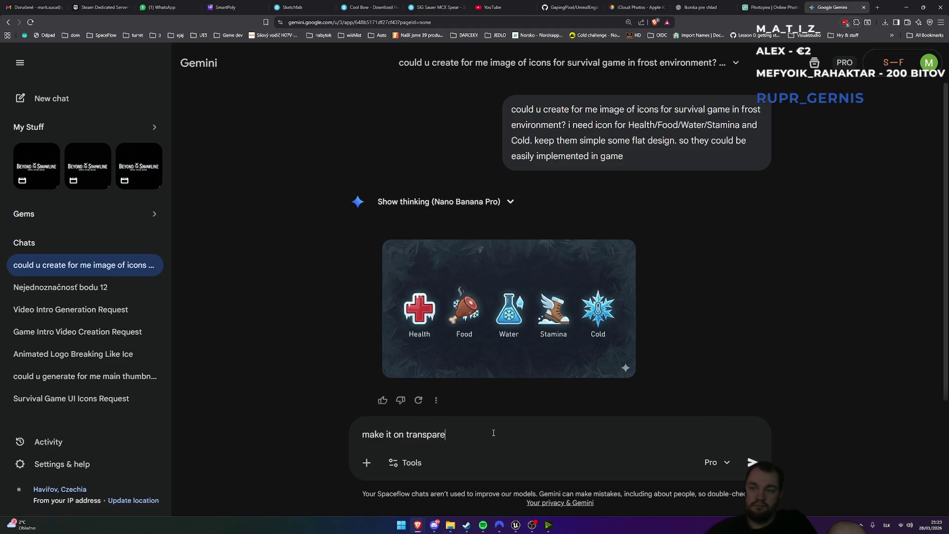
text(background )
text(+ )
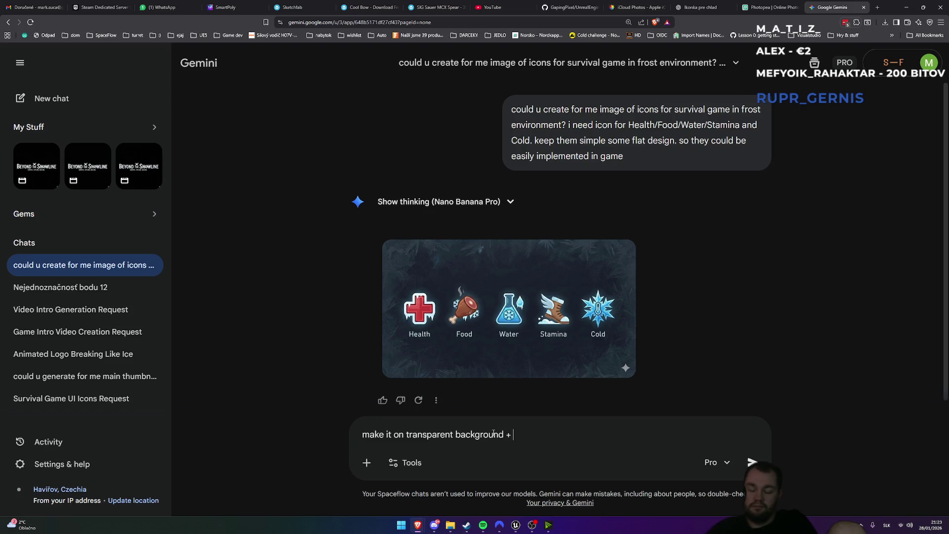
text(chang)
key(BackSpace)
key(BackSpace)
key(BackSpace)
text(ry to re)
text(generate new F)
text(ood ic)
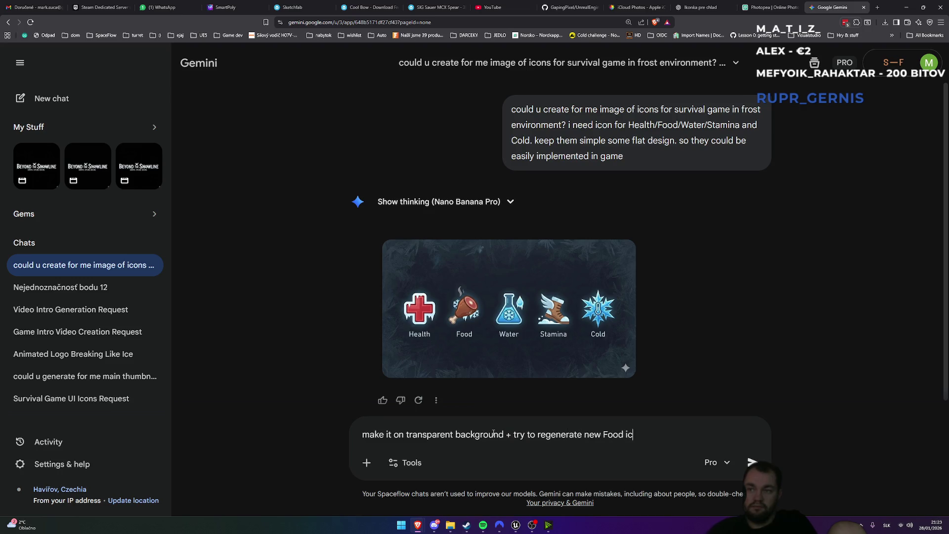
text(on cause its )
text(quite weir)
text(d)
key(Return)
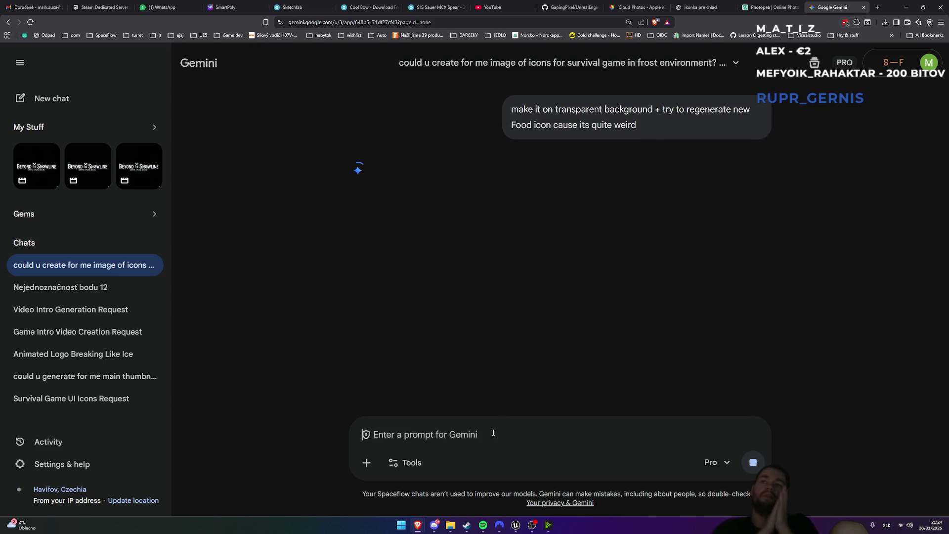
Read Gemini's thinking notes, then switch to the ChatGPT cold-icon chat
scroll(586, 331, up, 5)
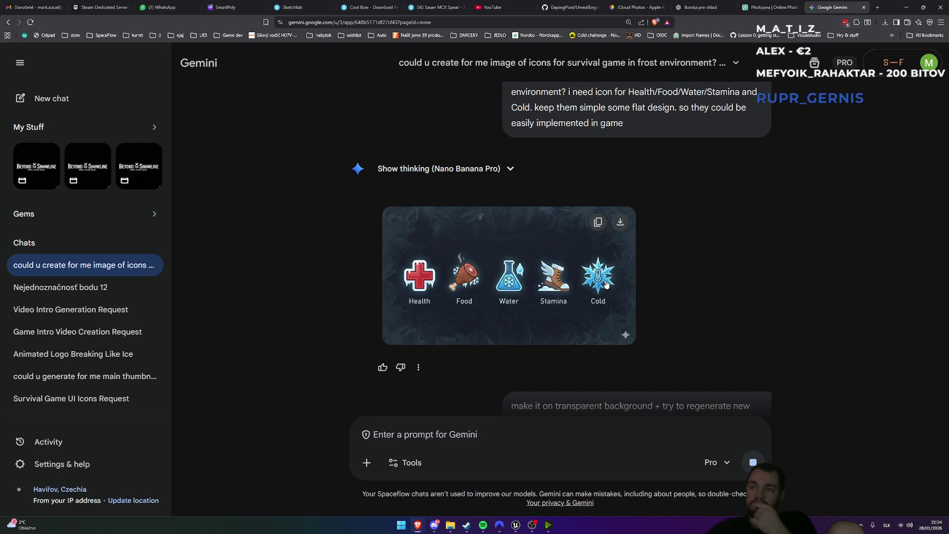
scroll(579, 329, down, 4)
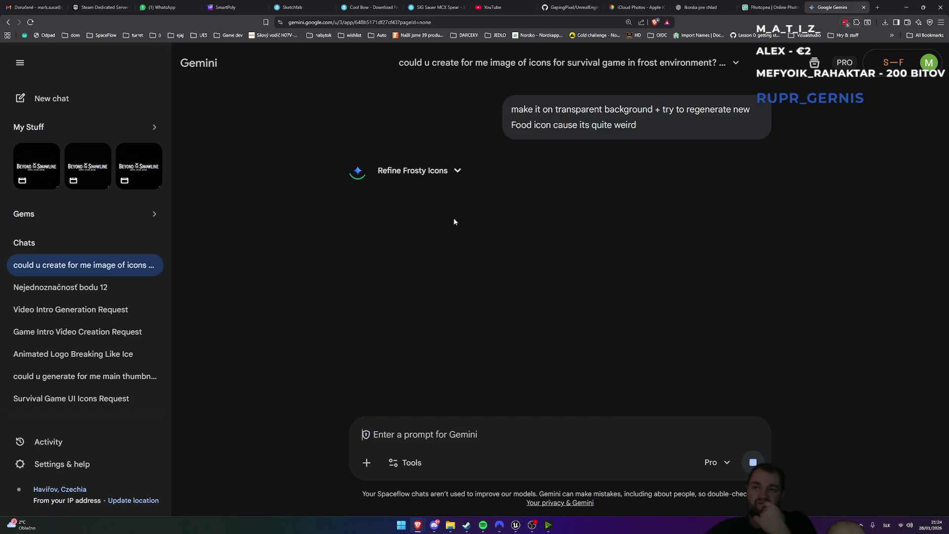
click(458, 178)
click(458, 172)
click(458, 171)
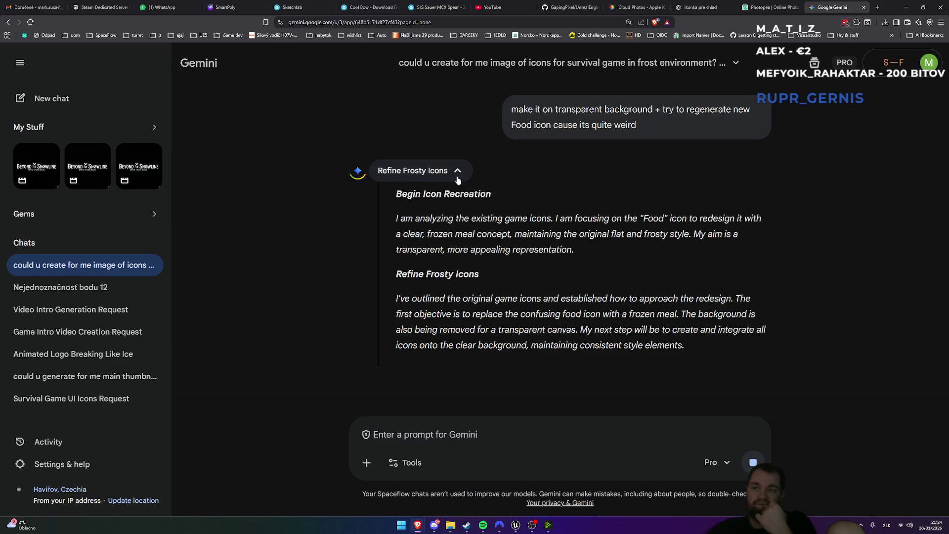
click(458, 171)
scroll(499, 178, up, 4)
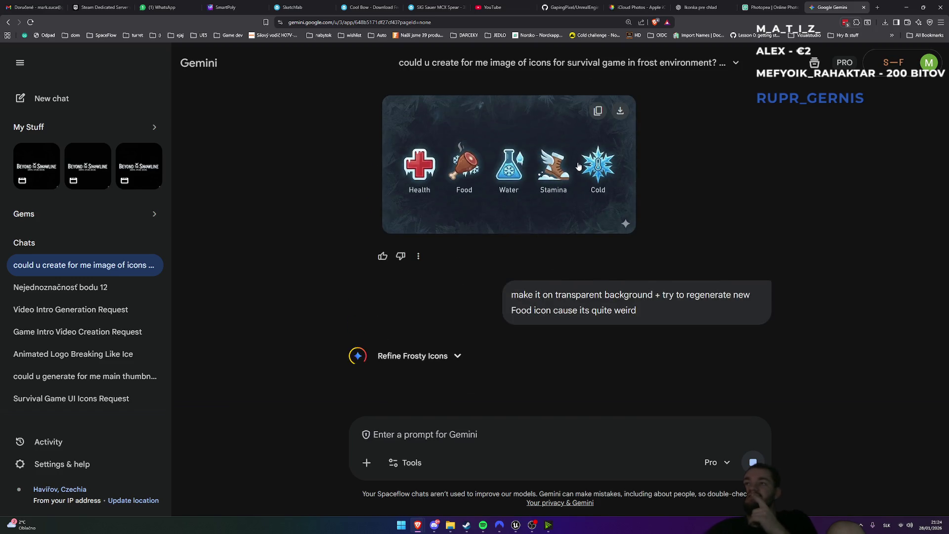
scroll(468, 287, down, 4)
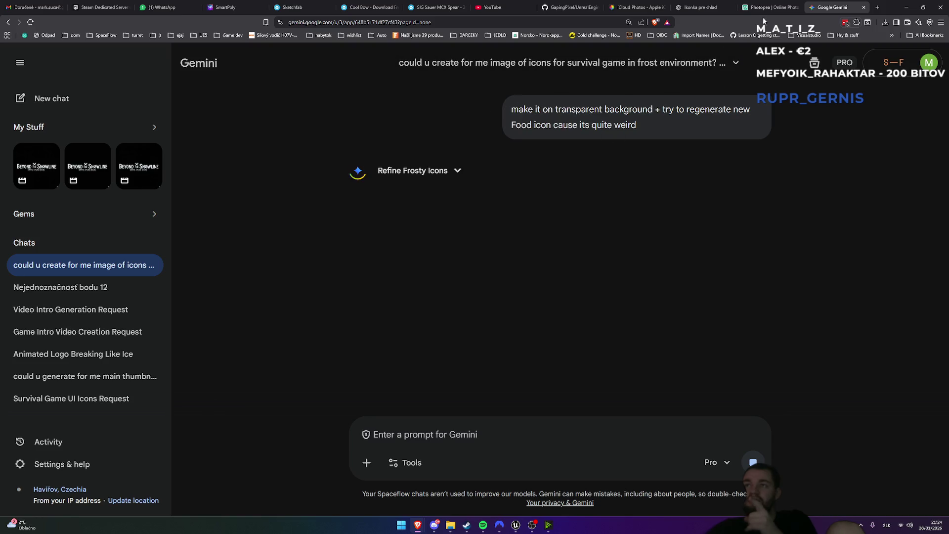
click(704, 5)
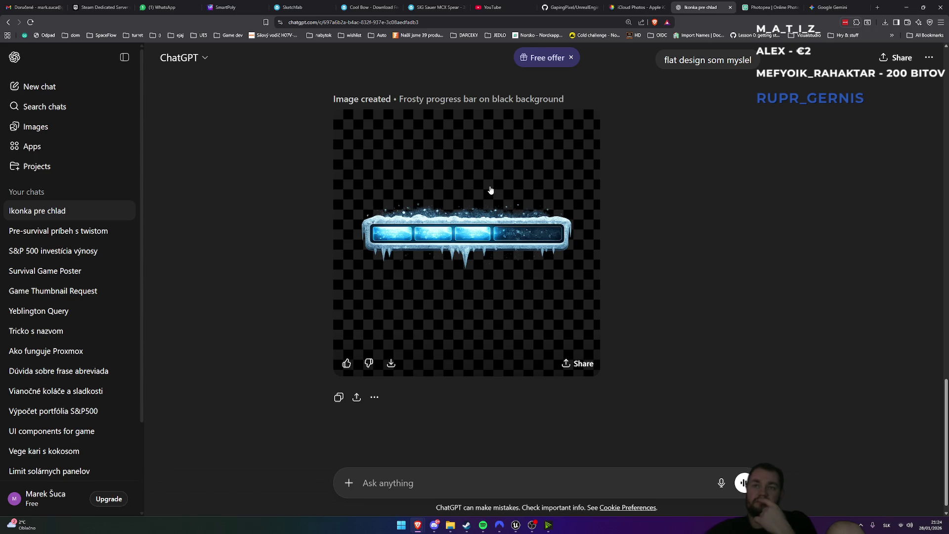
Preview the frosty progress bar image, then go to the Ikonka pre chlad chat
click(455, 332)
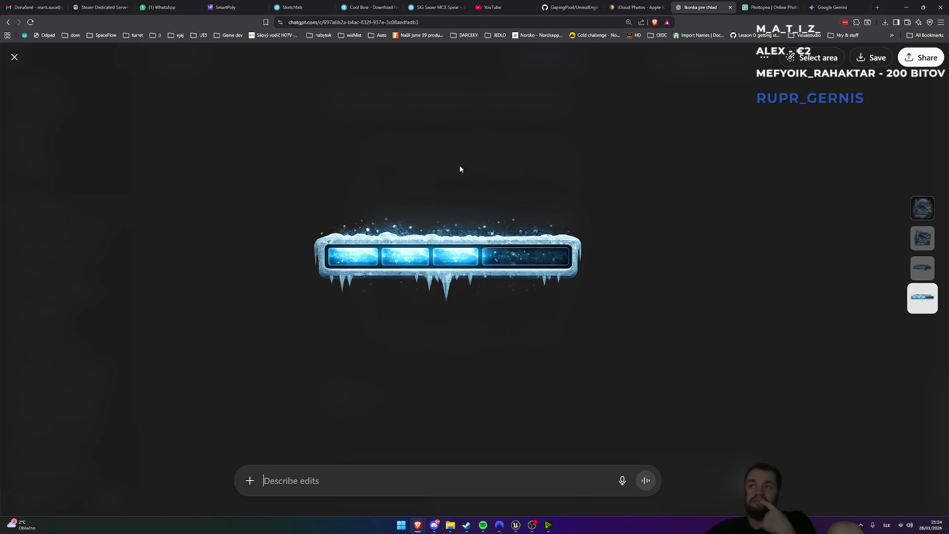
click(12, 58)
click(828, 6)
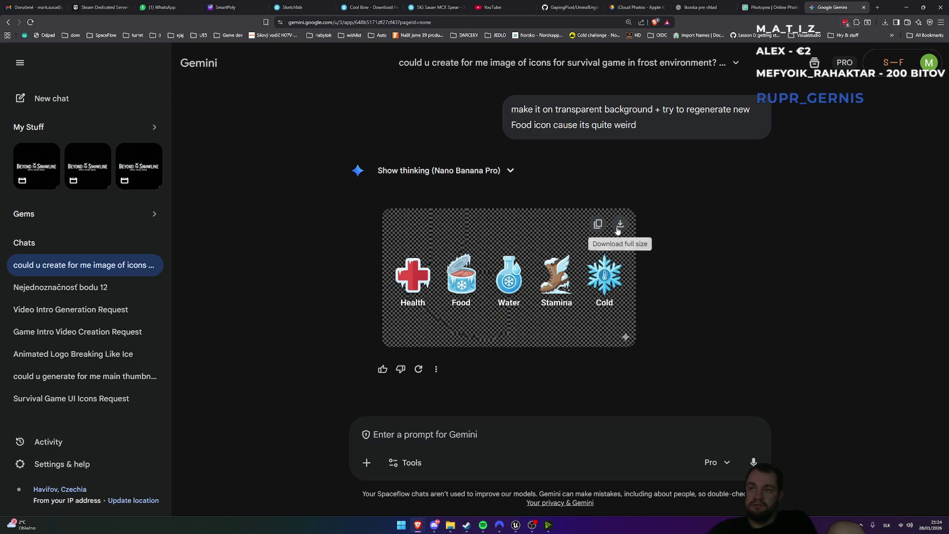
click(702, 7)
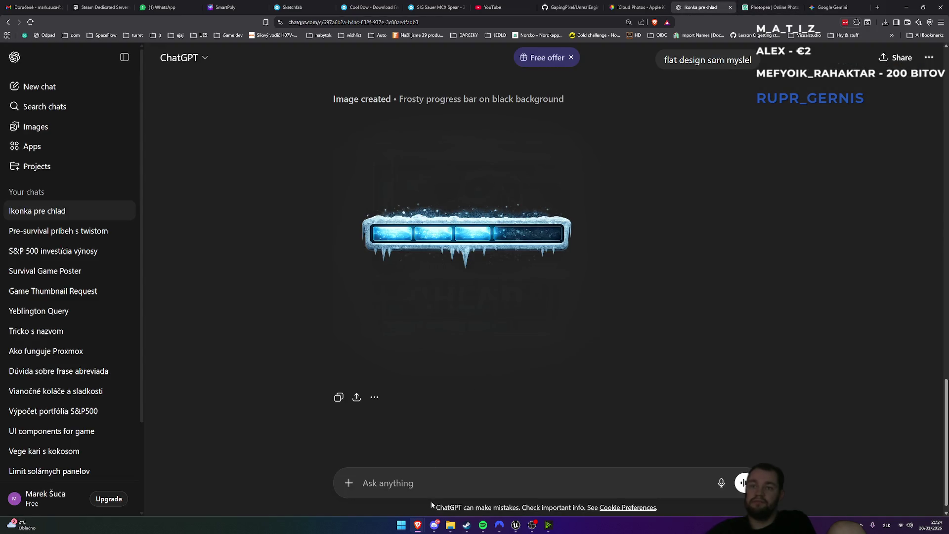
Paste the Food, Water and Stamina icons and ask for them with a transparent background
key(ctrl+v)
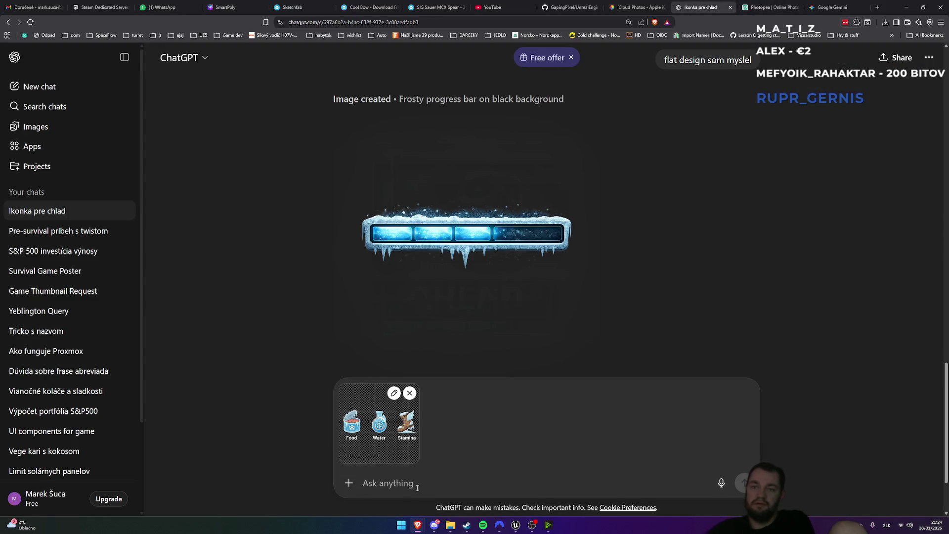
text(make these icons simila)
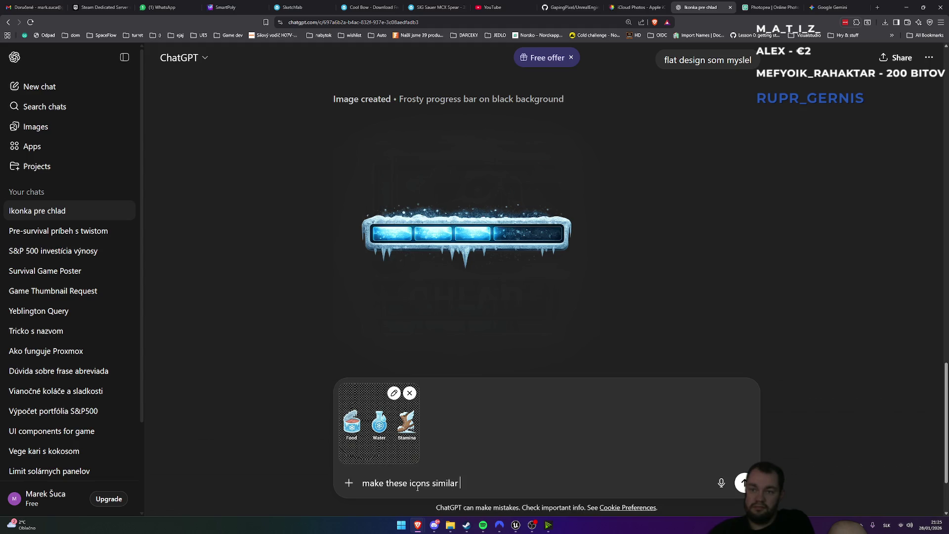
text(remove b)
text(ackground make background transpar)
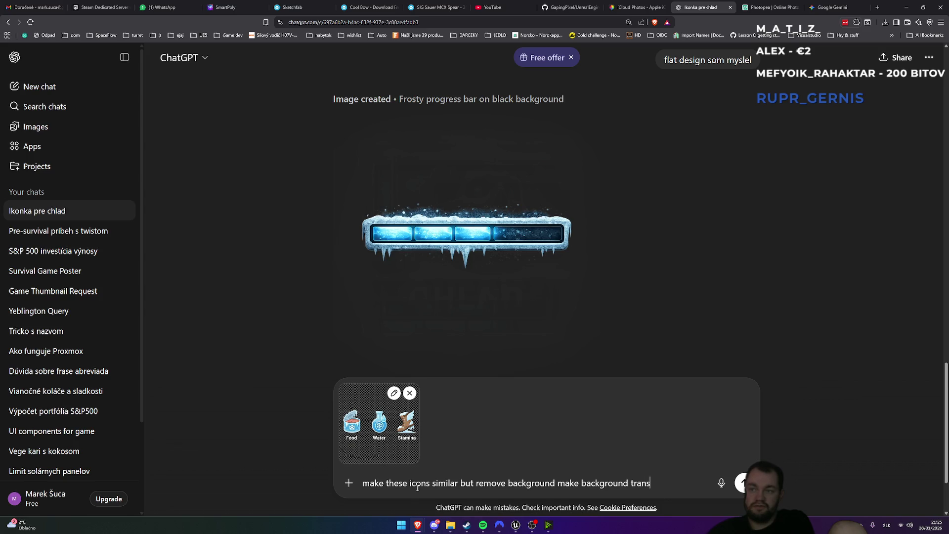
text(ent)
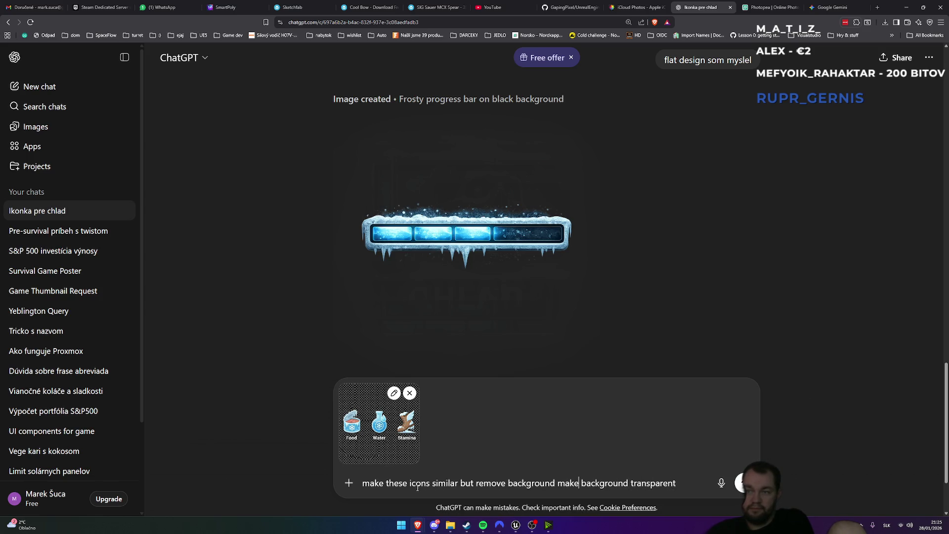
key(shift+Left)
key(shift+Left)
key(shift+Left)
key(Left)
text(/)
key(End)
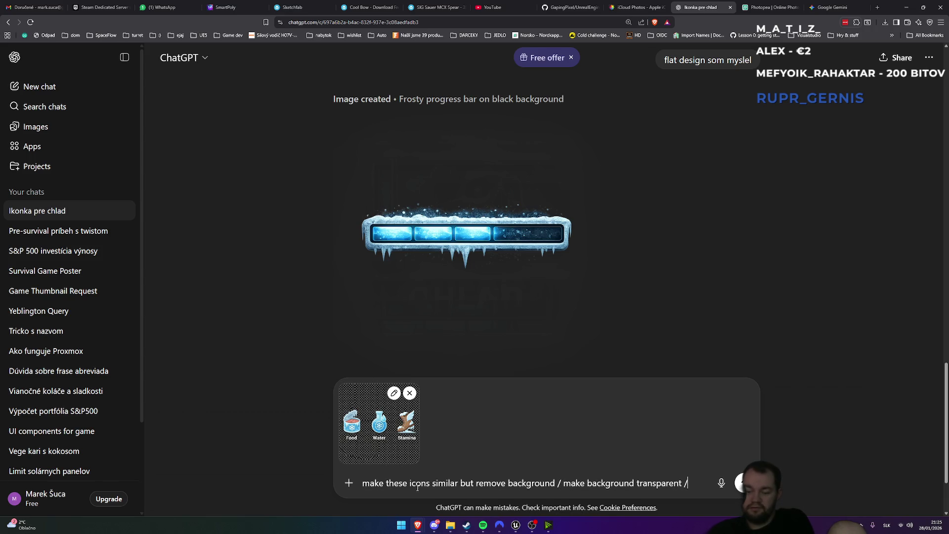
text( put icons on tra)
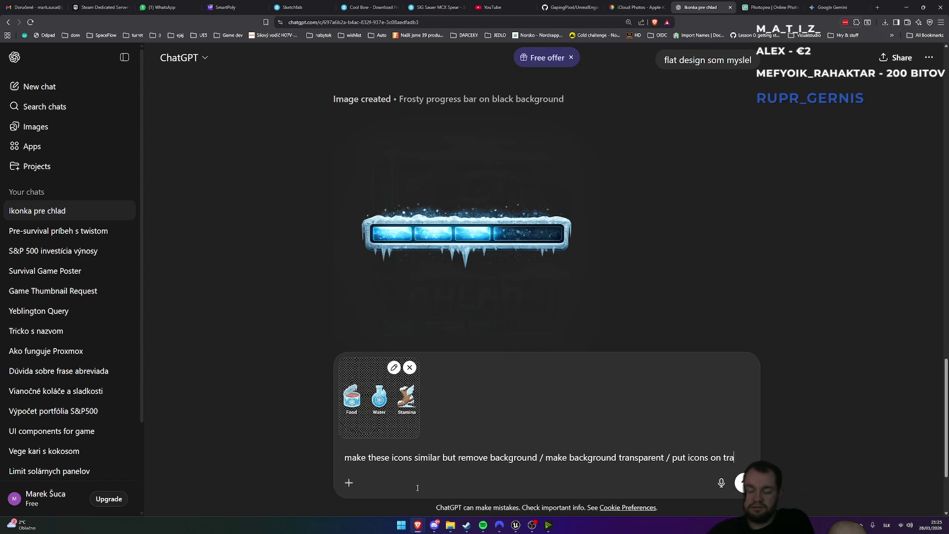
text(nspa)
text(rent backgro)
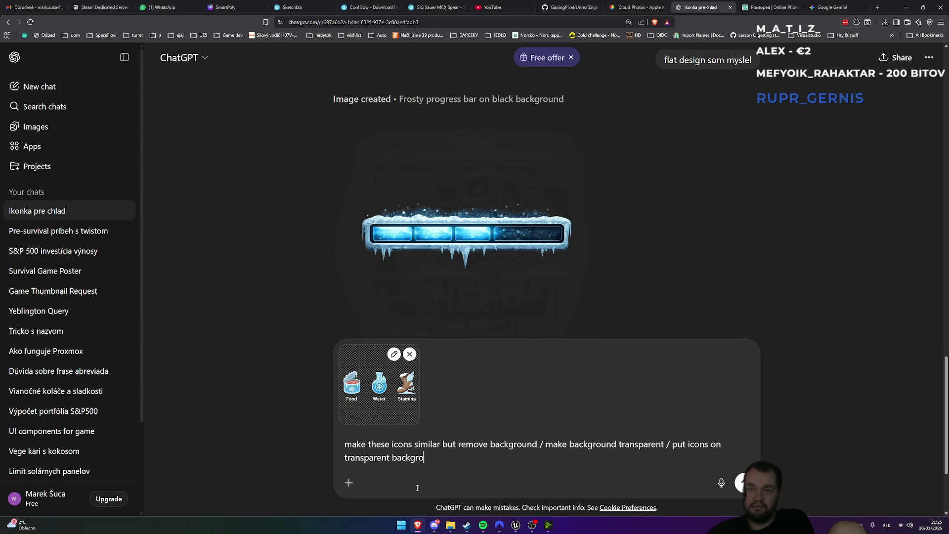
text(d)
key(Return)
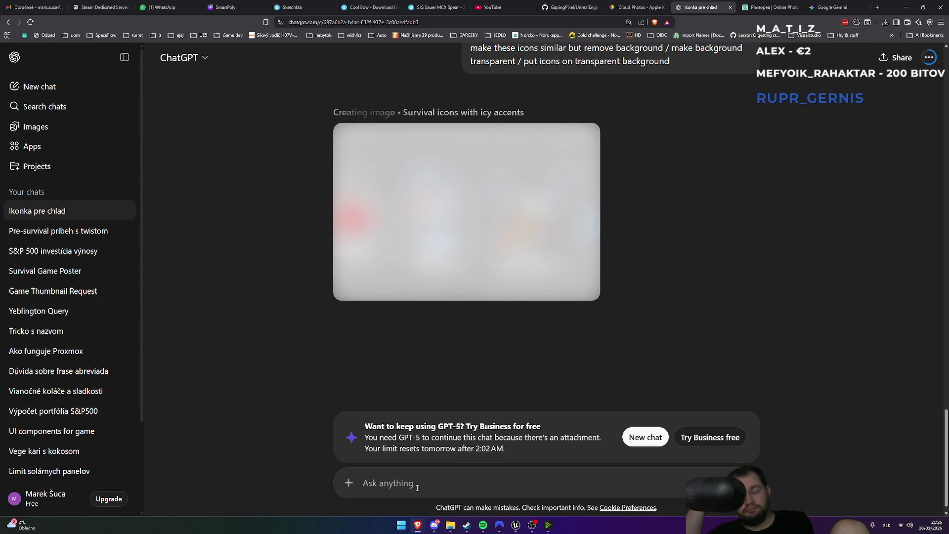
While ChatGPT generates, switch to Gemini's reply with its transparent frost icons
key(alt+Tab)
key(alt+Tab)
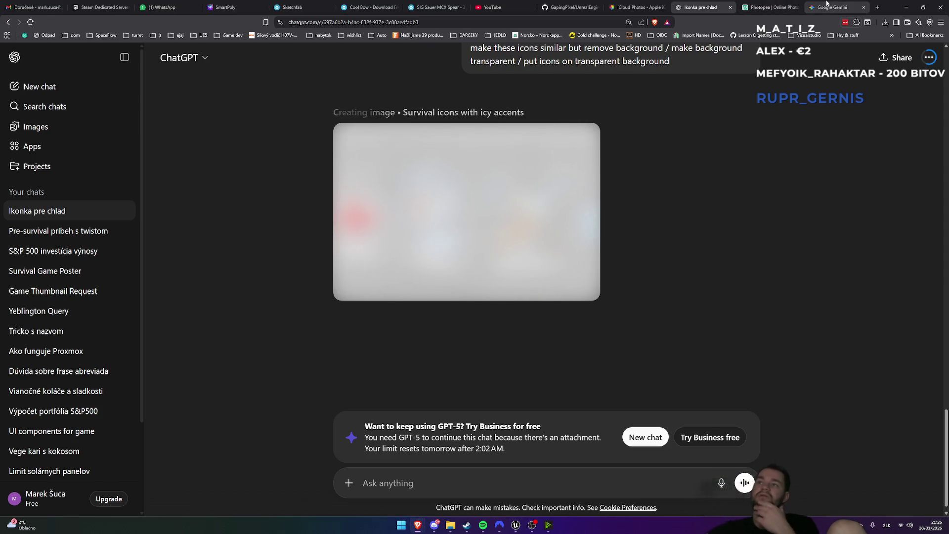
click(833, 7)
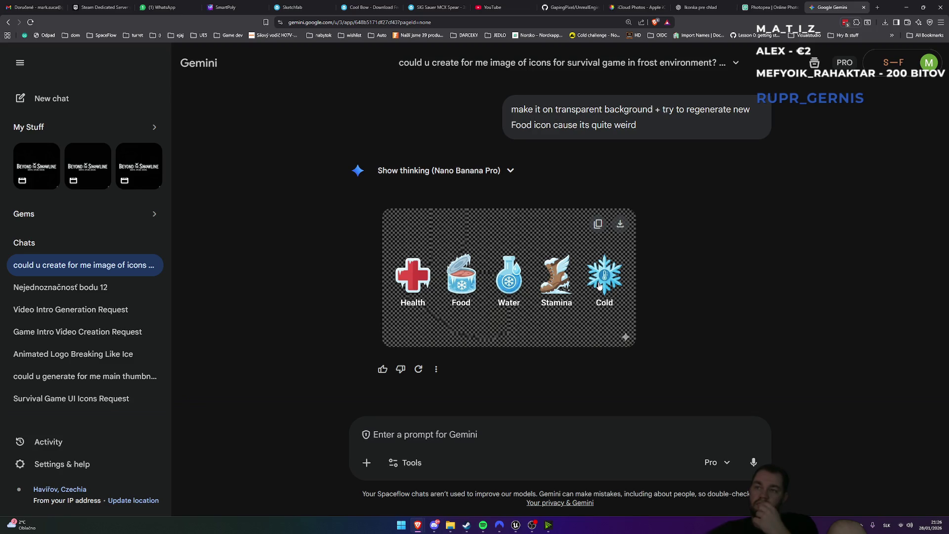
mouse_move(434, 527)
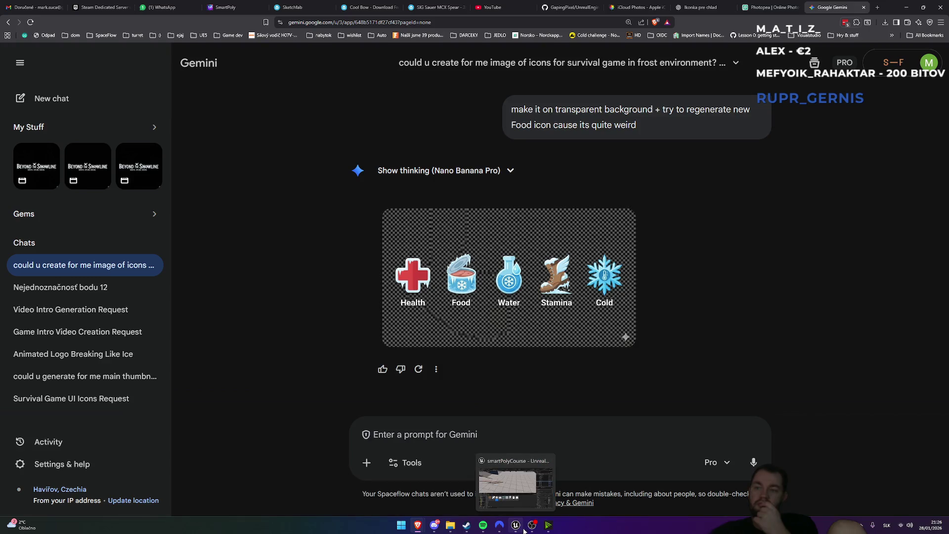
click(524, 530)
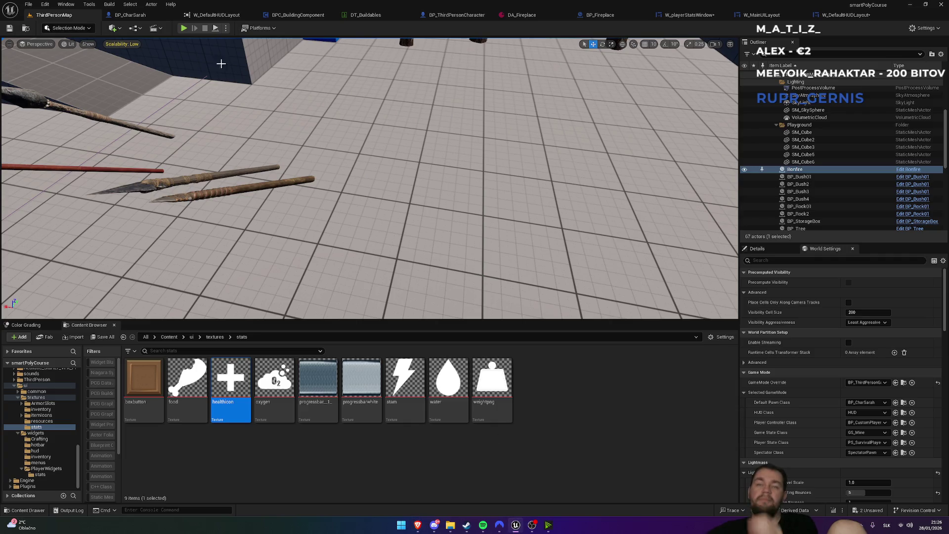
click(183, 29)
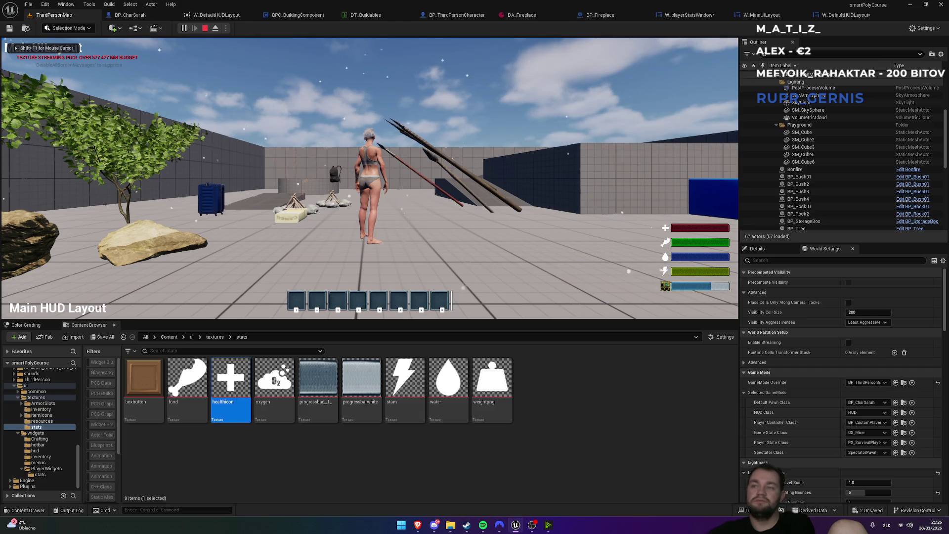
key(alt+Tab)
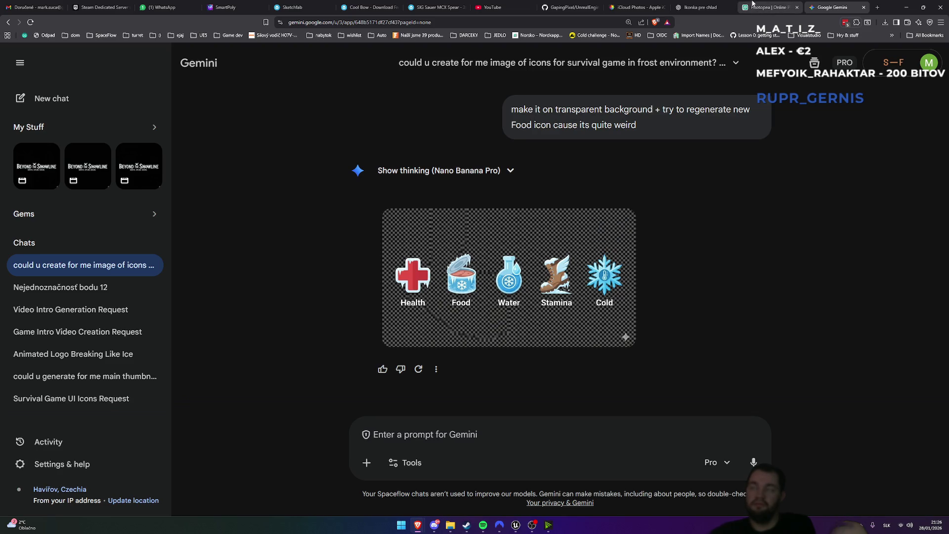
Check on ChatGPT's progress generating the icy survival icons image
click(700, 7)
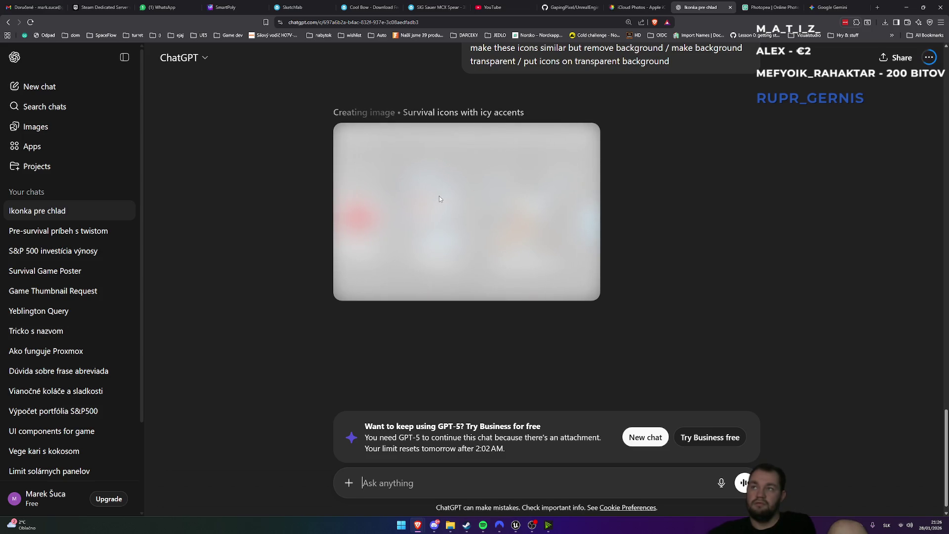
scroll(657, 237, up, 3)
scroll(658, 237, down, 5)
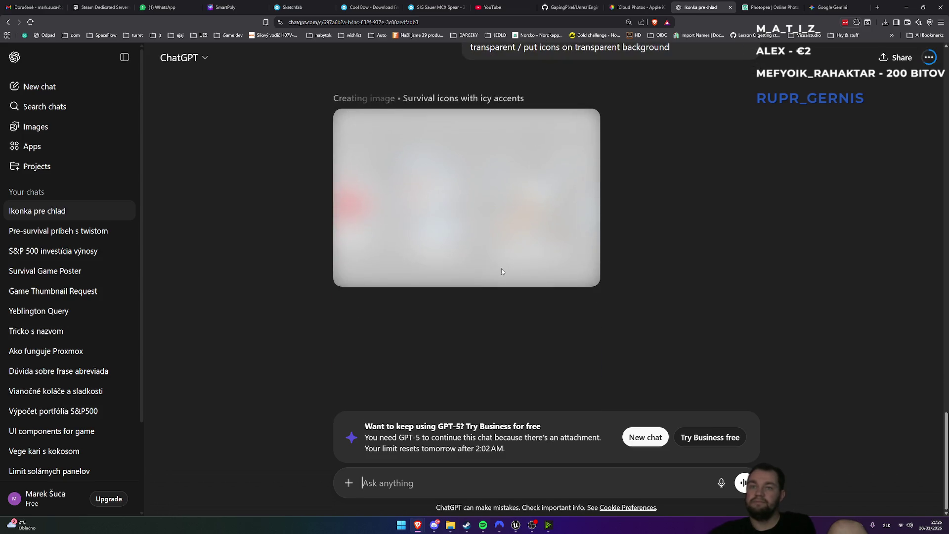
Download Gemini's transparent survival icons image at full size
click(836, 7)
mouse_move(527, 292)
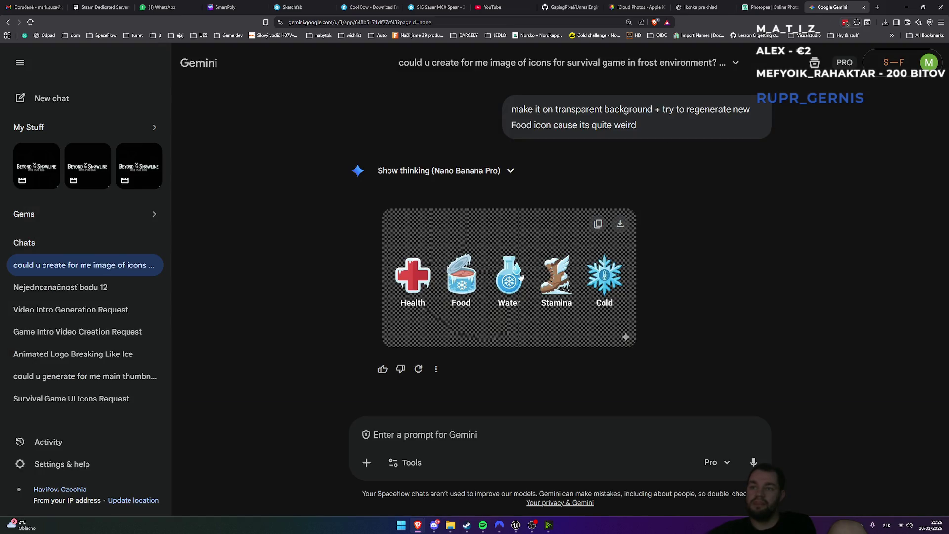
click(619, 225)
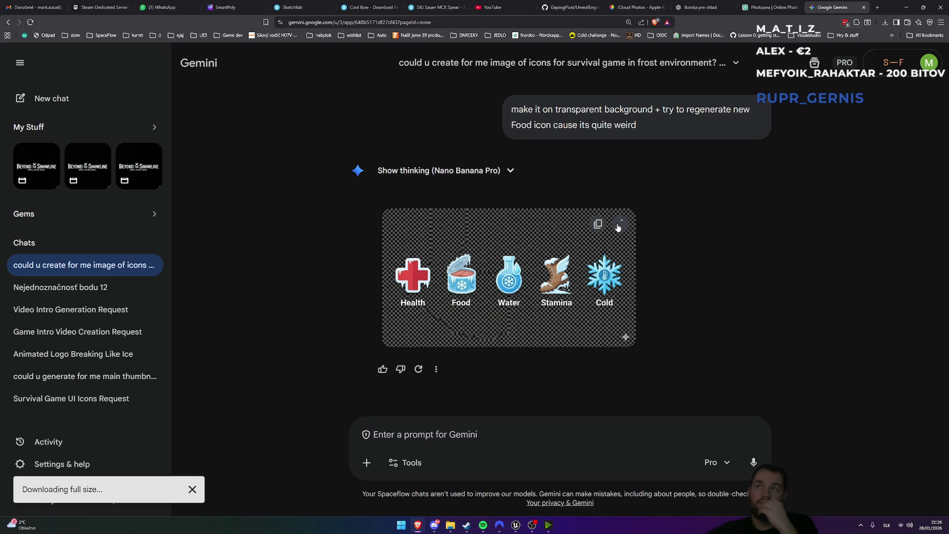
click(777, 4)
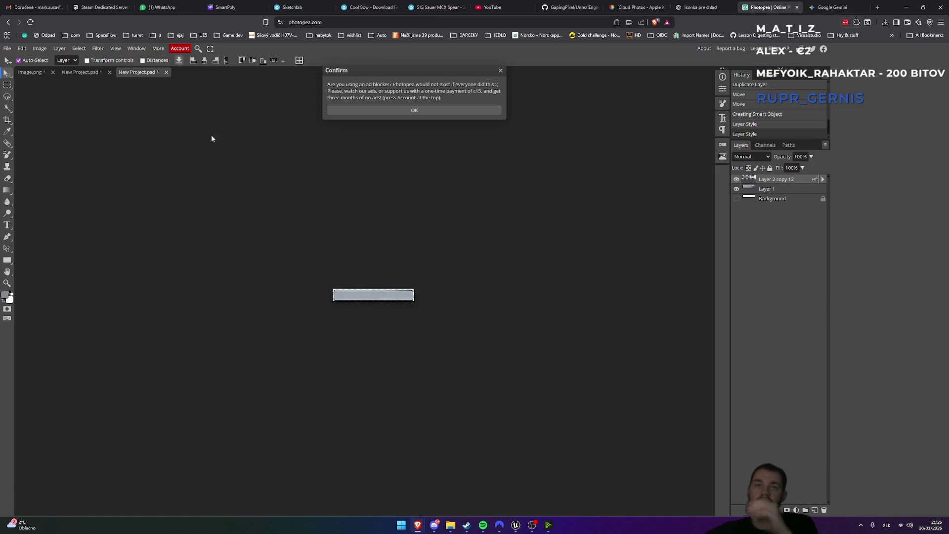
Save the downloaded icons image, create a 1920×1080 document and paste the icons in
click(9, 49)
click(20, 60)
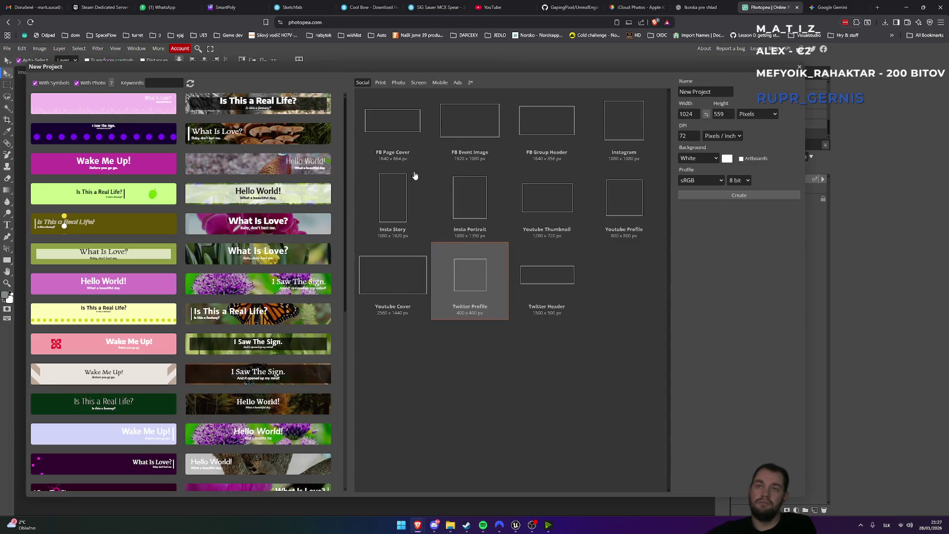
click(463, 132)
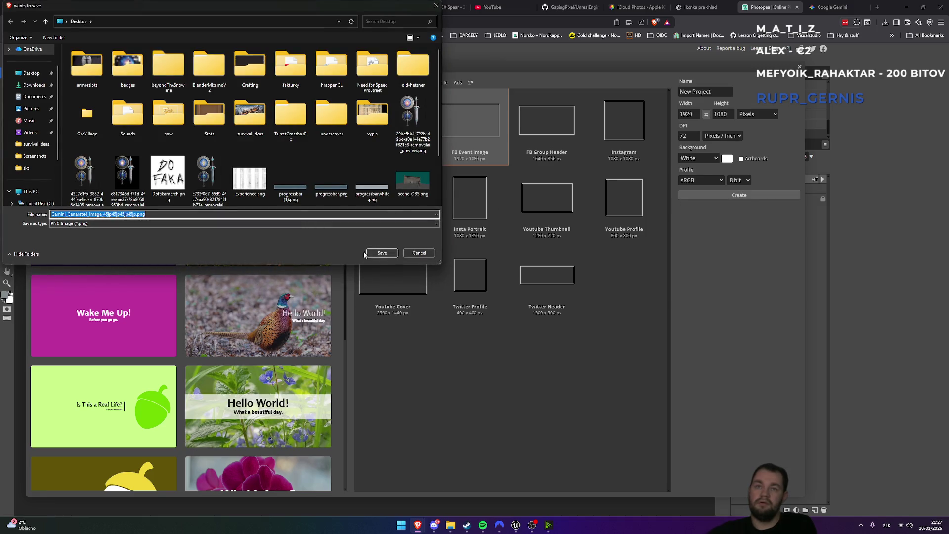
click(383, 255)
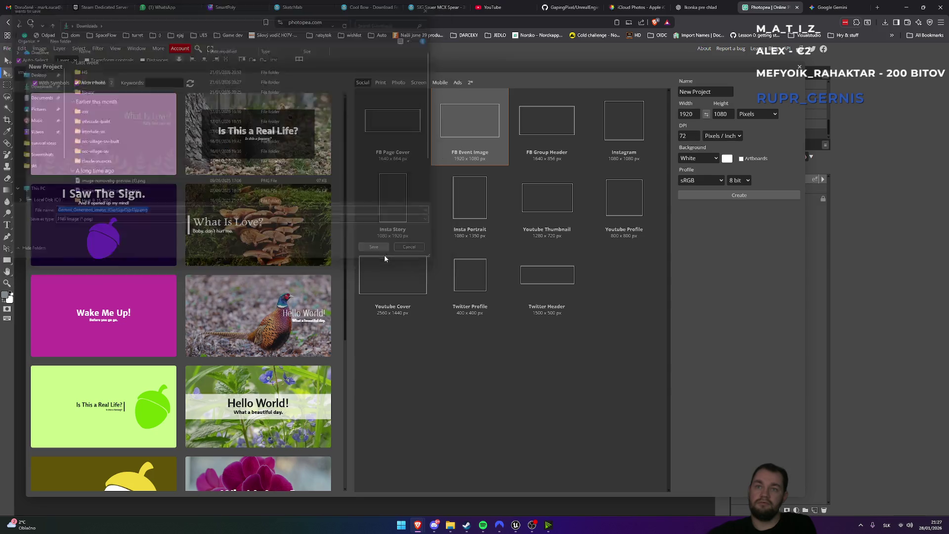
click(716, 193)
key(ctrl+v)
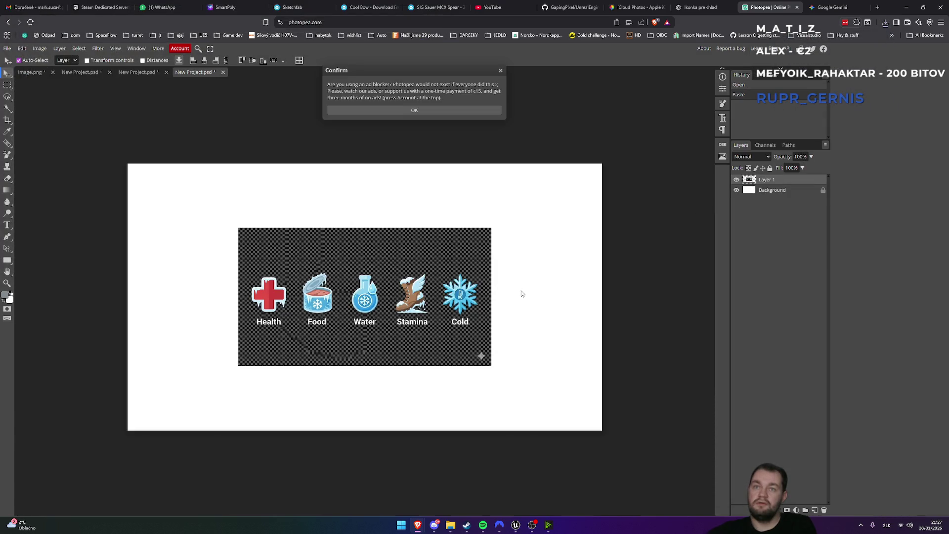
scroll(522, 294, left, 3)
scroll(329, 288, right, 2)
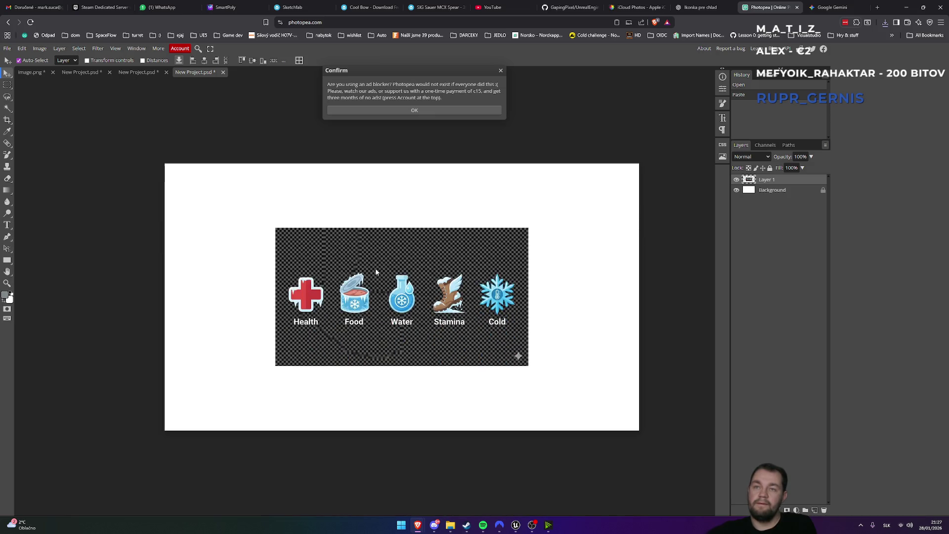
key(ctrl+plus)
key(ctrl+minus)
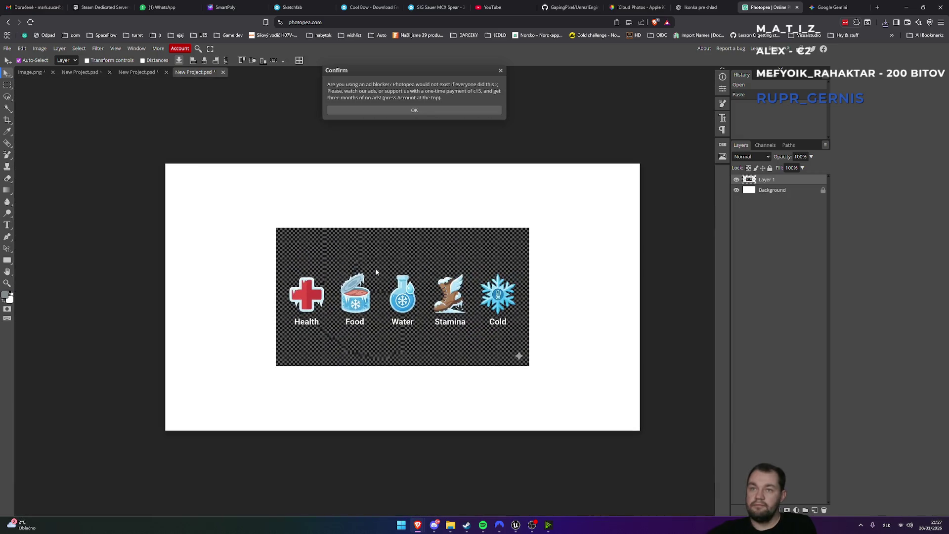
Delete the dark background with a higher-tolerance Magic Wand selection, then view ChatGPT's finished icons
click(8, 111)
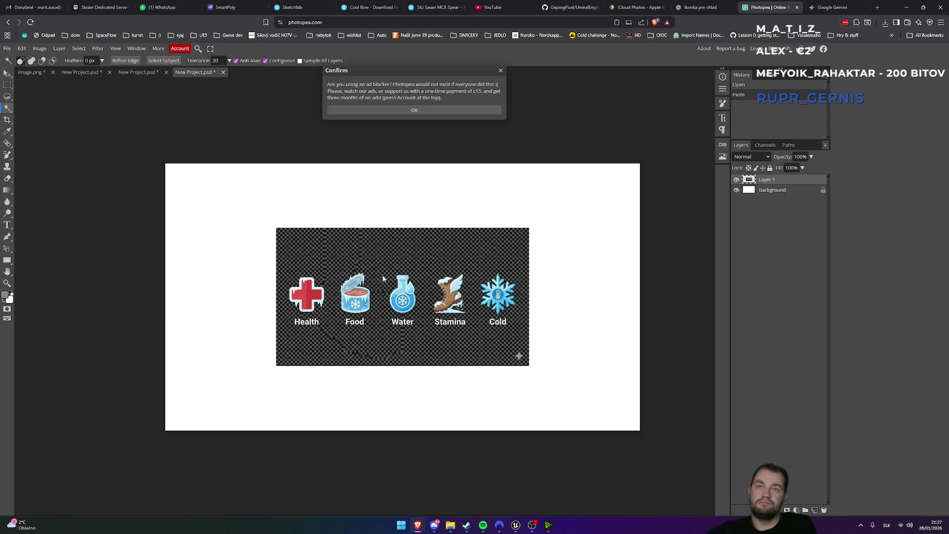
click(392, 263)
click(439, 250)
drag(396, 239, 450, 253)
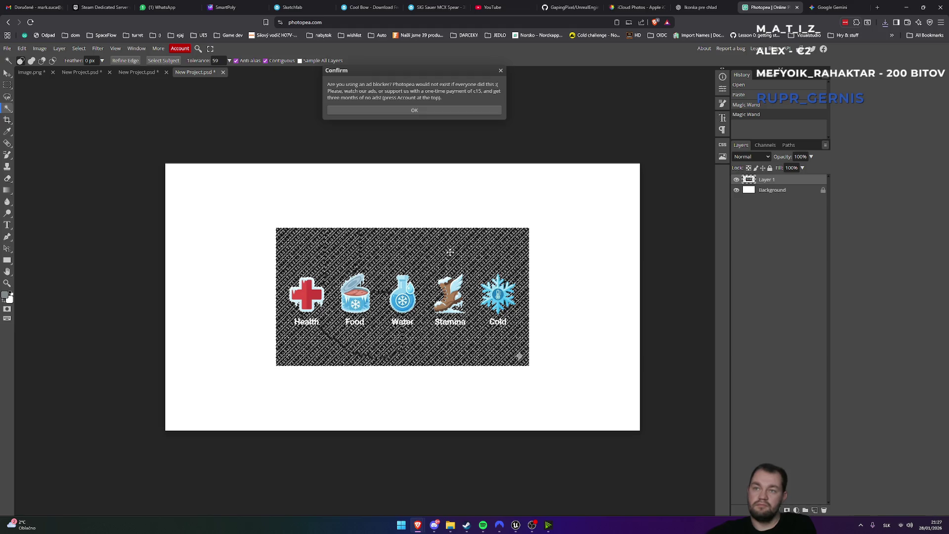
drag(459, 254, 452, 254)
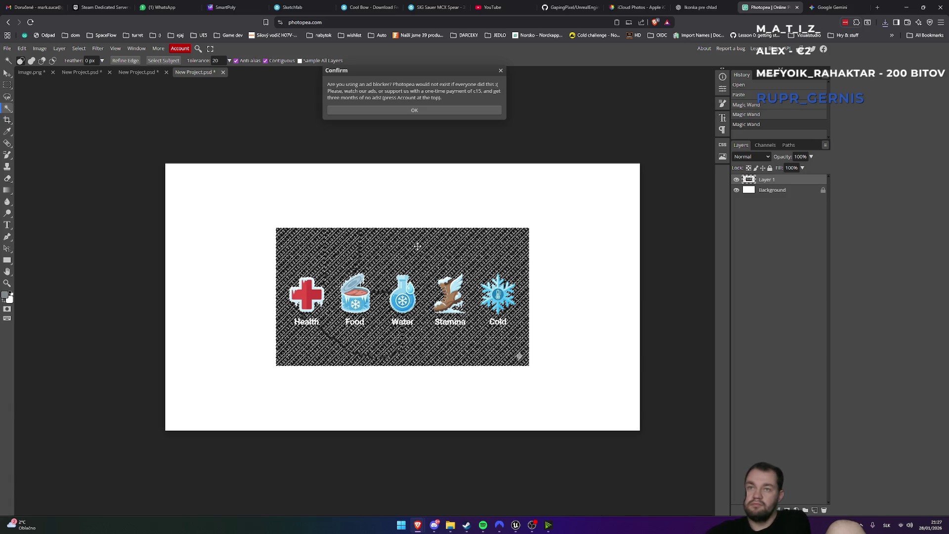
click(464, 111)
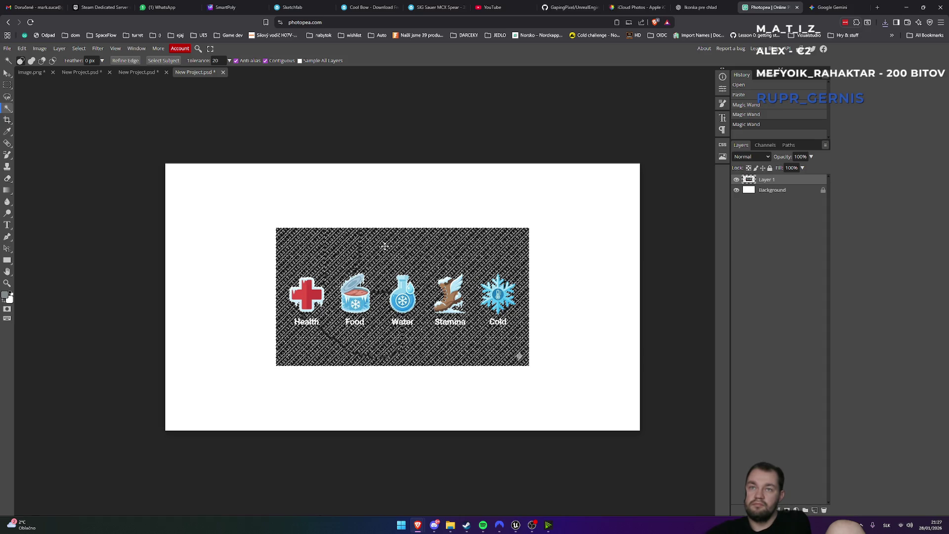
key(Delete)
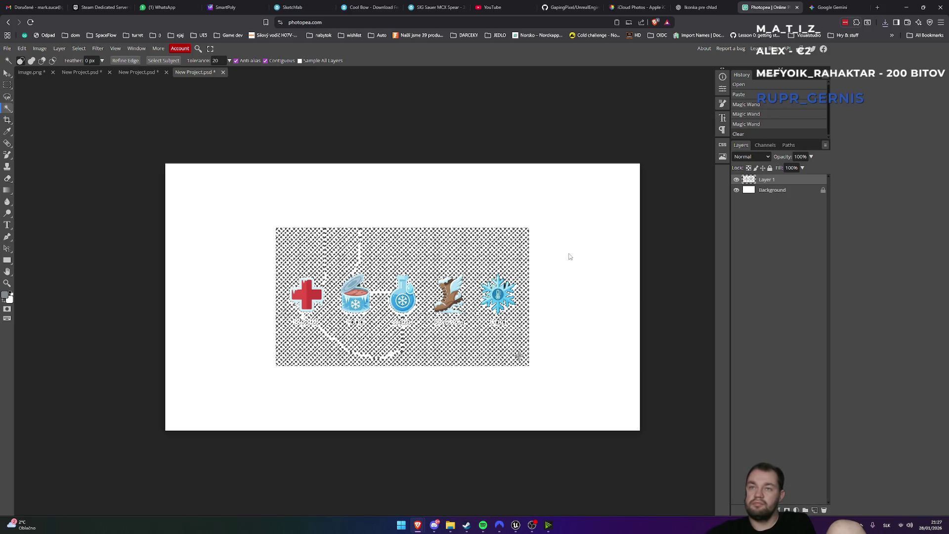
key(ctrl+Tab)
key(ctrl+shift+Tab)
key(ctrl+shift+Tab)
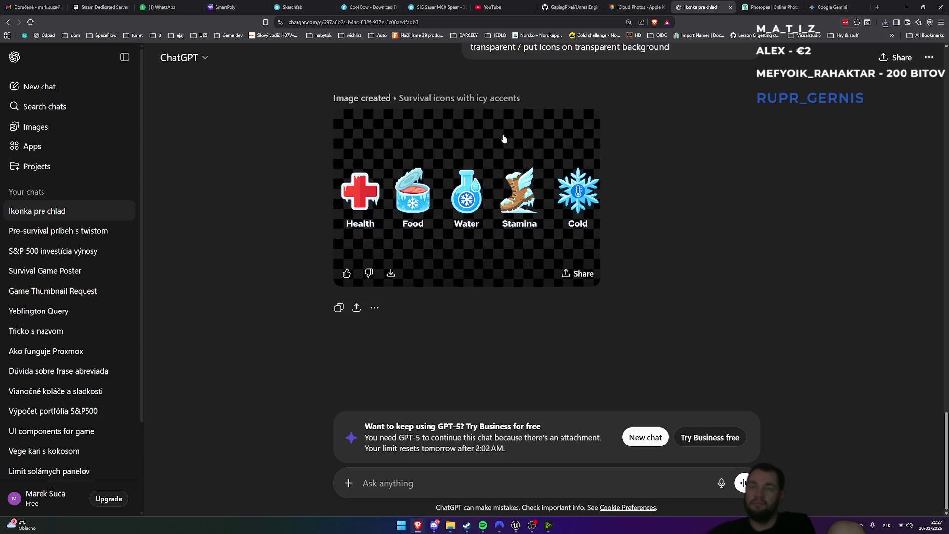
Compare ChatGPT's full-size icons image against Gemini's version
click(550, 128)
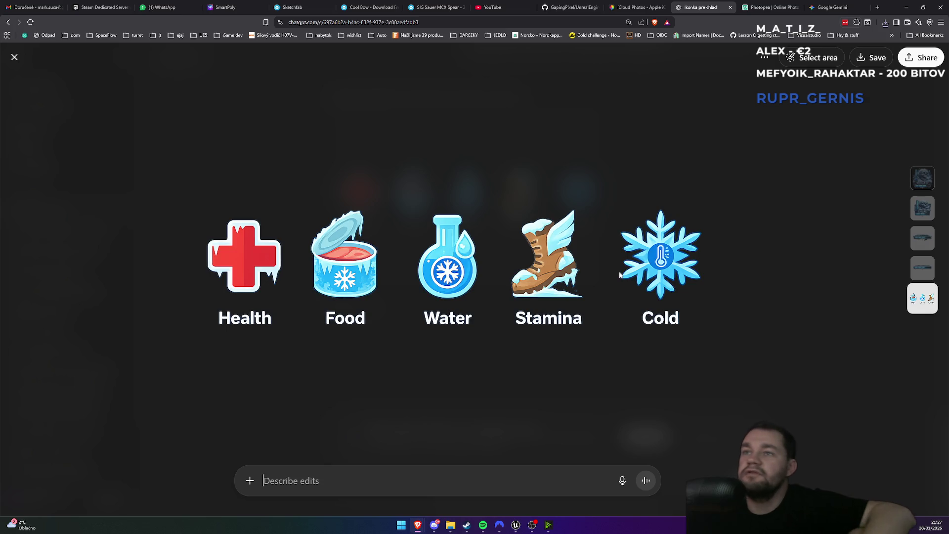
key(ctrl+9)
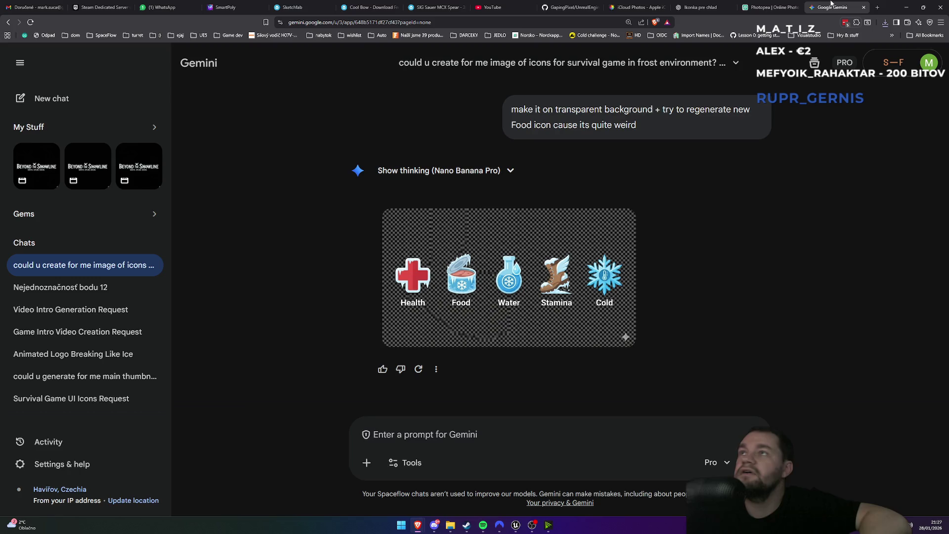
click(699, 7)
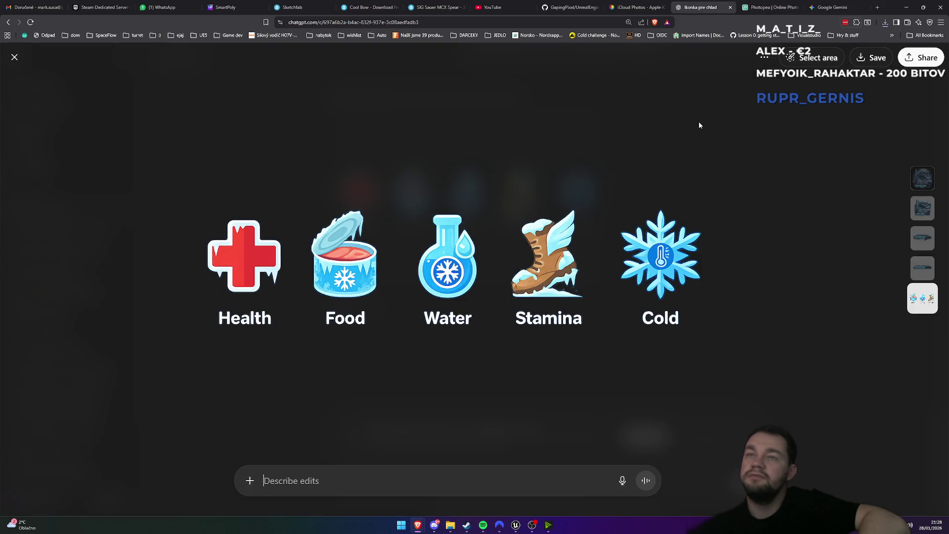
key(ctrl+9)
click(707, 4)
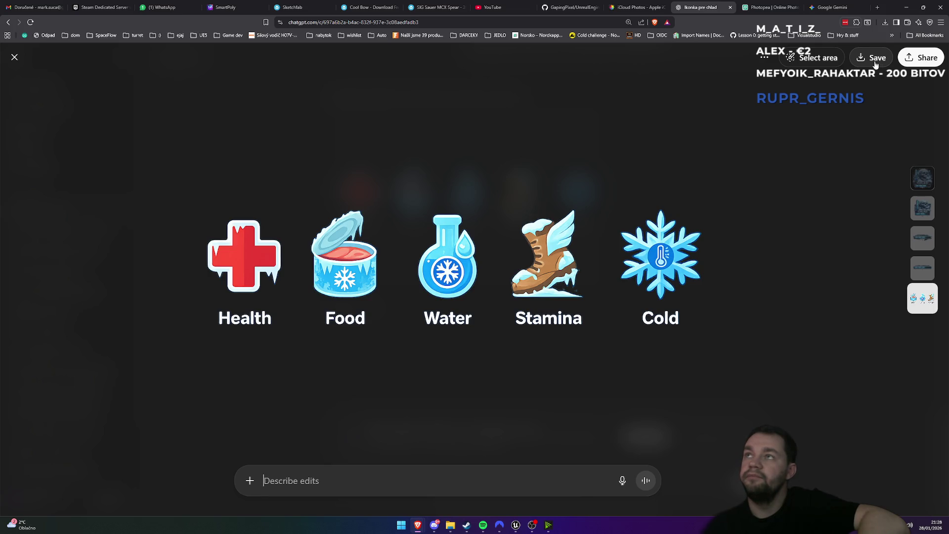
Save ChatGPT's icons image as a PNG in Desktop > survival ideas, then copy it
click(875, 64)
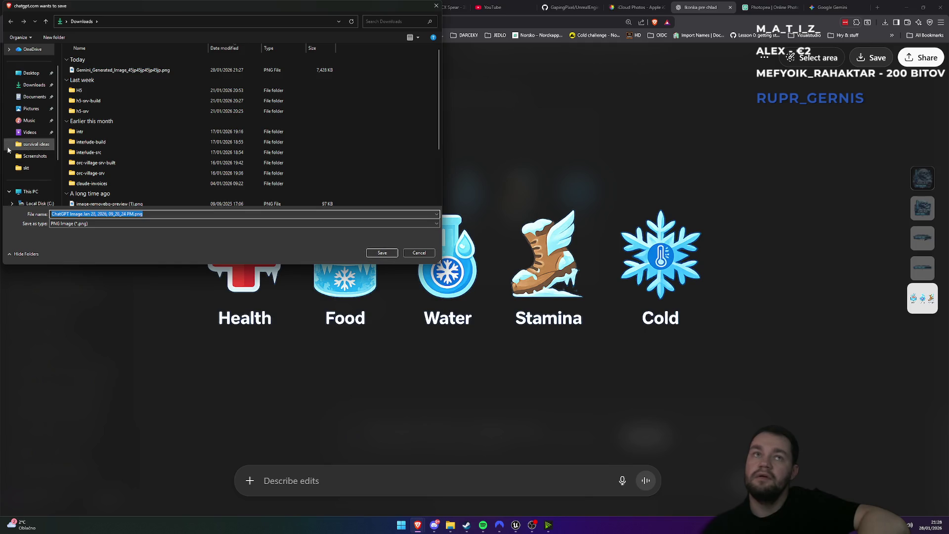
click(31, 73)
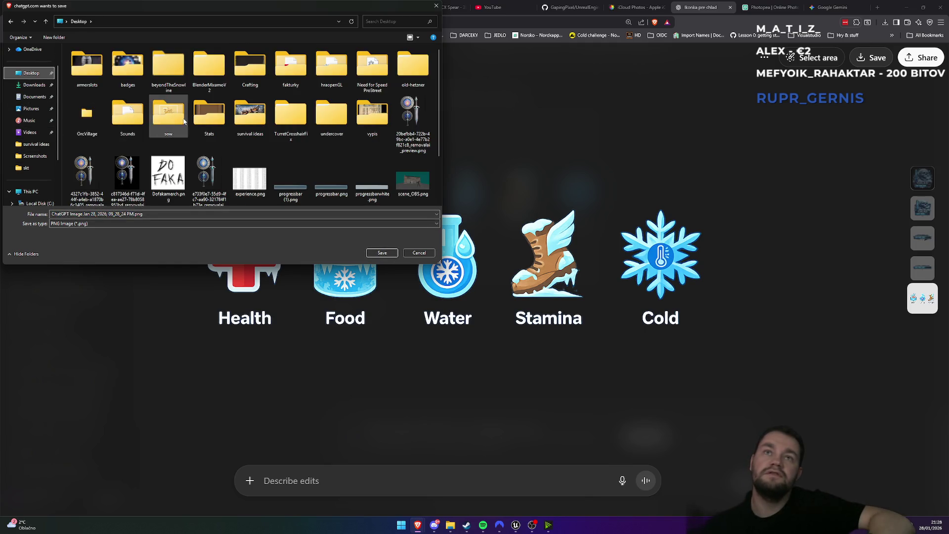
double_click(246, 135)
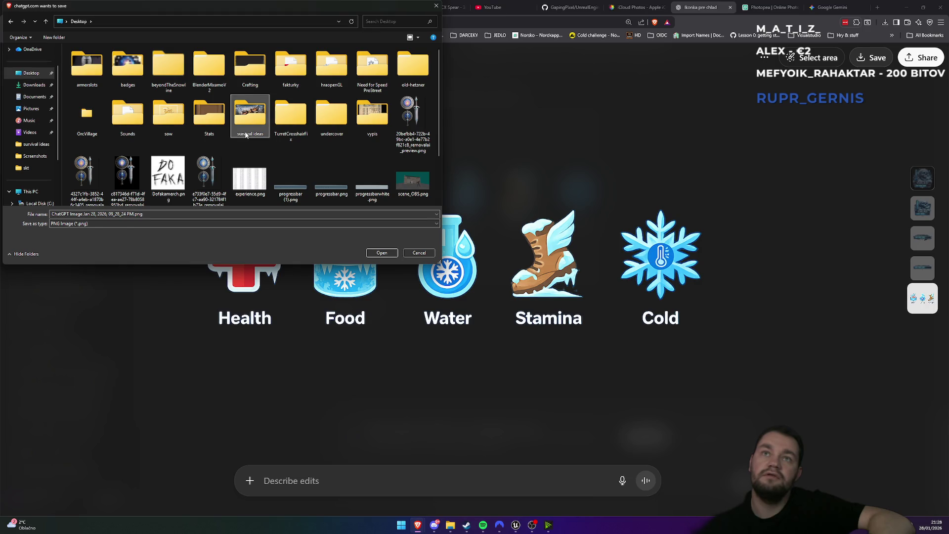
click(383, 255)
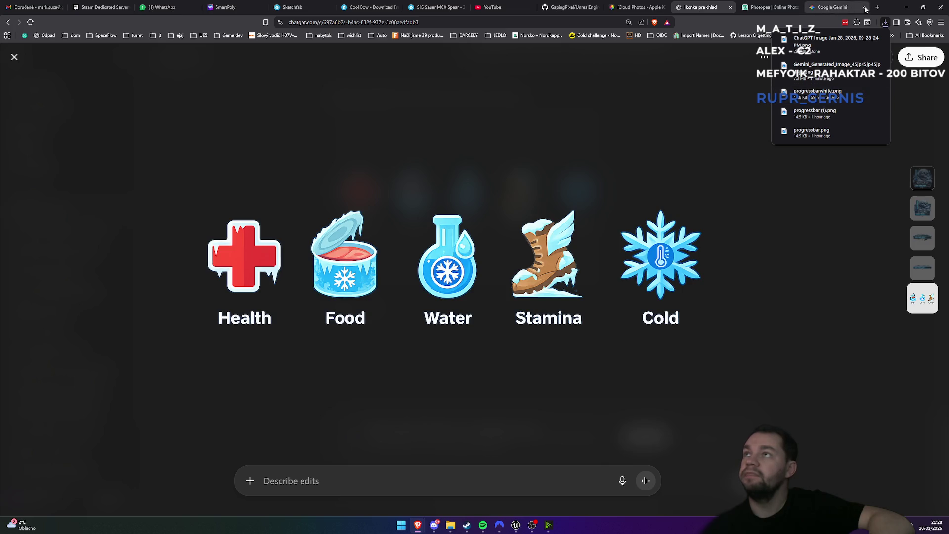
right_click(567, 263)
click(596, 299)
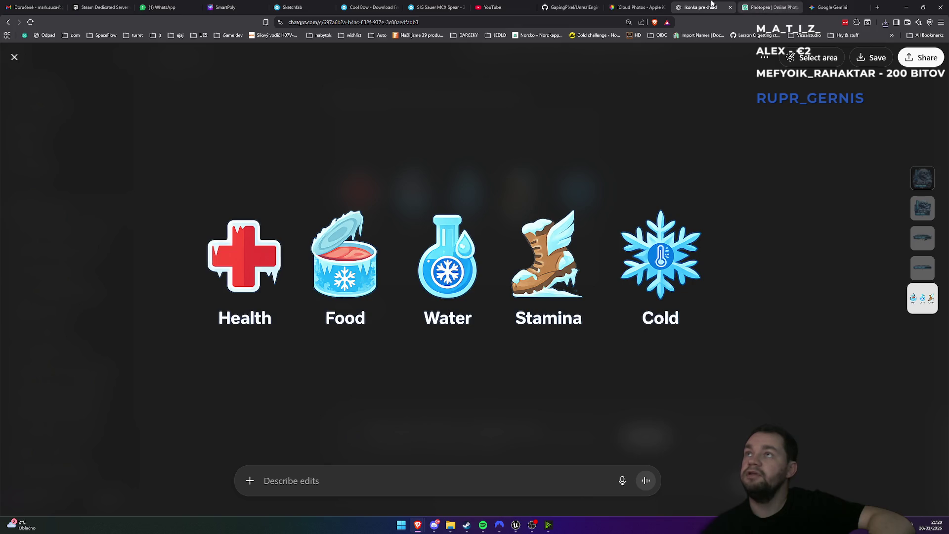
click(769, 7)
Paste the icons into a 400×400 document, select white background and slide the row to the snowflake
click(22, 48)
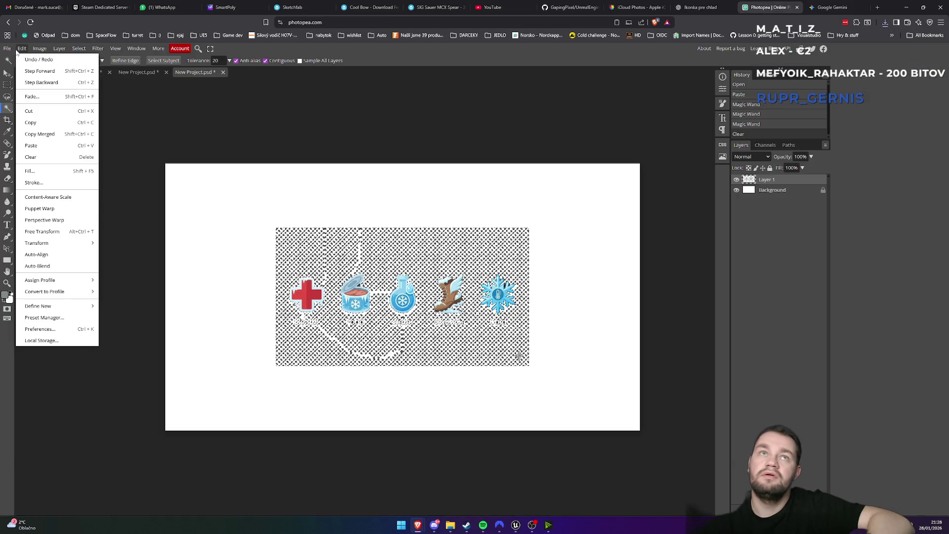
click(18, 58)
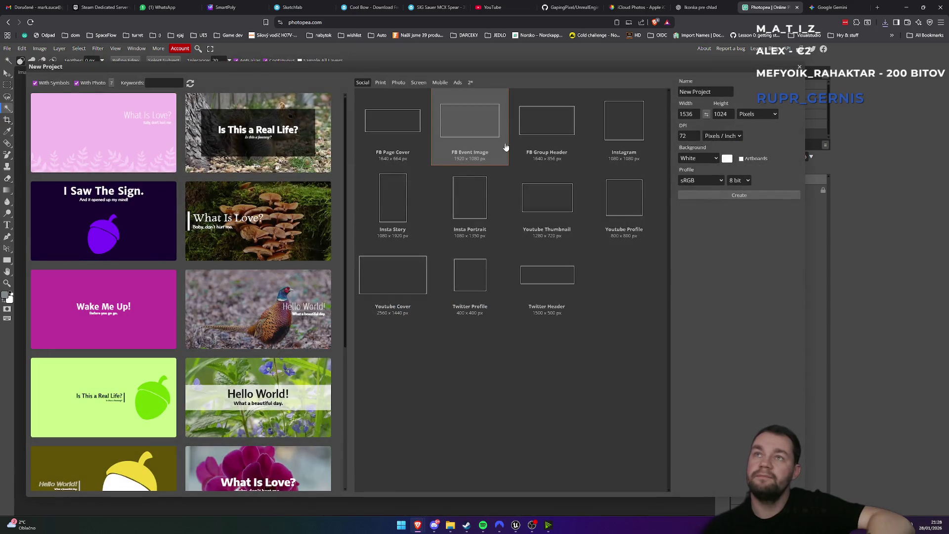
click(474, 295)
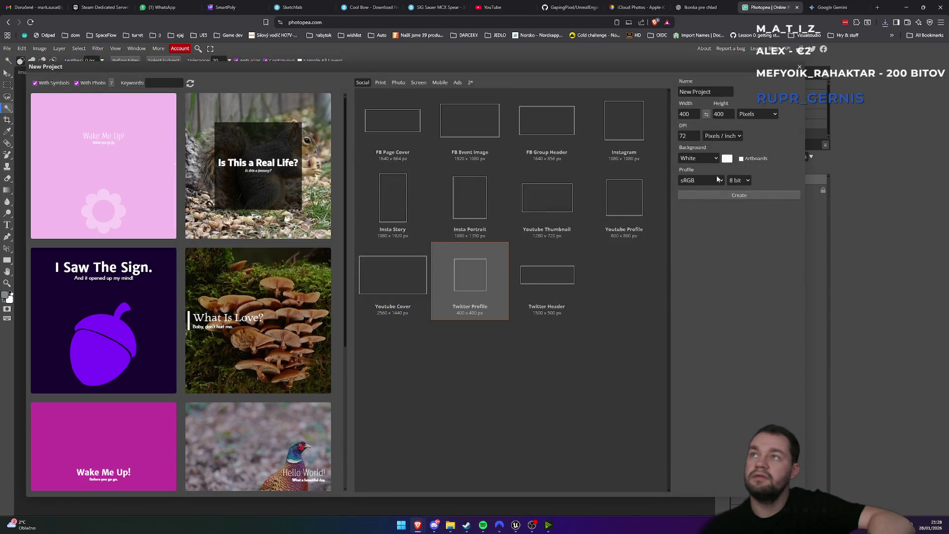
click(739, 195)
key(ctrl+v)
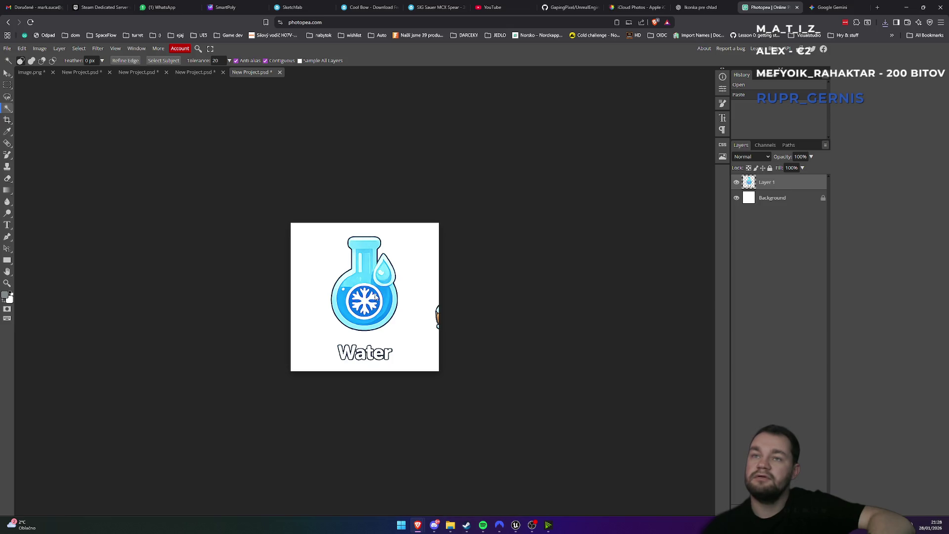
click(385, 275)
click(381, 251)
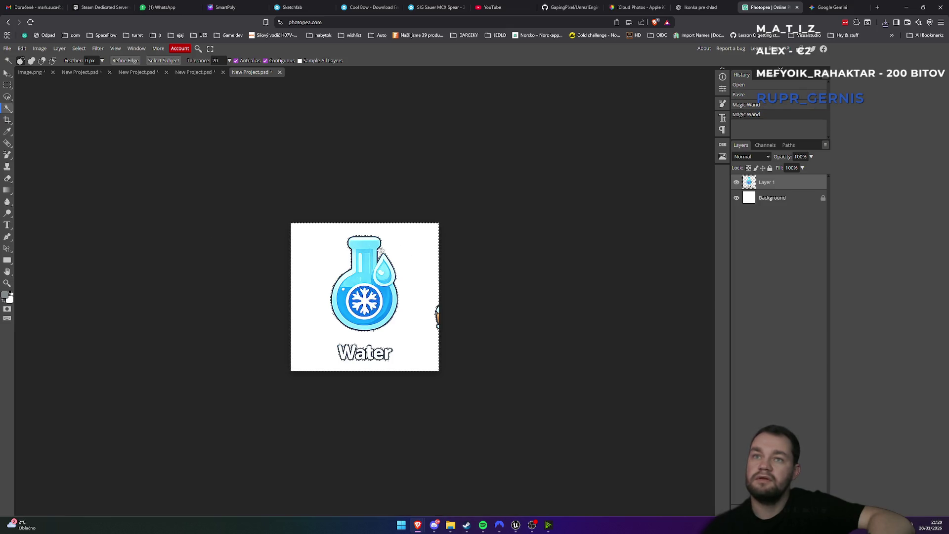
click(8, 73)
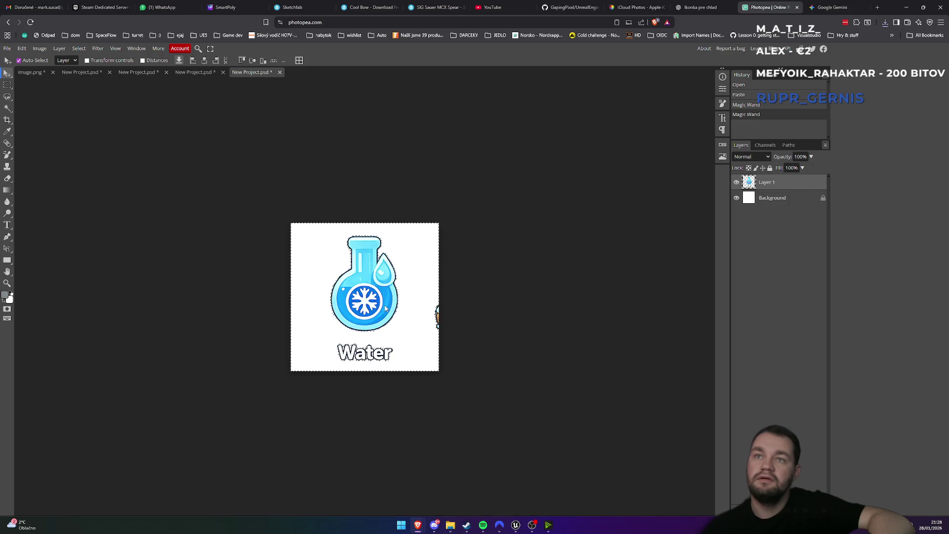
drag(537, 296, 313, 294)
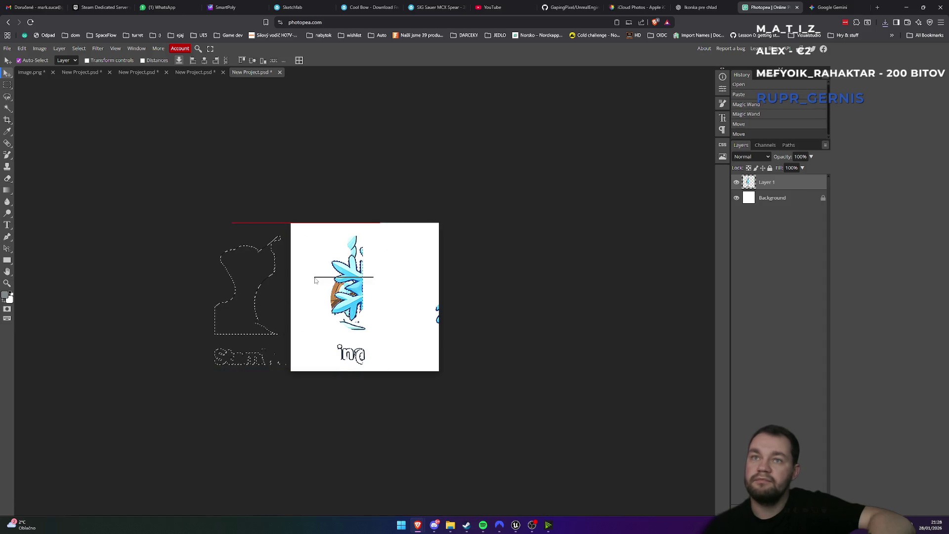
Create a fresh 1920×1080 document and paste the icons image into it
click(22, 48)
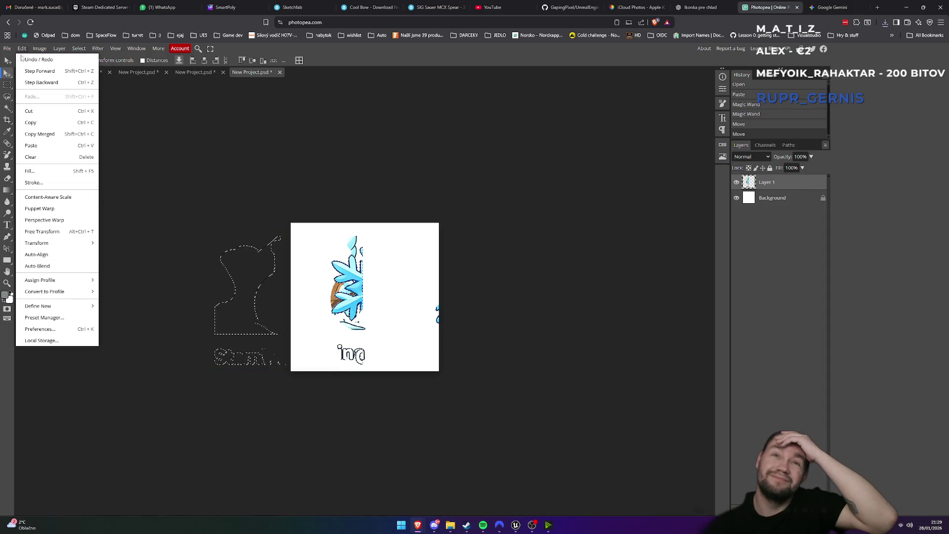
click(16, 60)
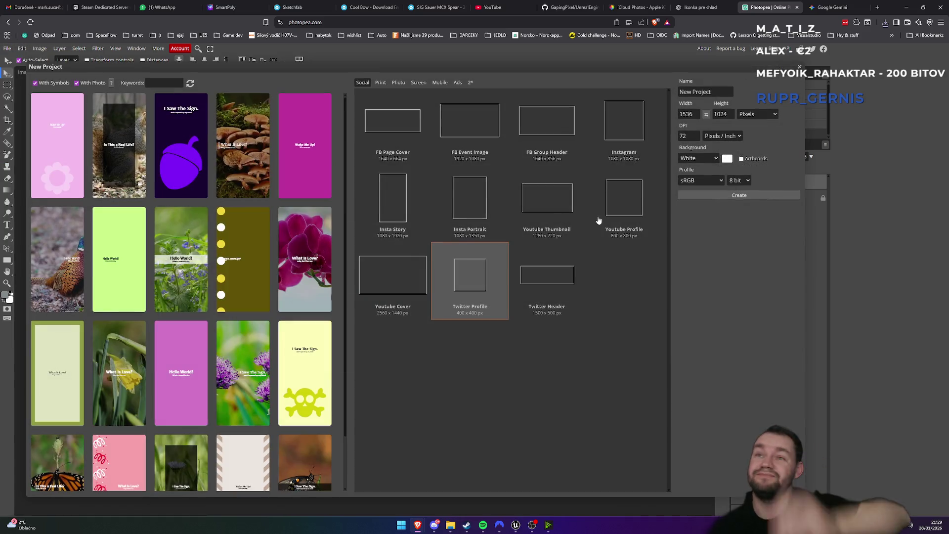
click(477, 148)
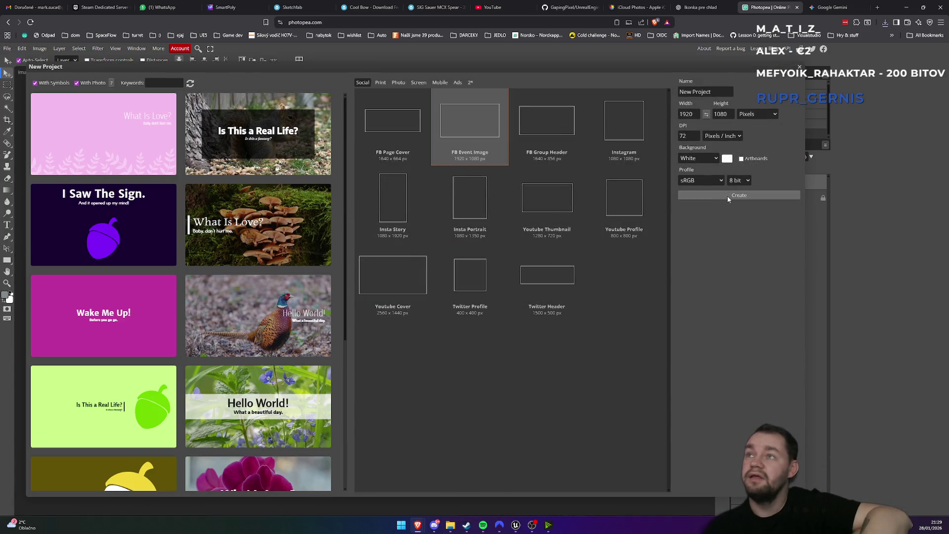
click(728, 196)
key(ctrl+v)
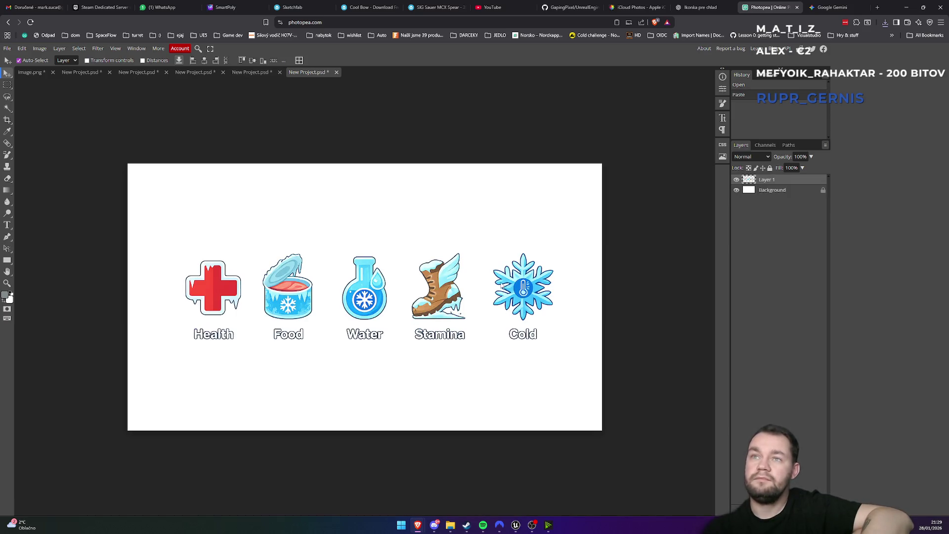
Draw a rectangular marquee tightly around the Cold snowflake icon, redoing it until it fits
key(m)
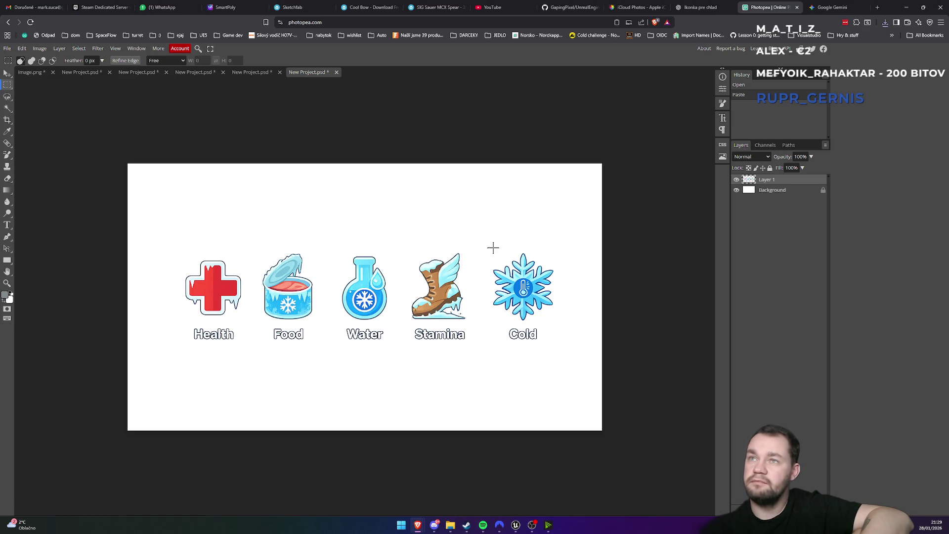
drag(490, 247, 555, 322)
click(543, 313)
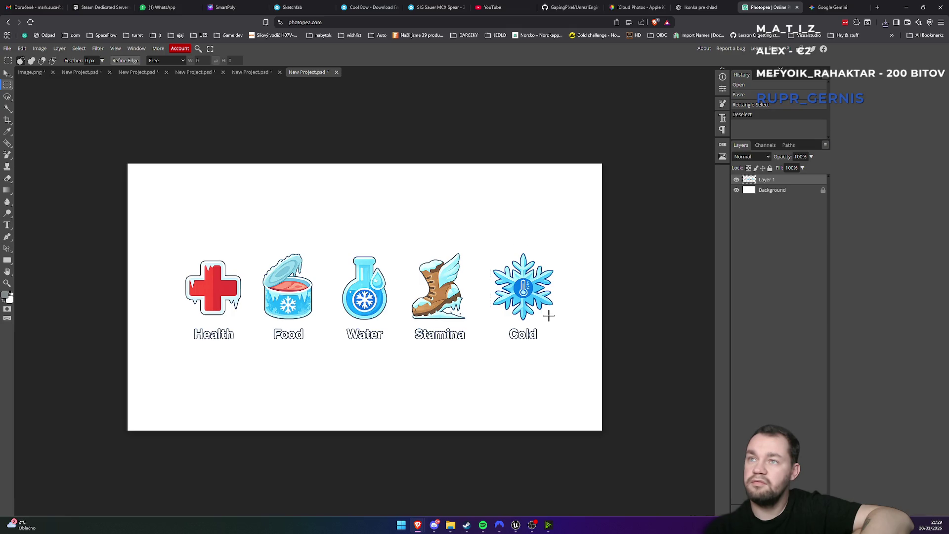
mouse_move(551, 324)
mouse_down()
mouse_move(488, 251)
mouse_move(524, 261)
mouse_move(558, 321)
mouse_up()
click(486, 246)
click(555, 318)
drag(486, 245, 560, 324)
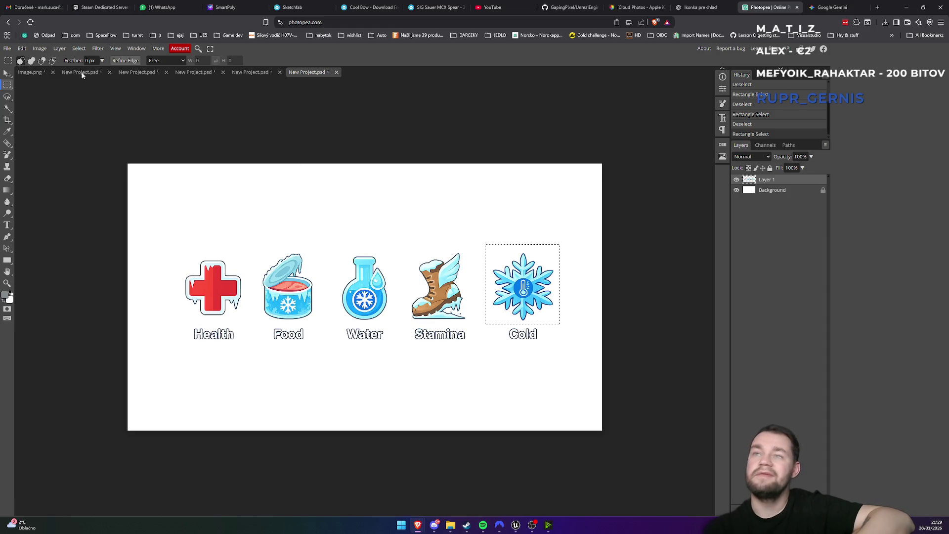
click(7, 48)
click(15, 57)
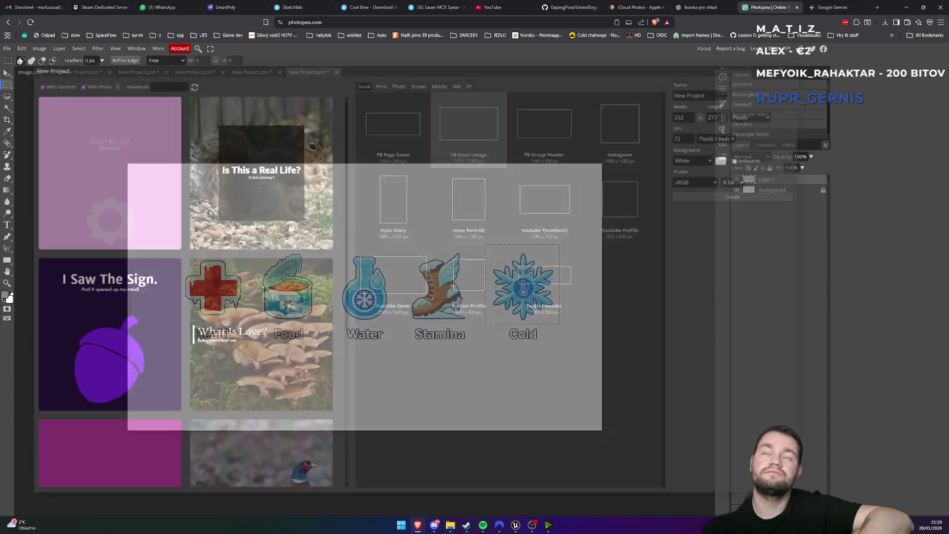
Create a 300×300 document and paste the snowflake icon into it
click(480, 295)
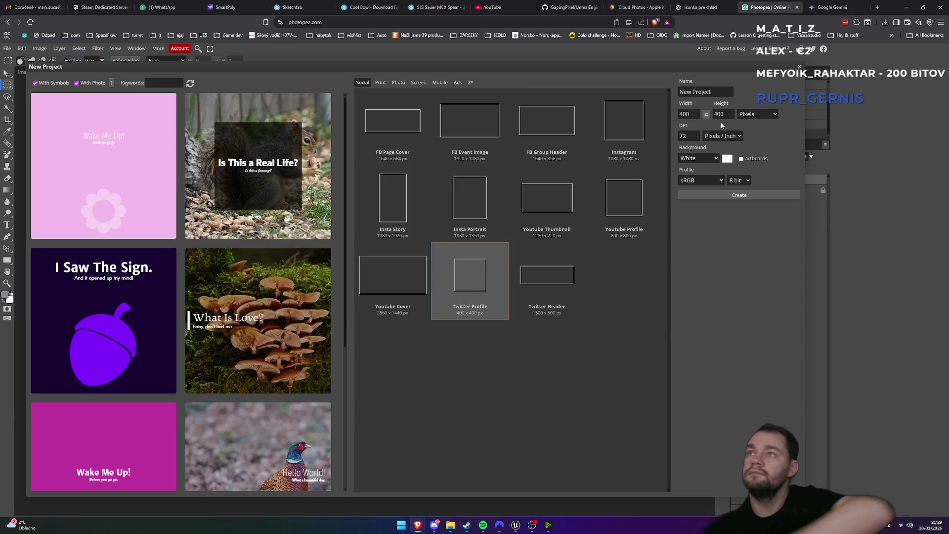
double_click(693, 112)
text(3)
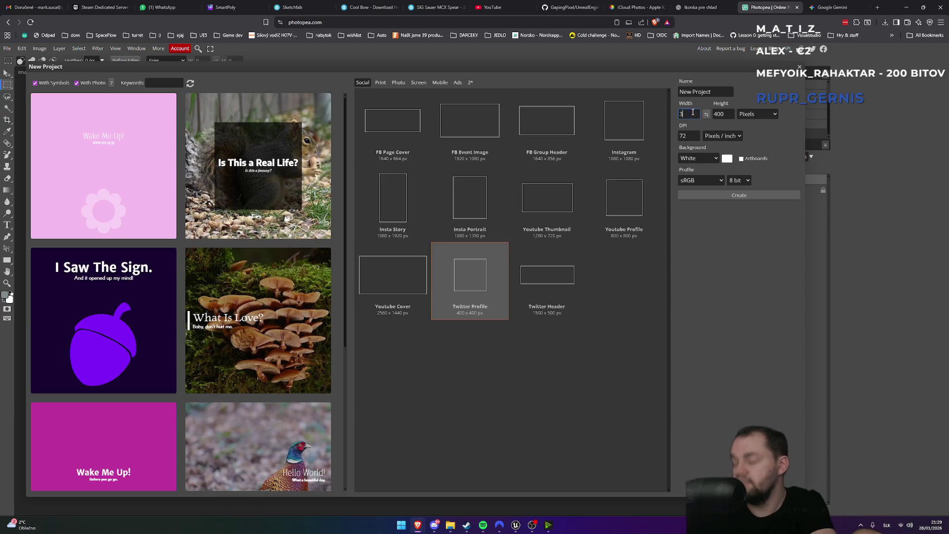
double_click(720, 114)
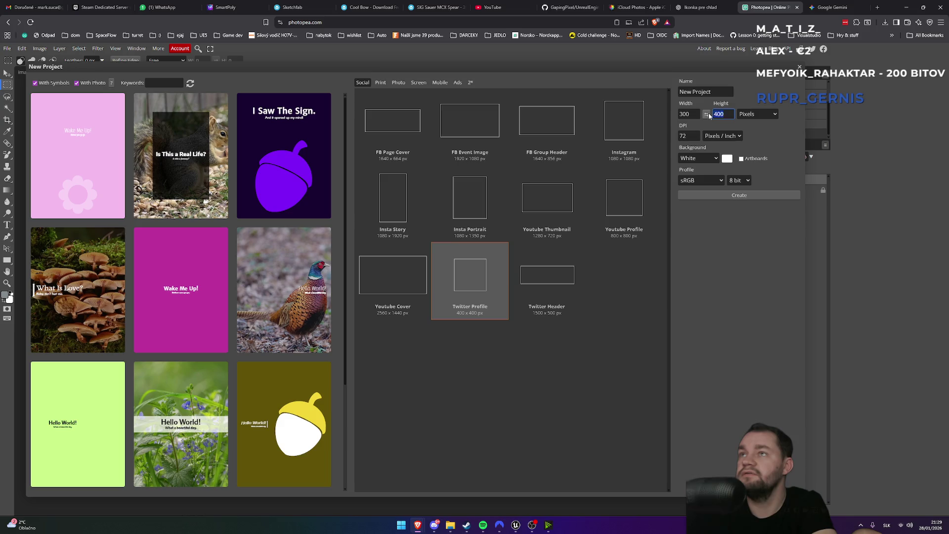
text(30)
click(725, 195)
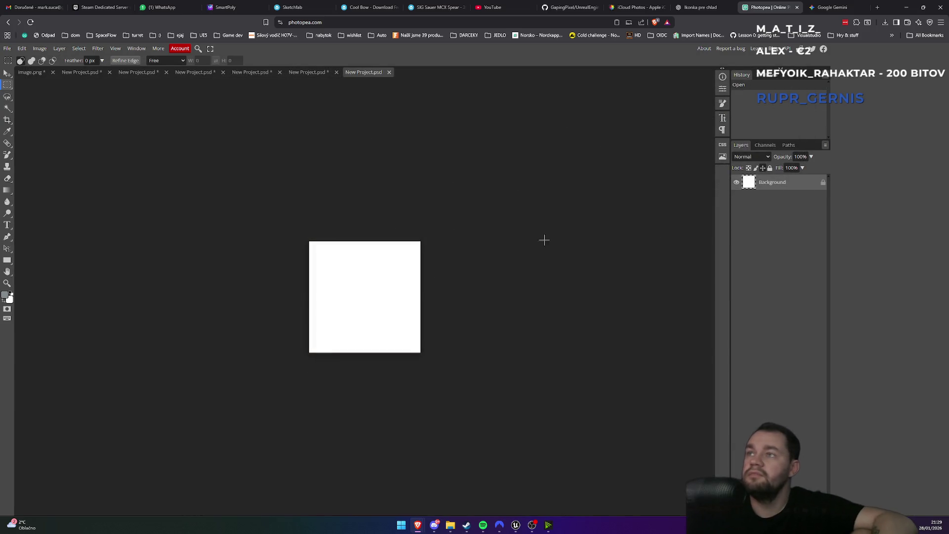
key(ctrl+v)
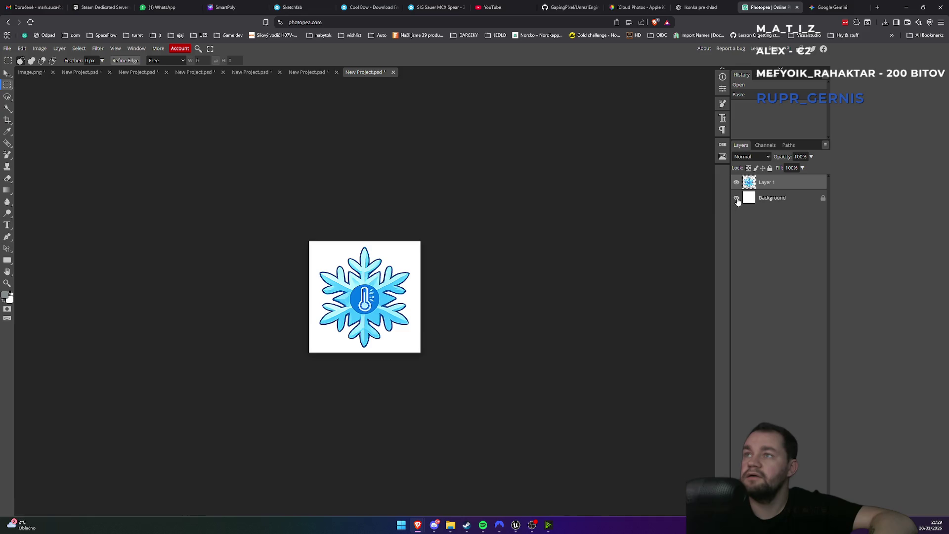
Hide the white Background layer and centre the snowflake on the transparent canvas
click(737, 198)
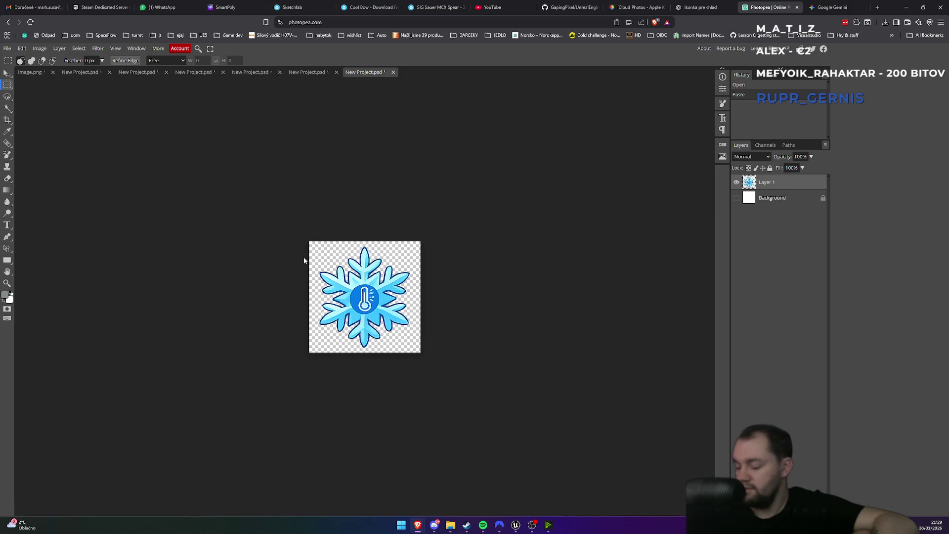
key(ctrl+plus)
key(ctrl+plus)
key(ctrl+plus)
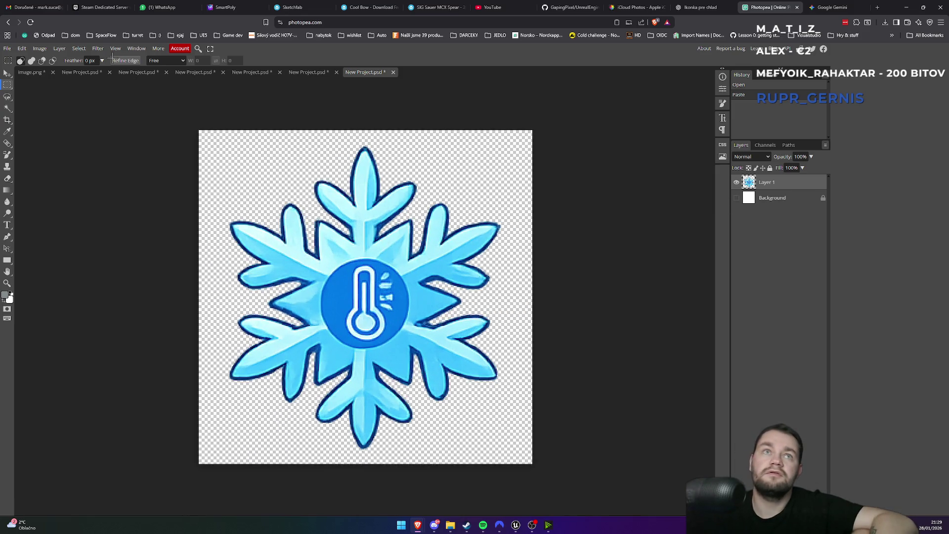
click(7, 73)
mouse_move(347, 299)
mouse_down()
mouse_move(354, 283)
mouse_move(353, 300)
mouse_up()
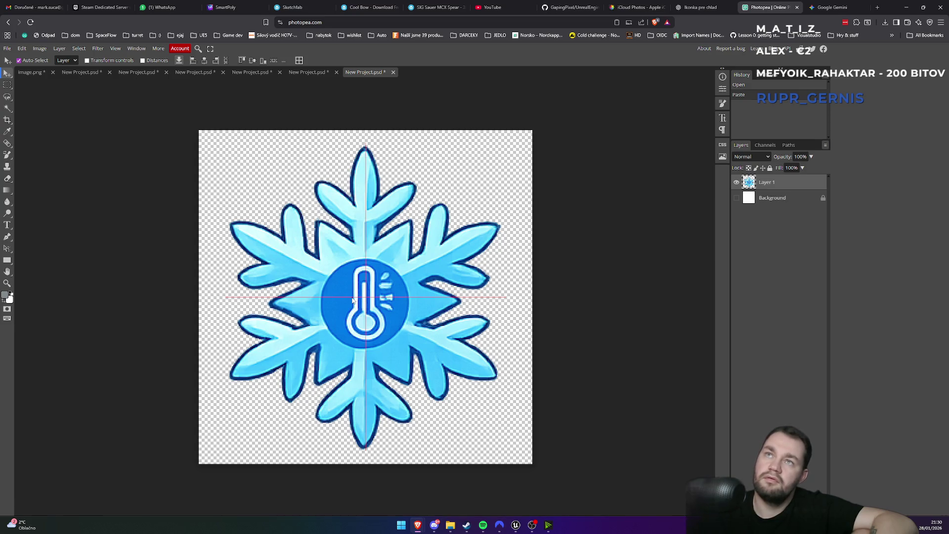
drag(353, 300, 353, 300)
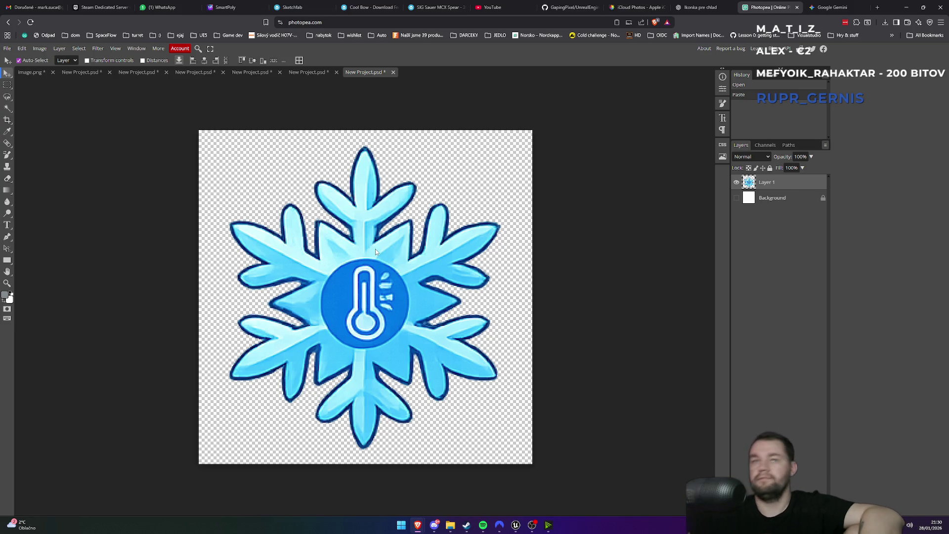
key(ctrl+minus)
key(ctrl+minus)
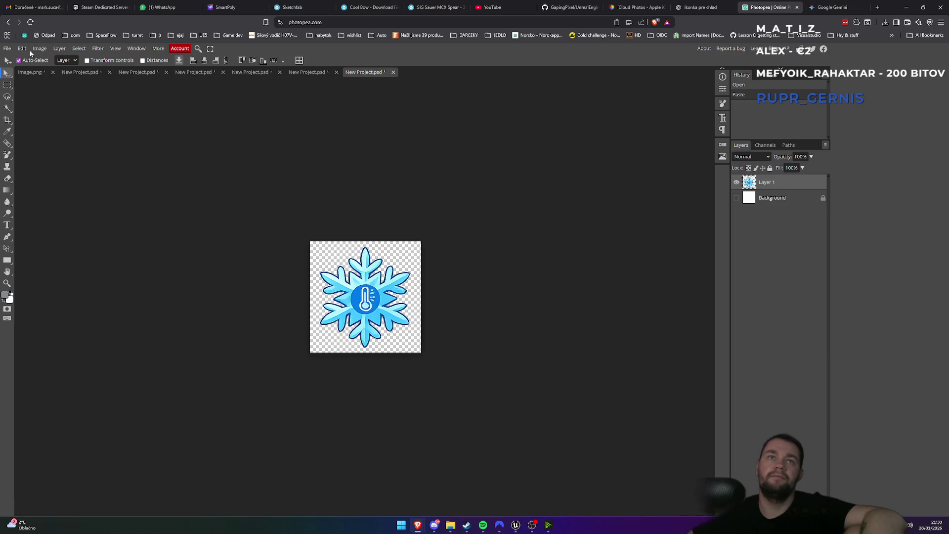
Export the snowflake as a PNG named cold_icon into the survival ideas folder
click(7, 48)
mouse_move(40, 159)
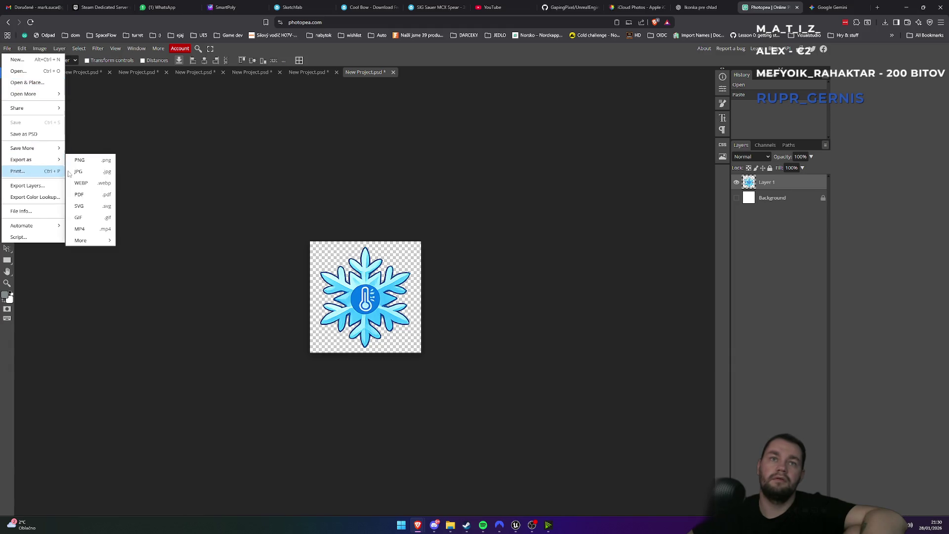
click(92, 166)
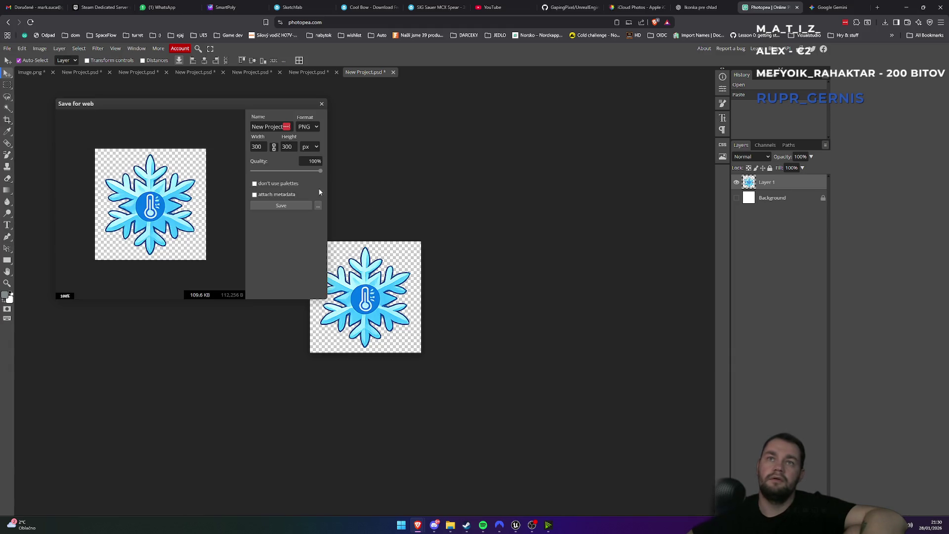
double_click(268, 127)
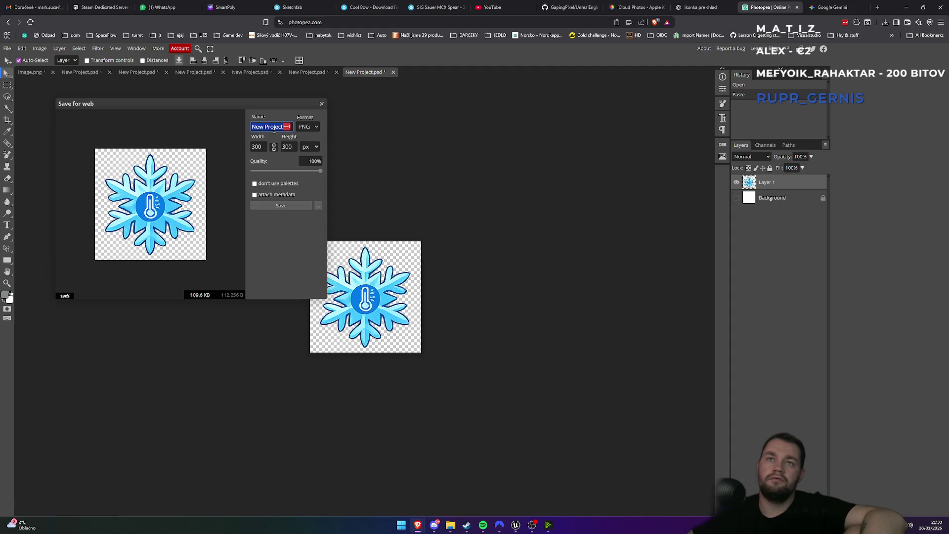
text(c)
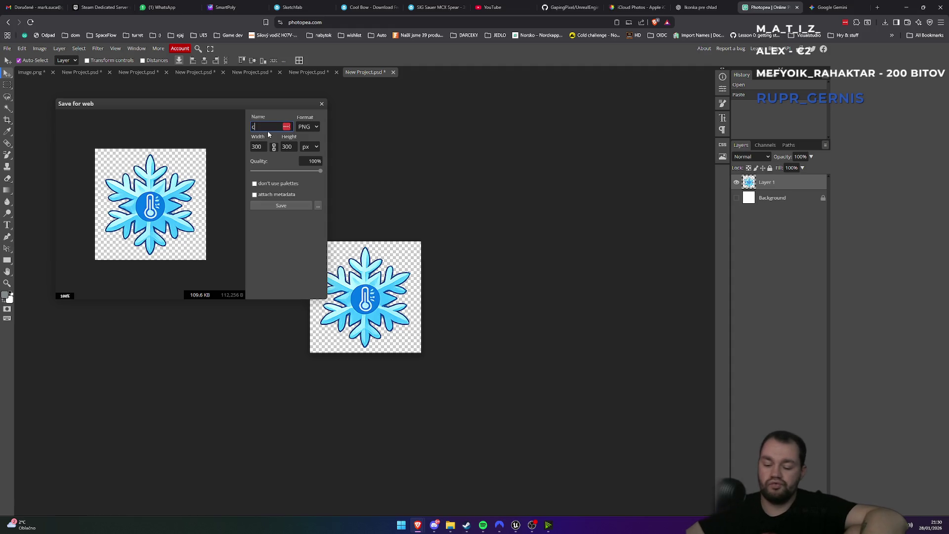
text(old_icon)
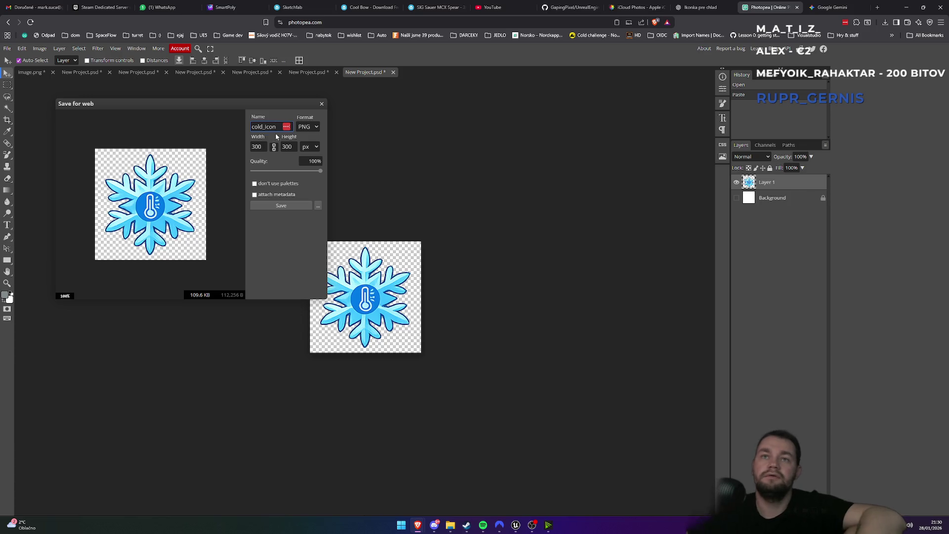
click(280, 206)
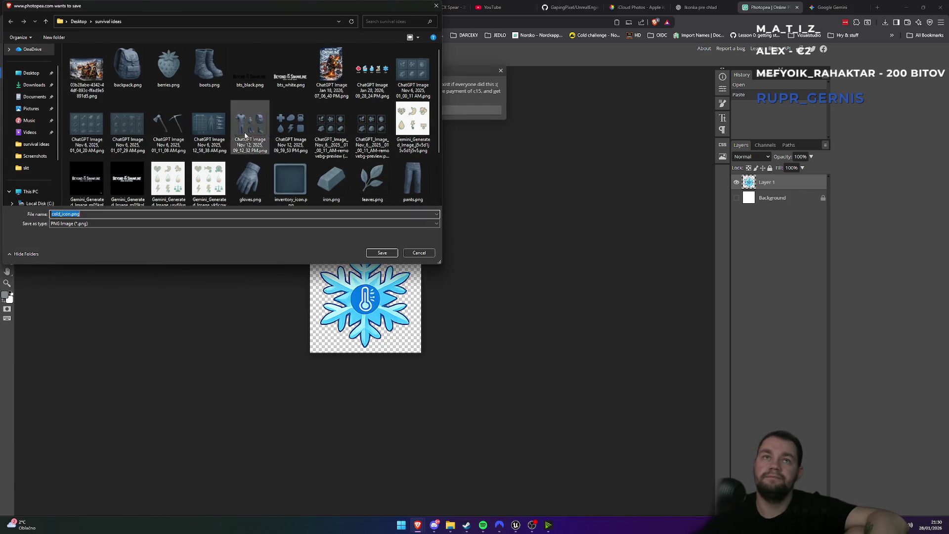
click(381, 253)
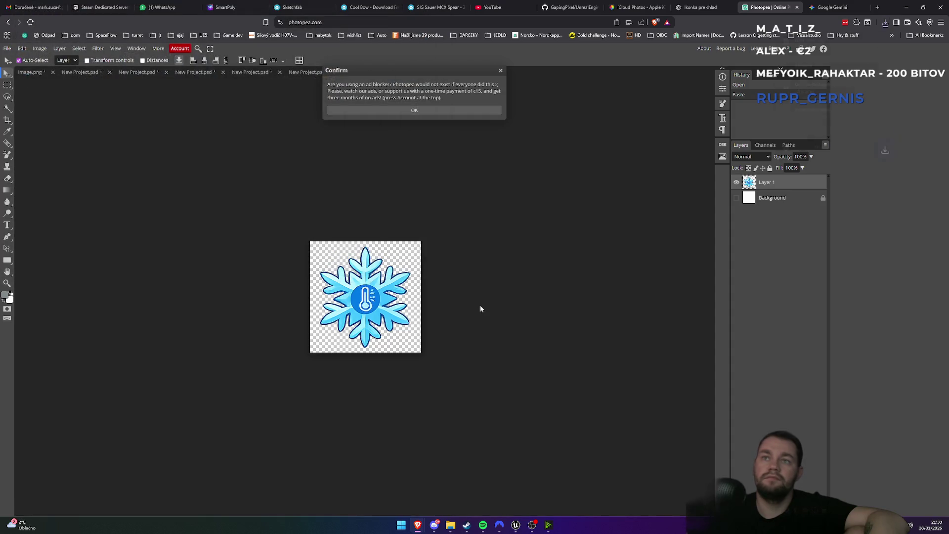
key(alt+Tab)
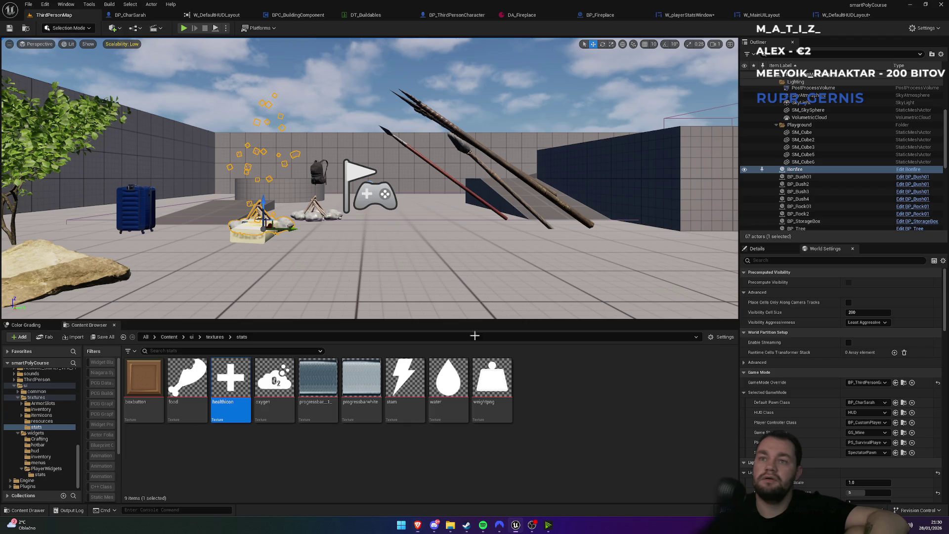
Import cold_icon.png from survival ideas into the Content Browser's stats folder
right_click(350, 472)
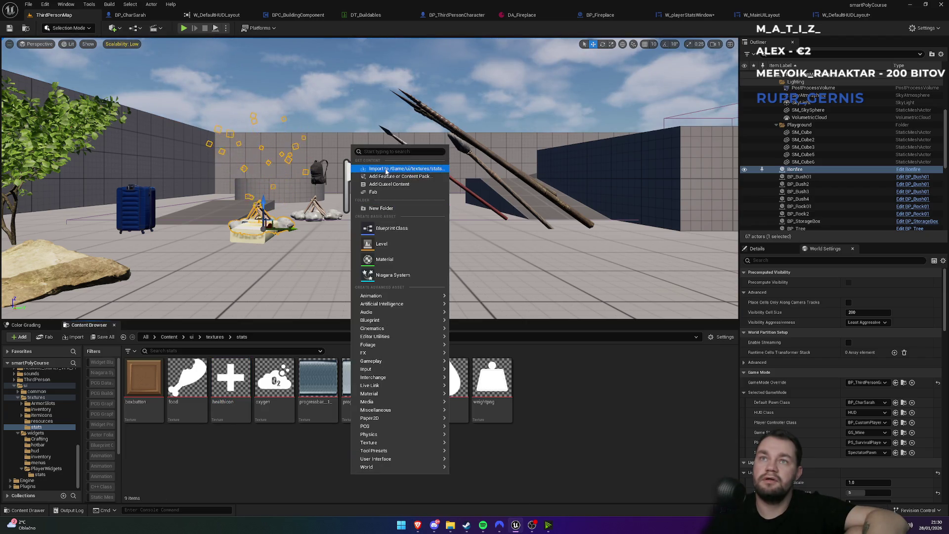
click(386, 168)
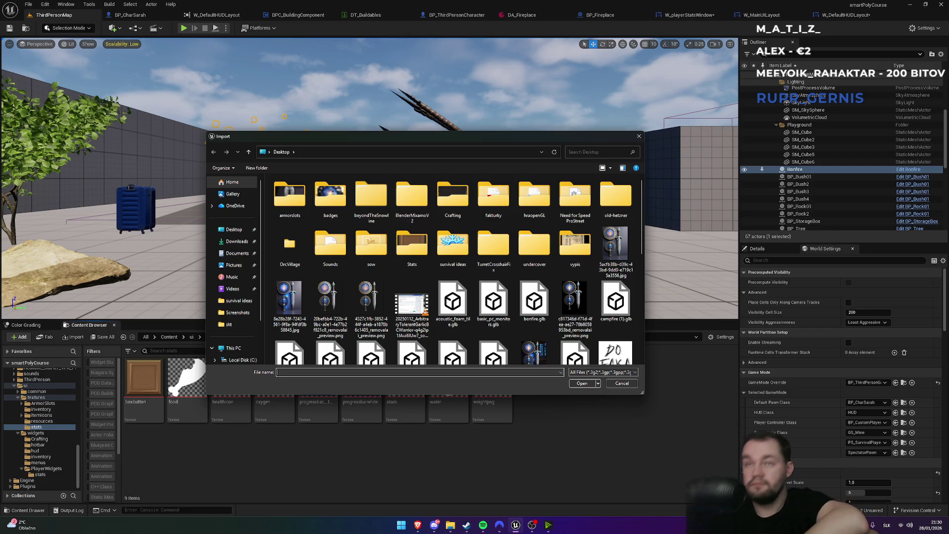
scroll(421, 322, down, 10)
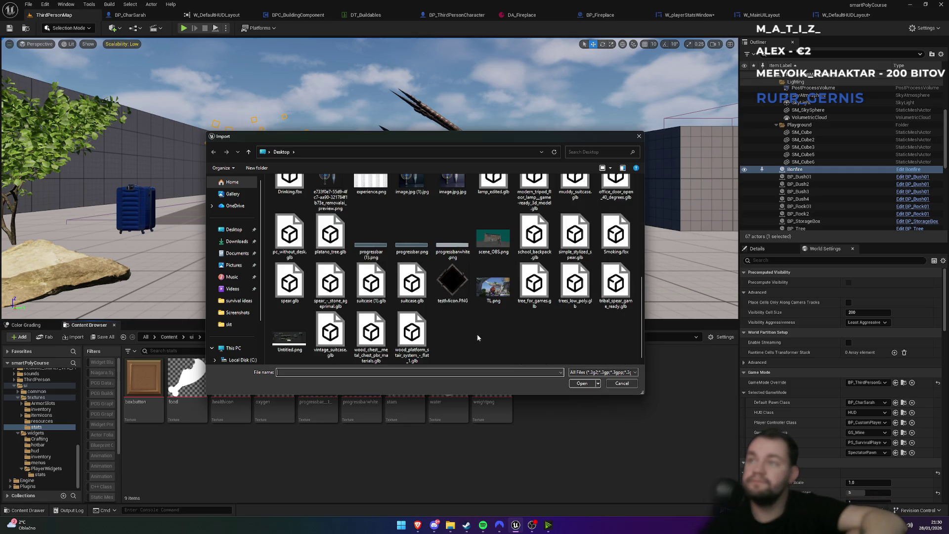
key(alt+Tab)
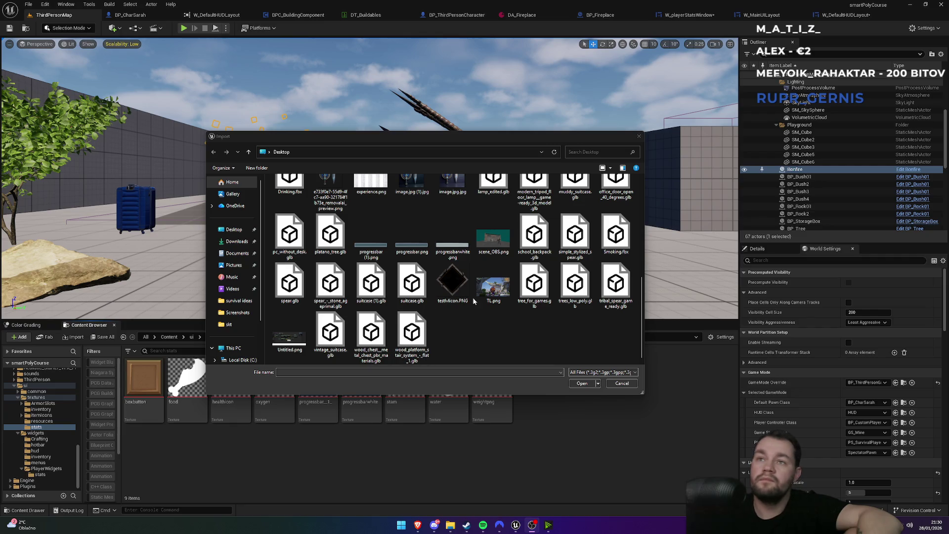
scroll(430, 301, up, 10)
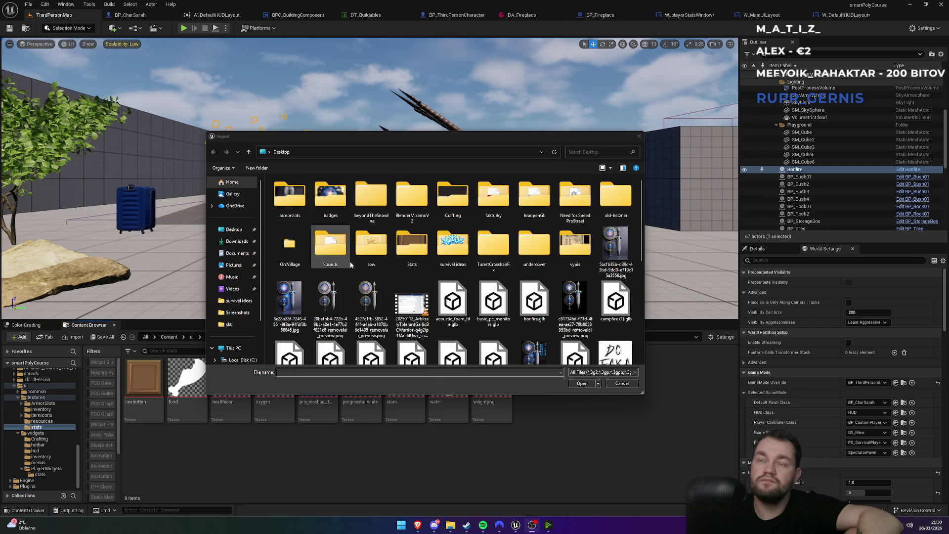
double_click(445, 265)
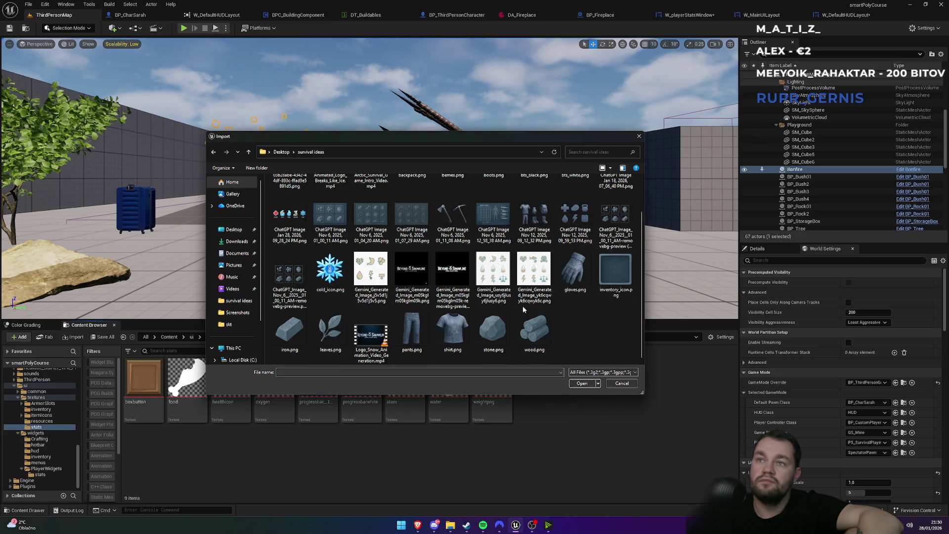
double_click(317, 327)
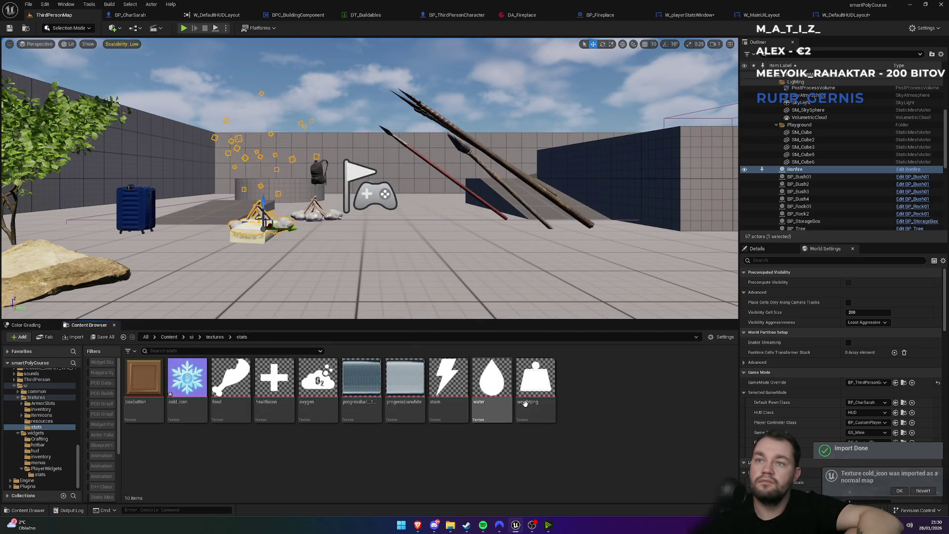
Change the cold_icon texture's Texture Group from WorldNormalMap to UI, then return to W_DefaultHUDLayout
click(191, 407)
double_click(191, 407)
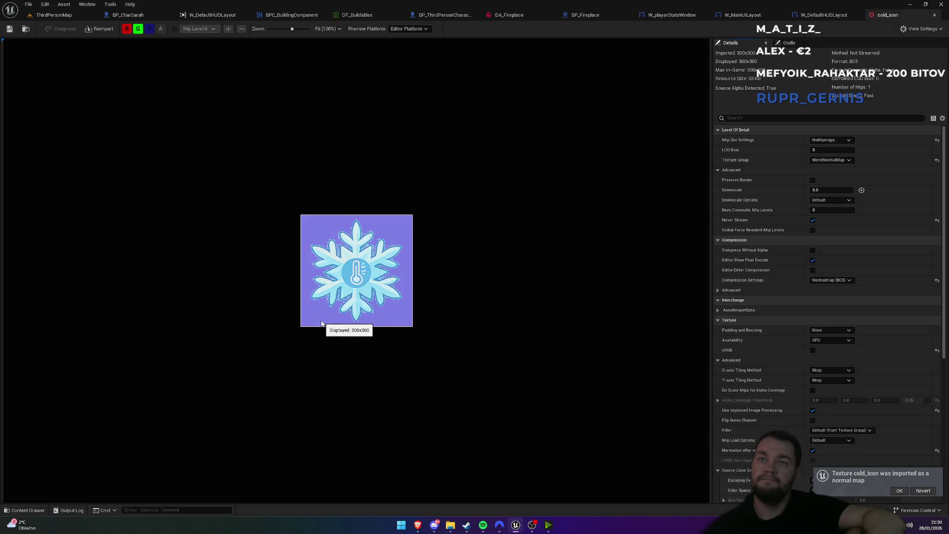
click(838, 161)
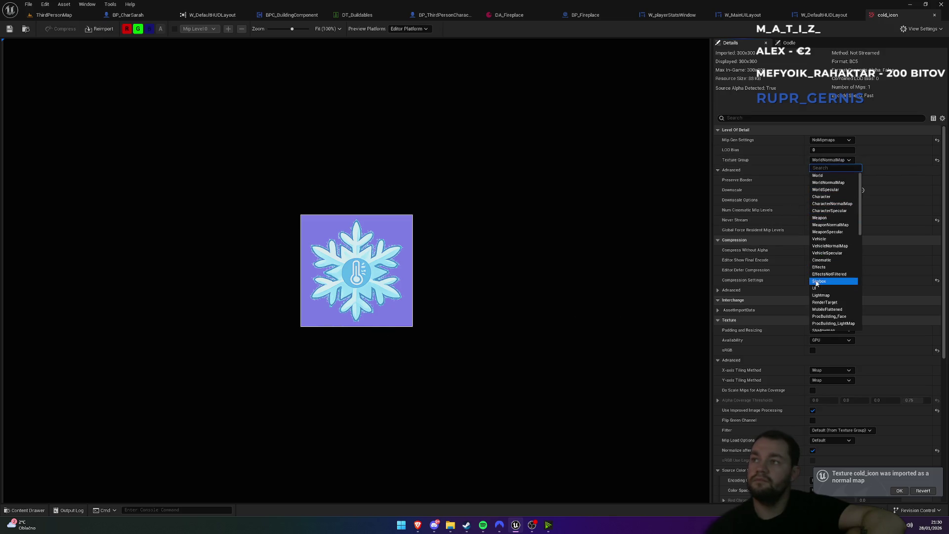
click(815, 288)
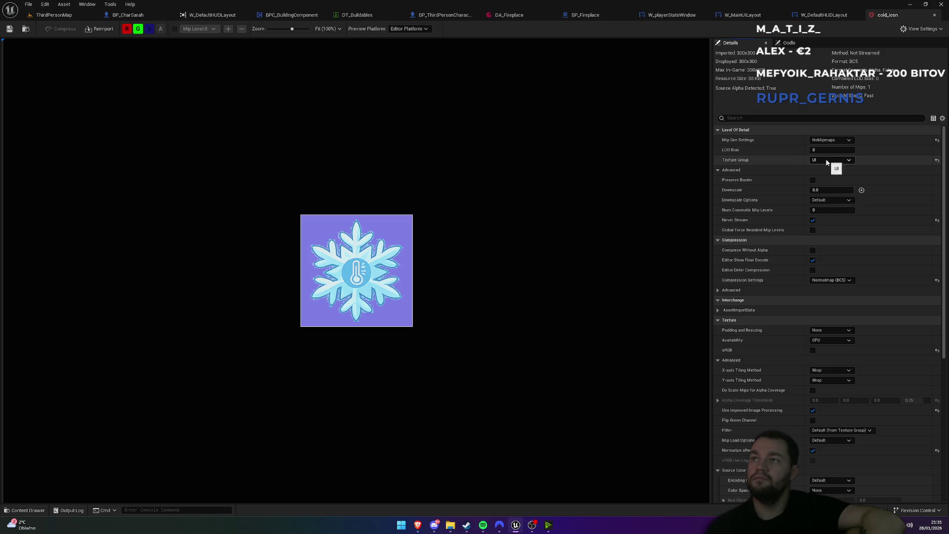
click(838, 18)
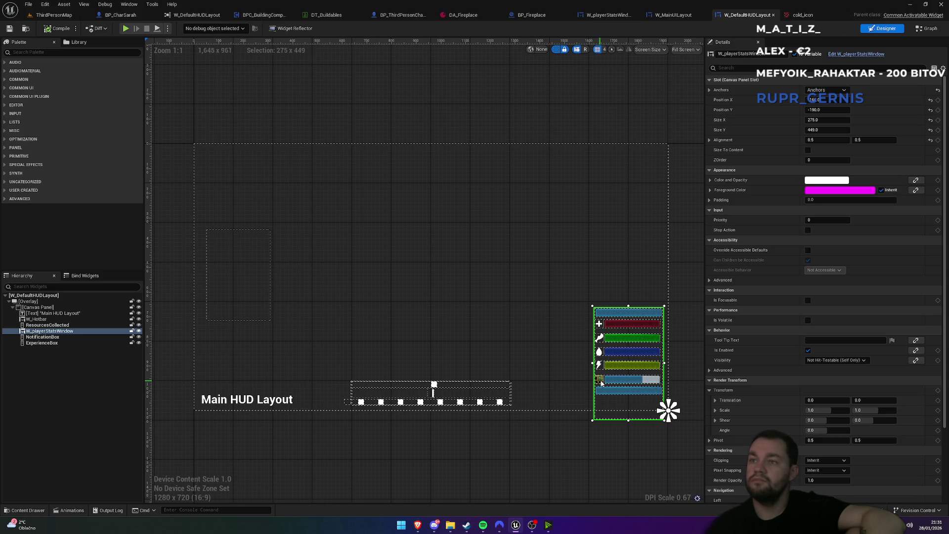
In W_playerStatsWindow, set the freeze bar's Image_3 Brush Image to cold_icon and verify it
click(672, 15)
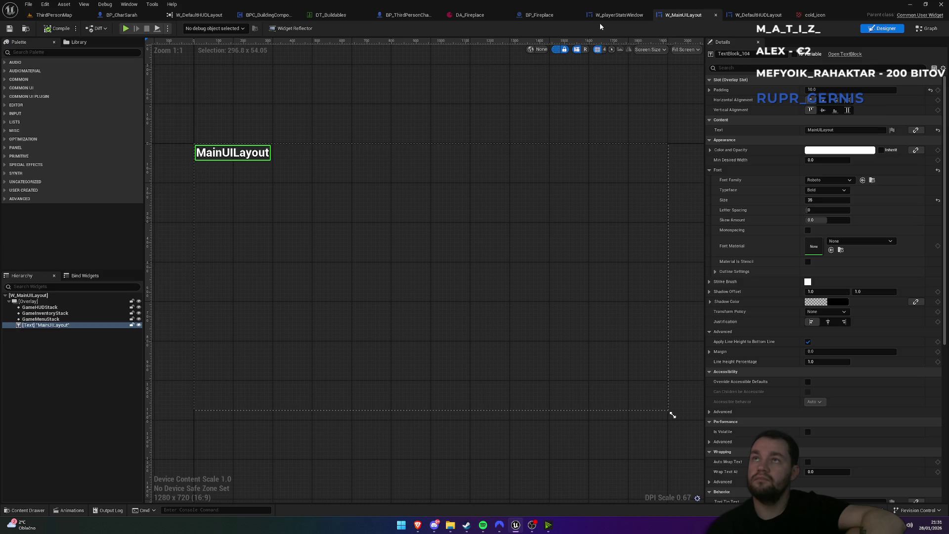
click(605, 15)
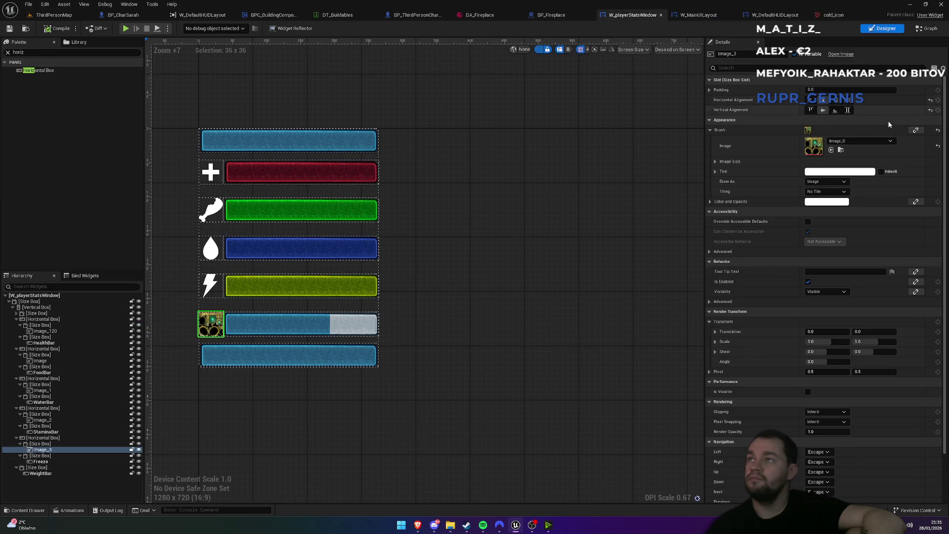
click(870, 139)
scroll(909, 254, down, 2)
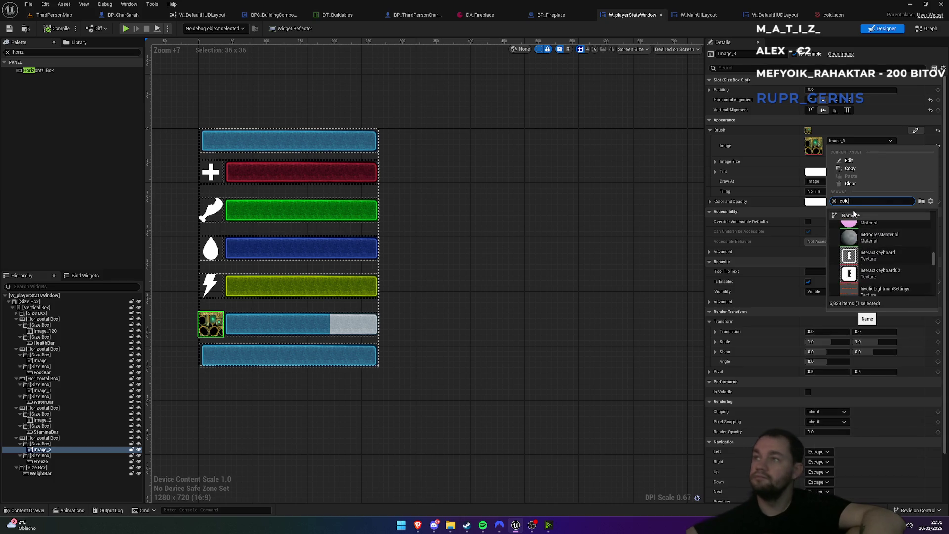
click(855, 228)
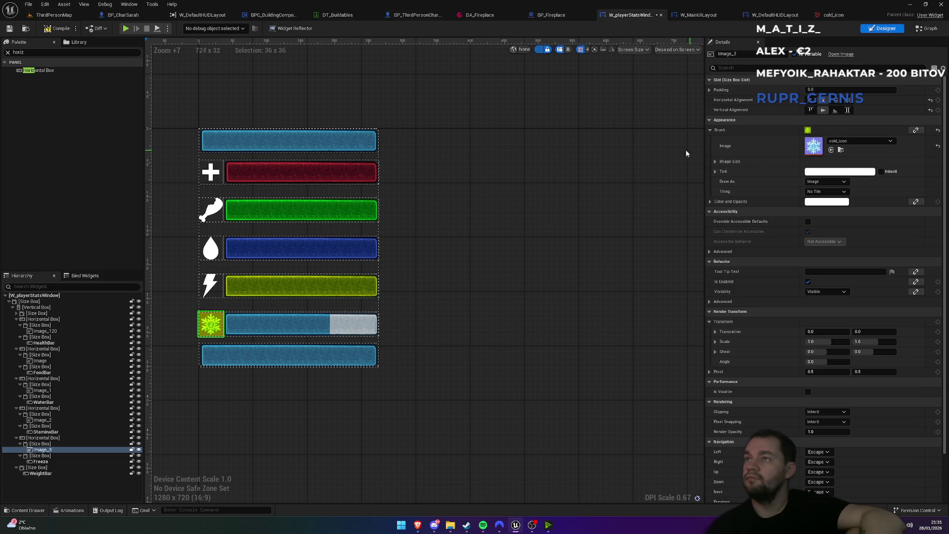
click(397, 288)
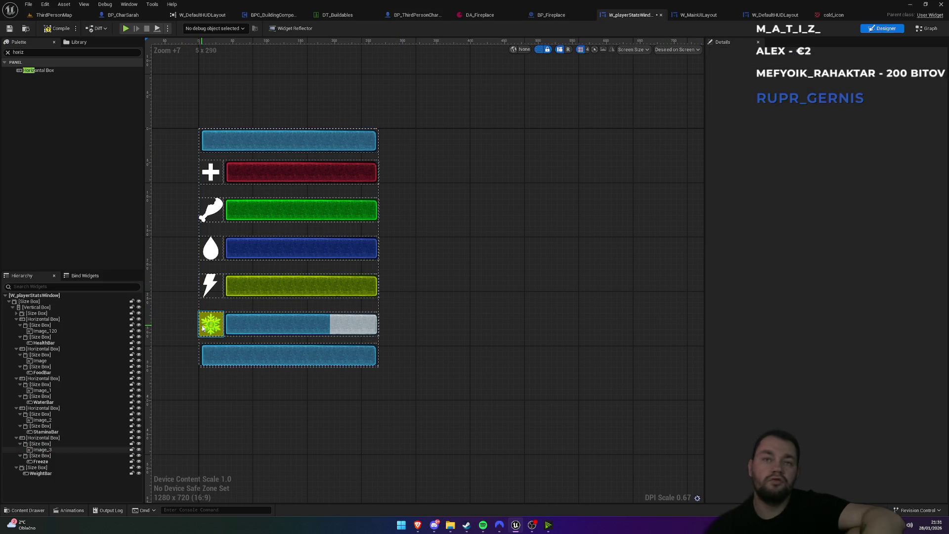
click(217, 328)
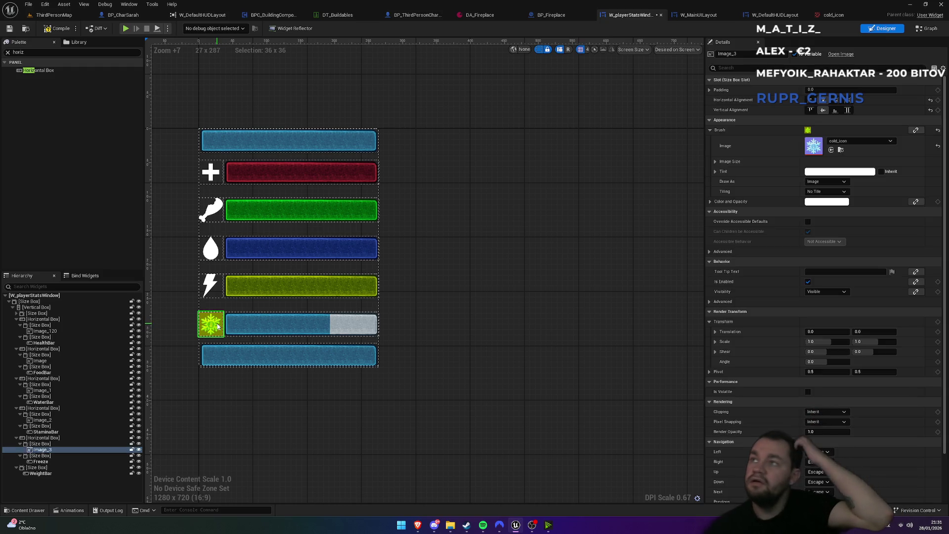
click(449, 527)
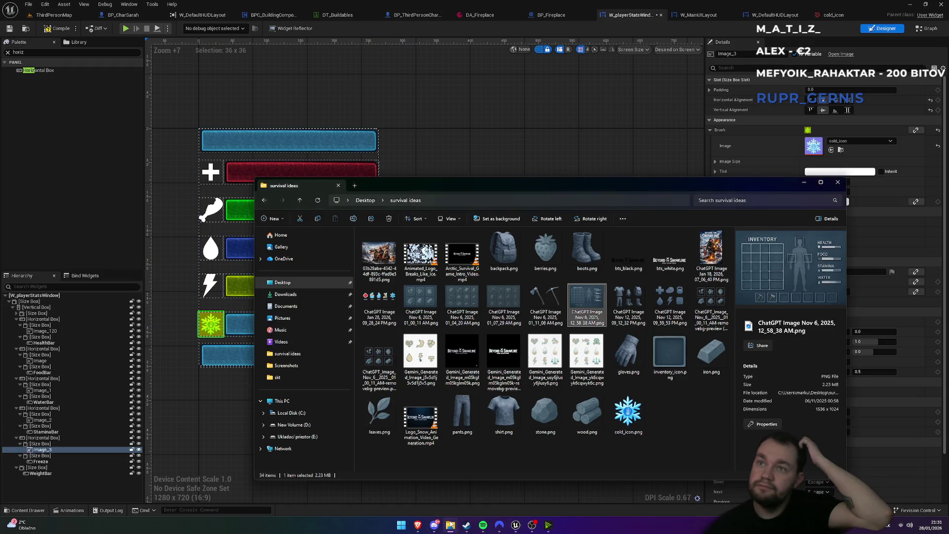
Preview cold_icon.png at full size, then close the viewer and folder, returning to ThirdPersonMap
double_click(628, 412)
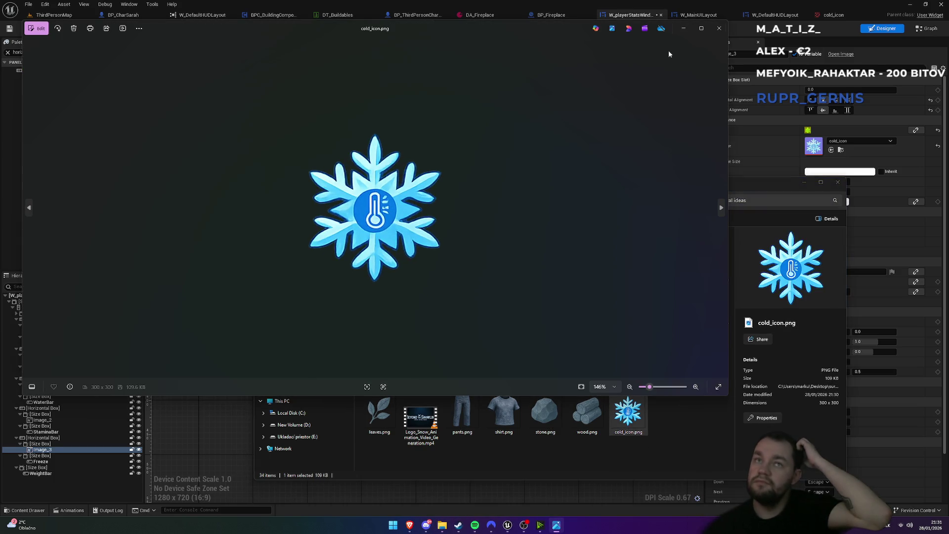
click(719, 28)
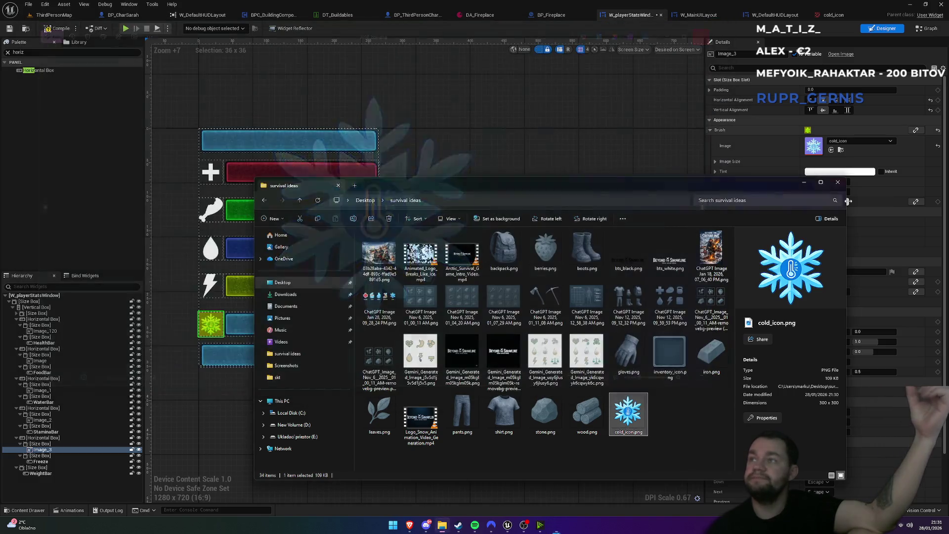
click(839, 183)
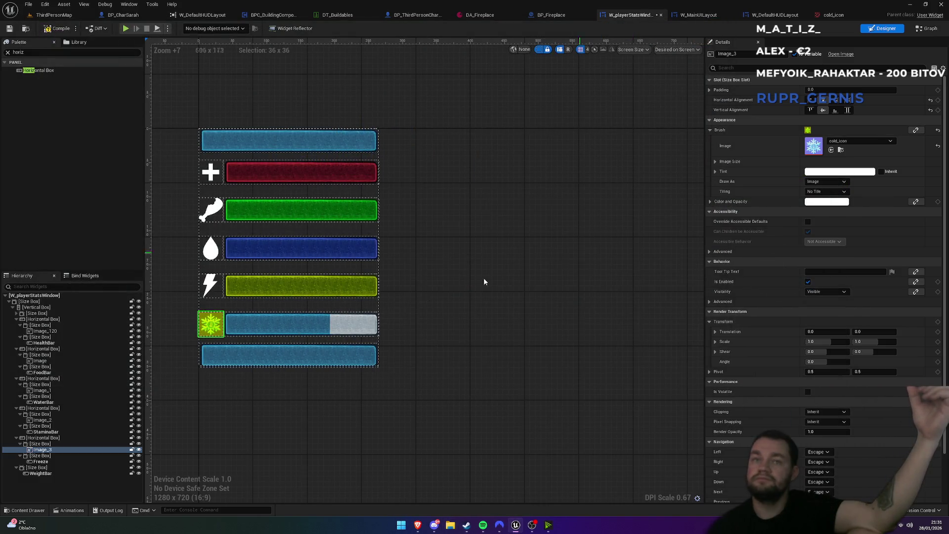
click(842, 150)
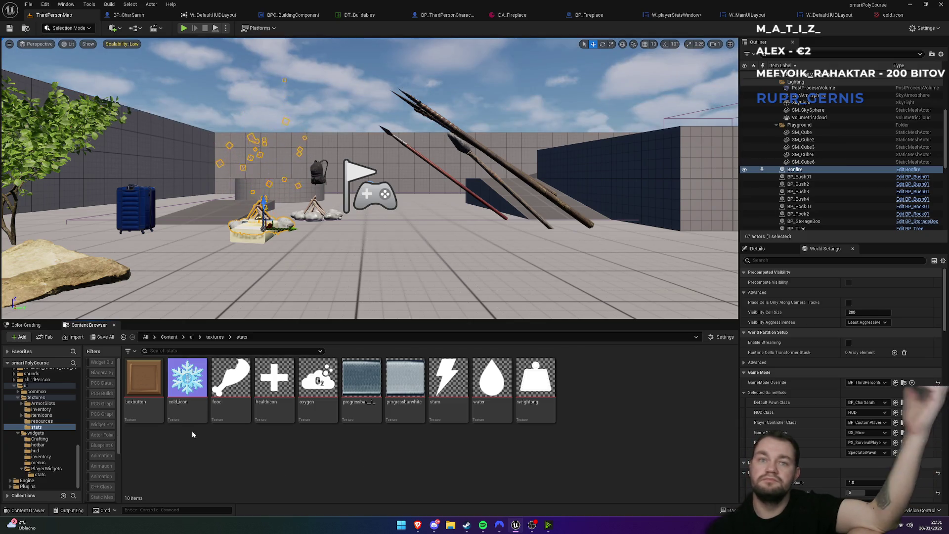
Force delete the cold_icon texture from the stats folder despite its references
right_click(183, 417)
click(213, 258)
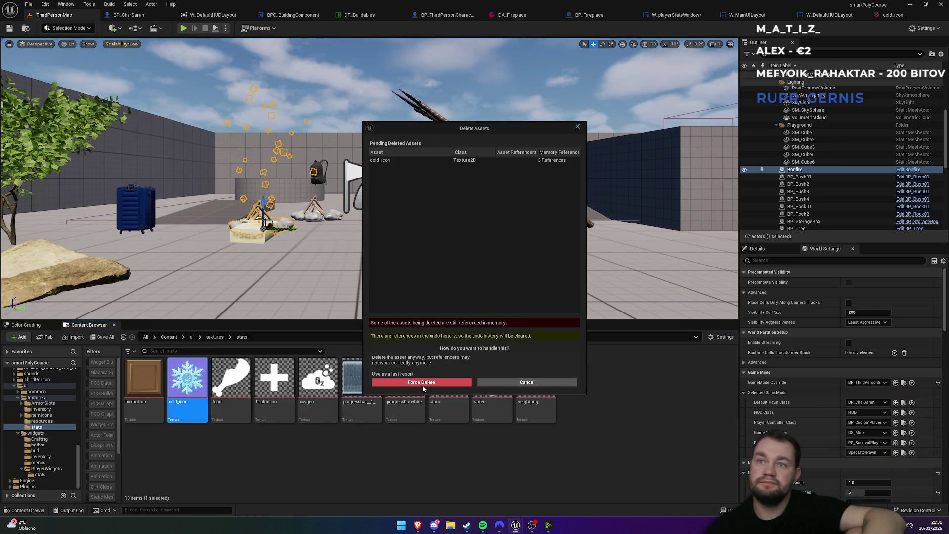
click(422, 382)
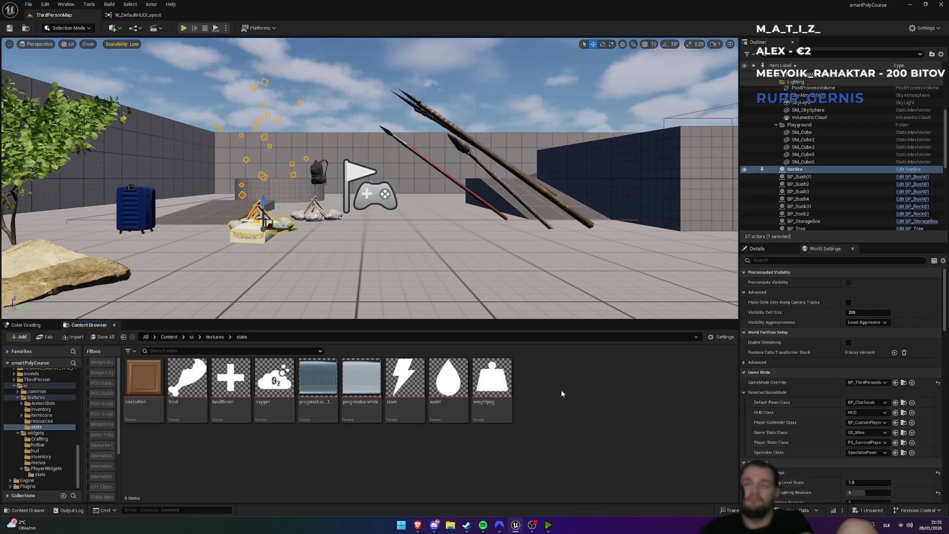
Re-import cold_icon.png into the stats textures folder
right_click(560, 427)
click(586, 124)
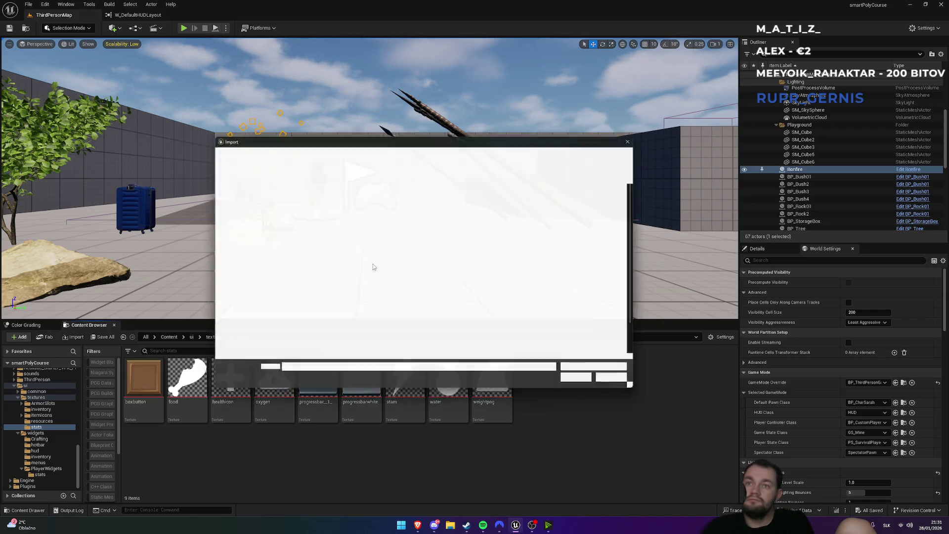
scroll(329, 277, down, 1)
click(327, 280)
double_click(327, 283)
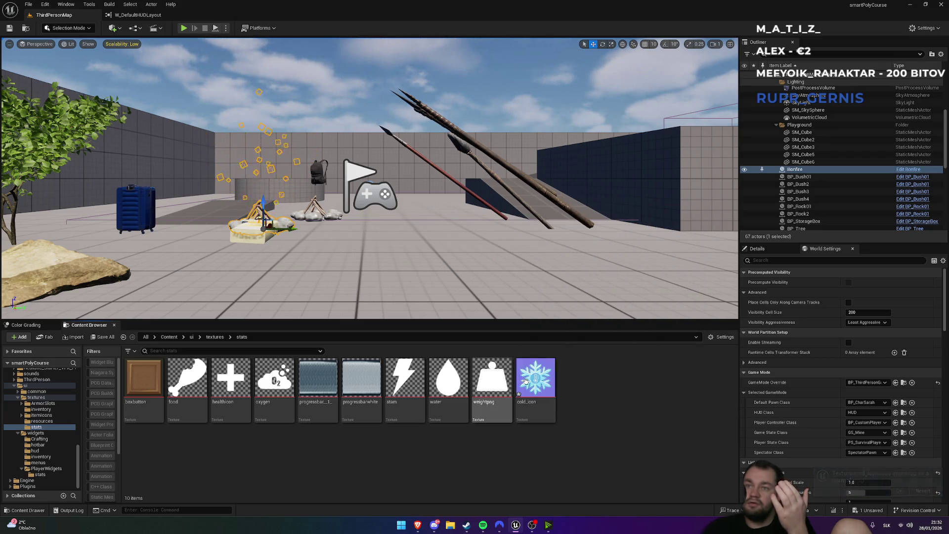
Delete the re-imported cold_icon texture, leaving 9 items, and bring up File Explorer
click(522, 379)
key(Delete)
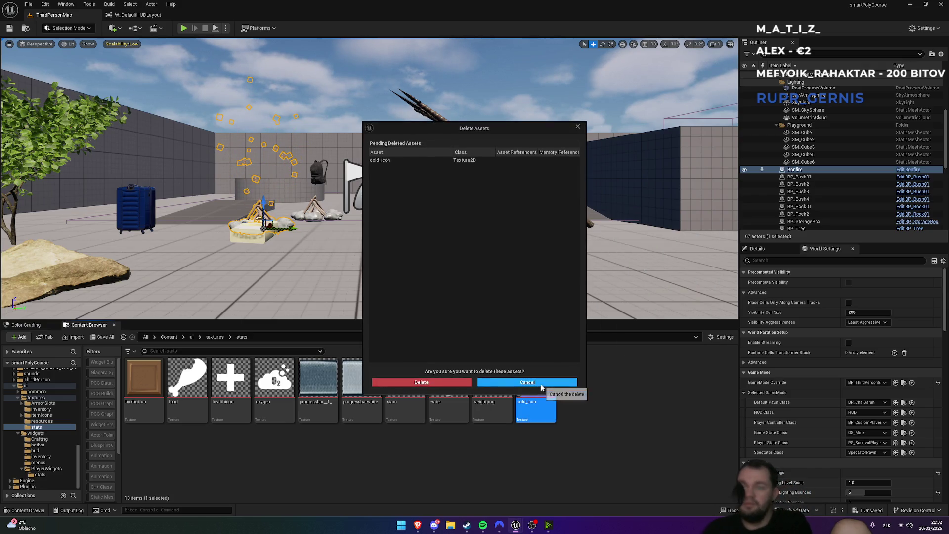
click(448, 385)
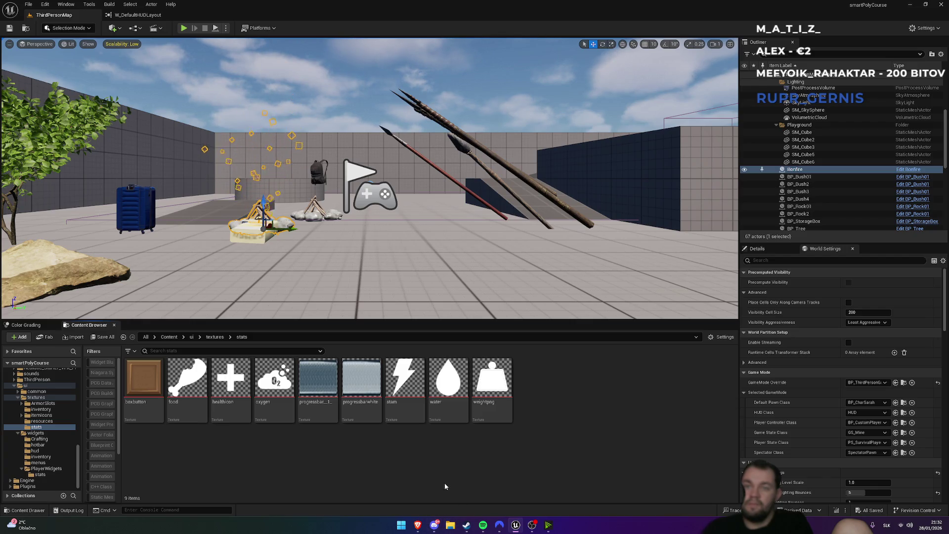
click(451, 526)
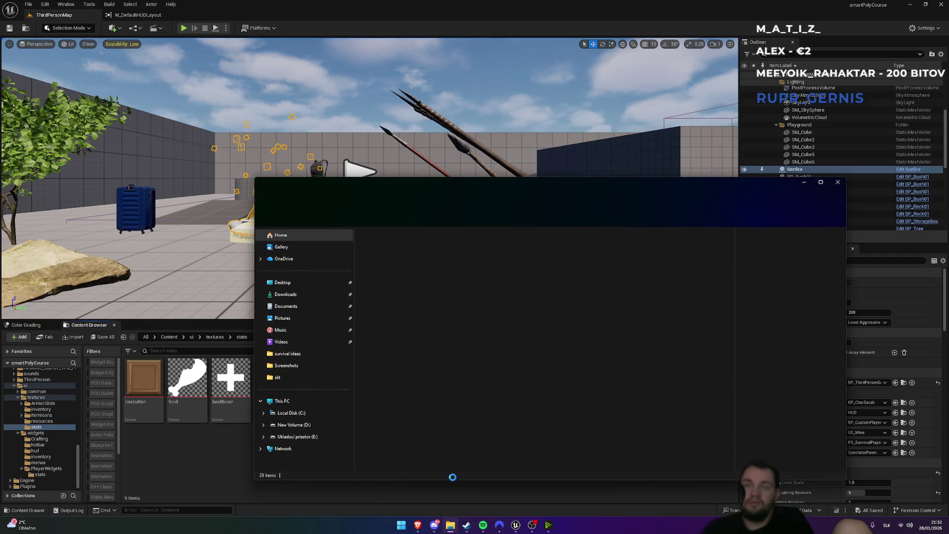
In Photopea, export the snowflake as a transparent 300×300 New Project.png into survival ideas
click(418, 525)
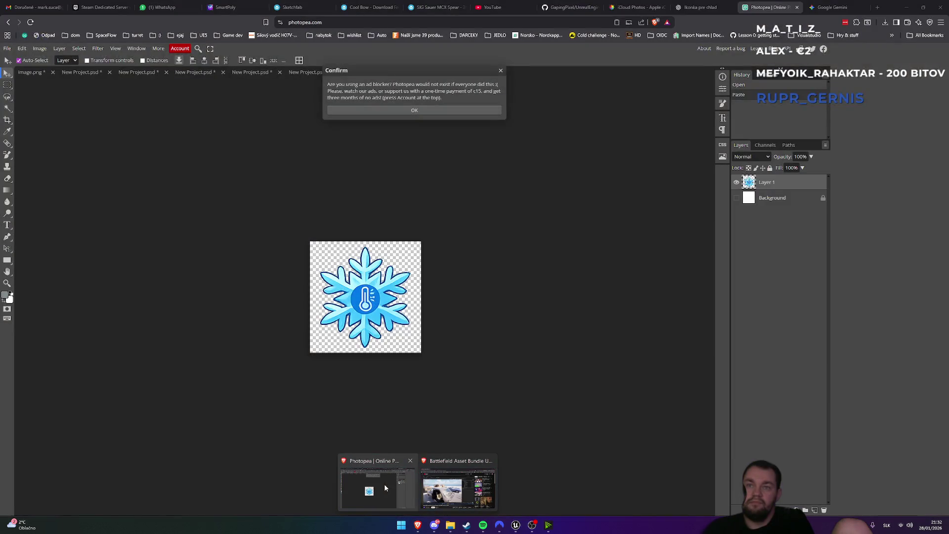
click(384, 486)
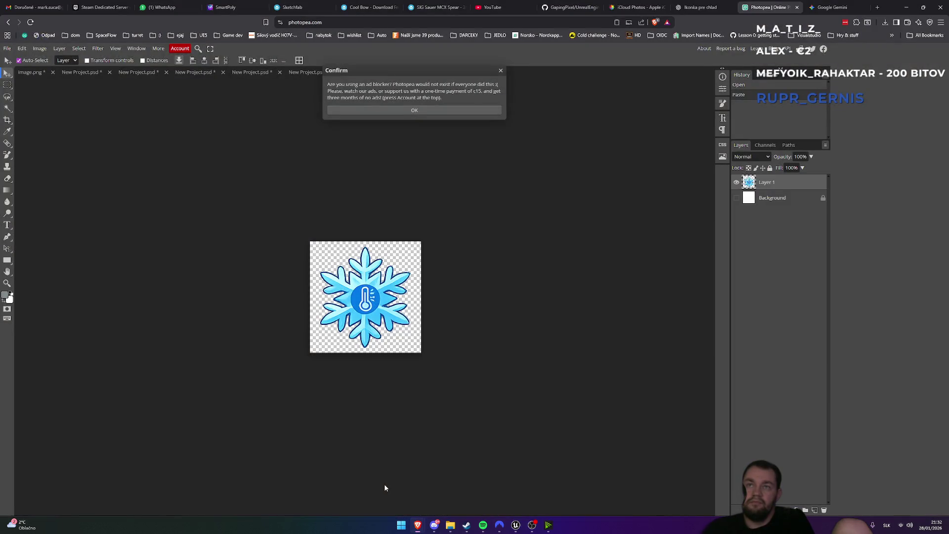
click(7, 48)
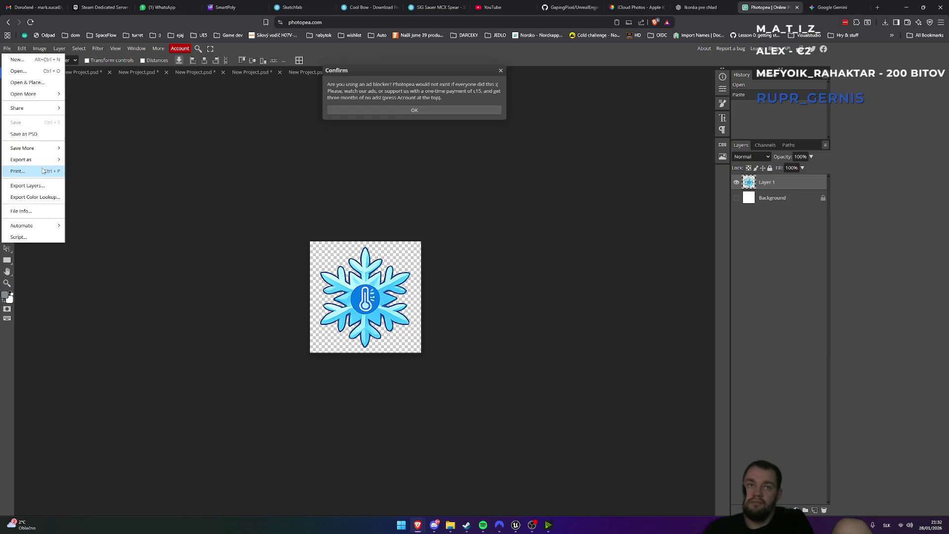
mouse_move(39, 159)
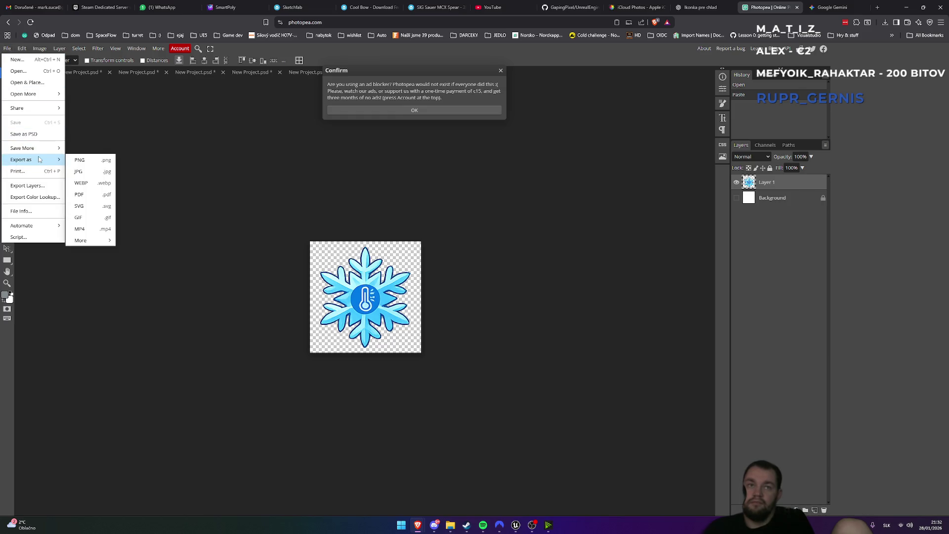
click(88, 161)
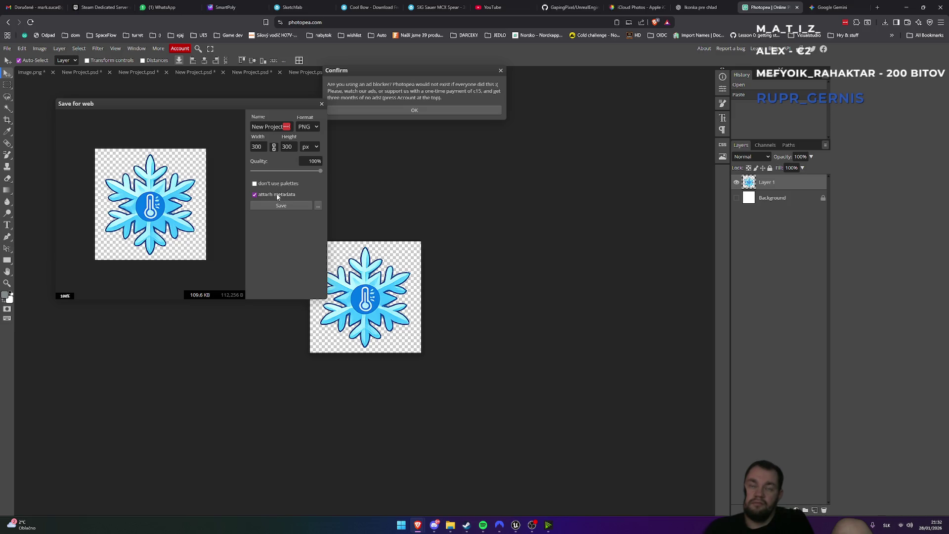
click(275, 206)
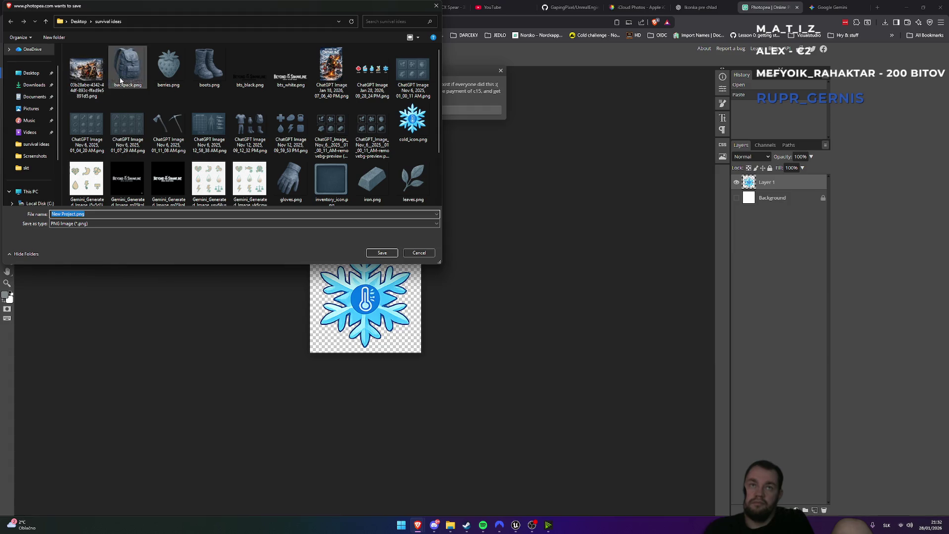
click(375, 250)
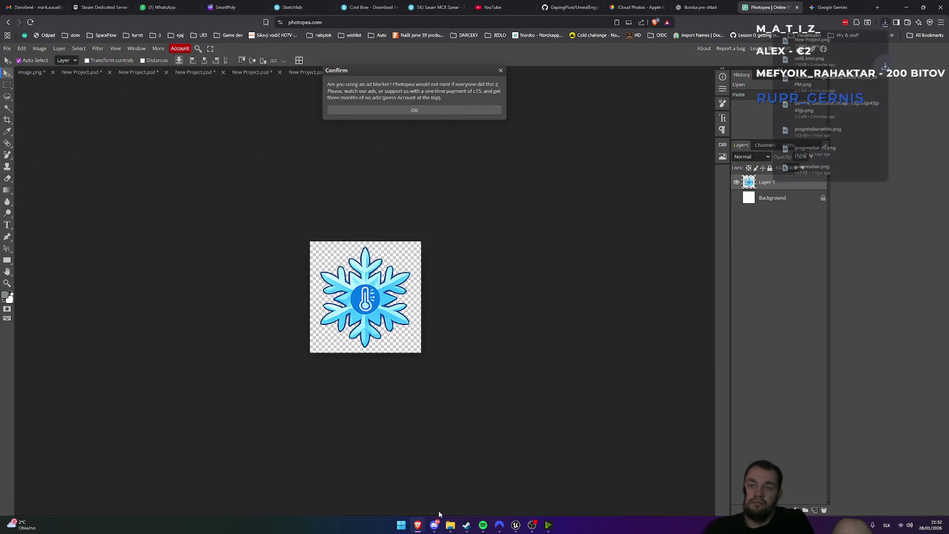
Switch back to Unreal Engine's stats textures folder
mouse_move(467, 524)
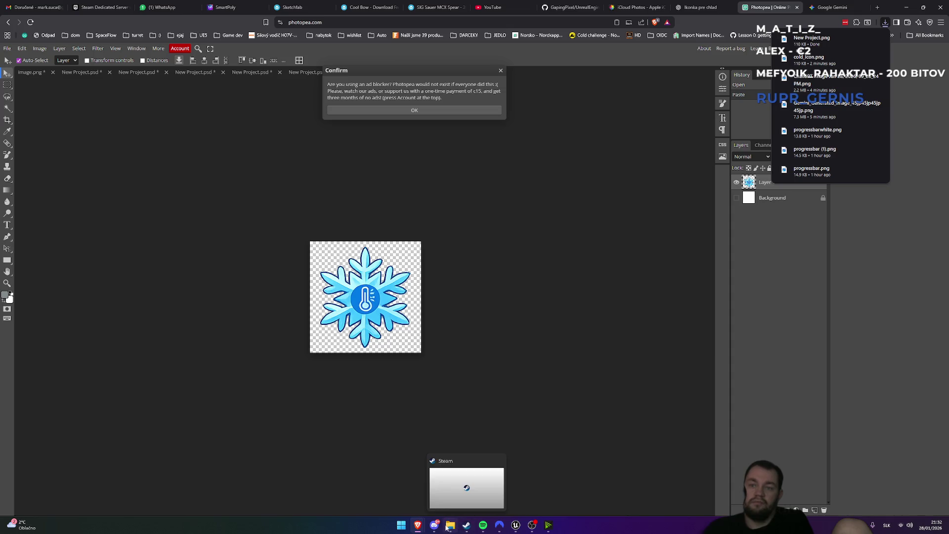
mouse_move(417, 530)
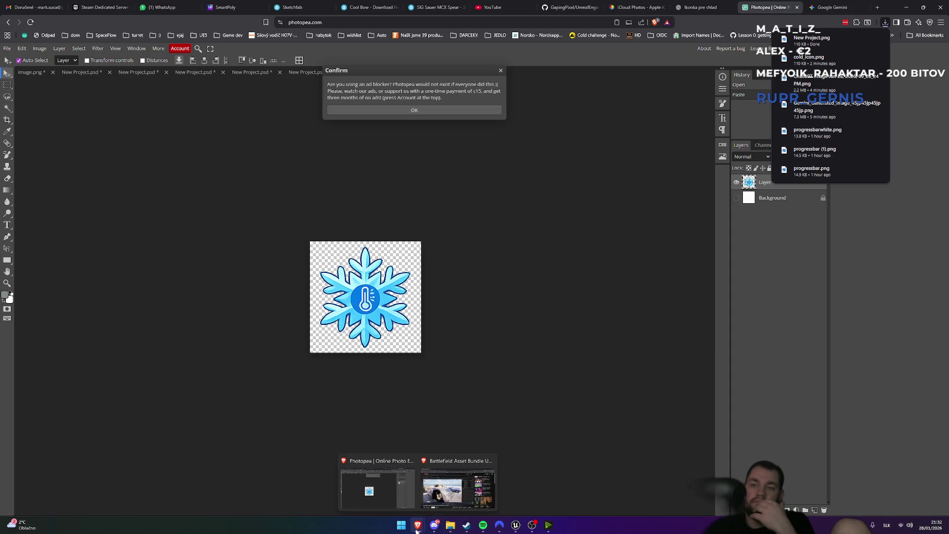
mouse_move(500, 530)
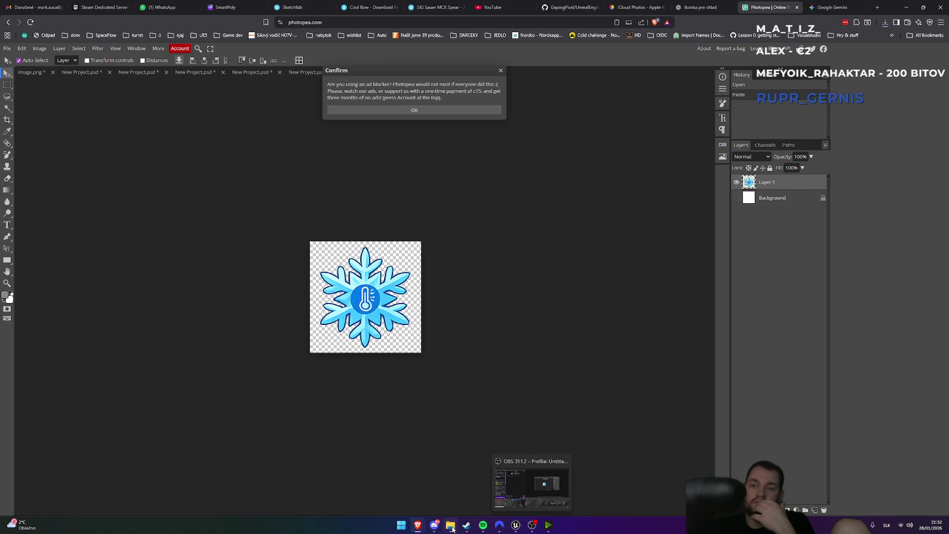
click(515, 531)
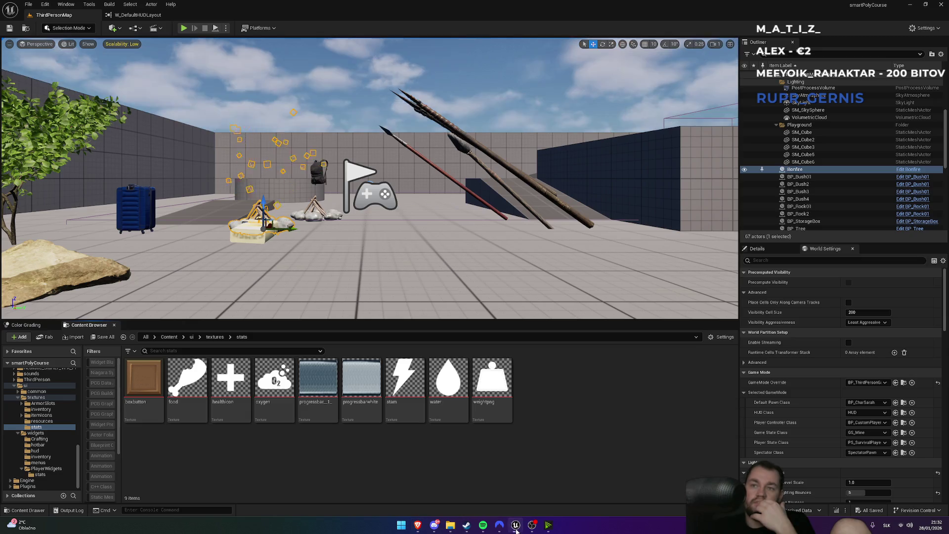
Import New Project.png from Desktop\survival ideas into the stats folder by dragging it in
right_click(483, 470)
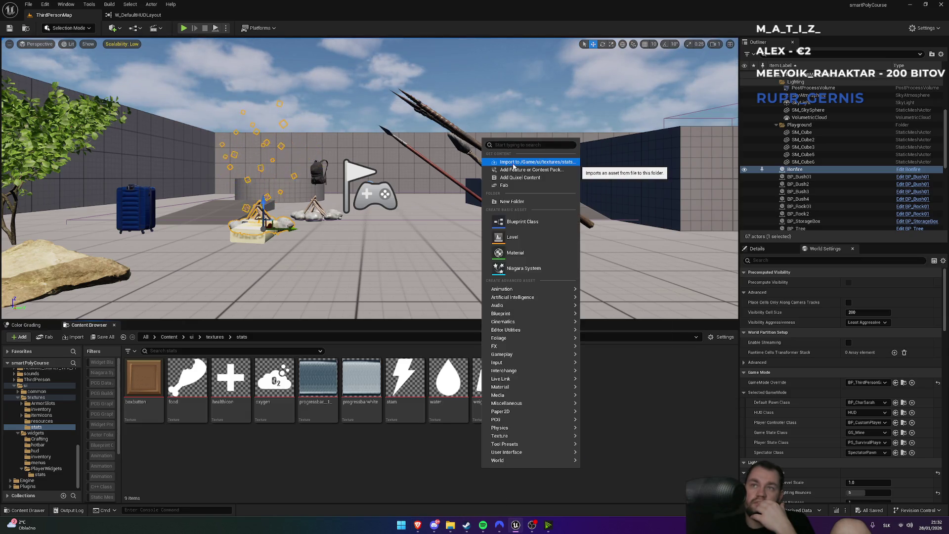
click(452, 528)
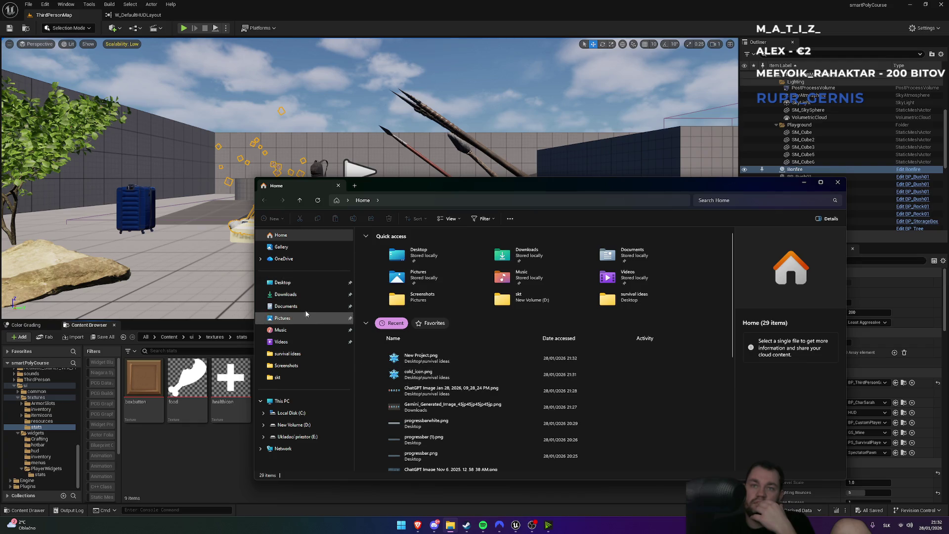
click(296, 287)
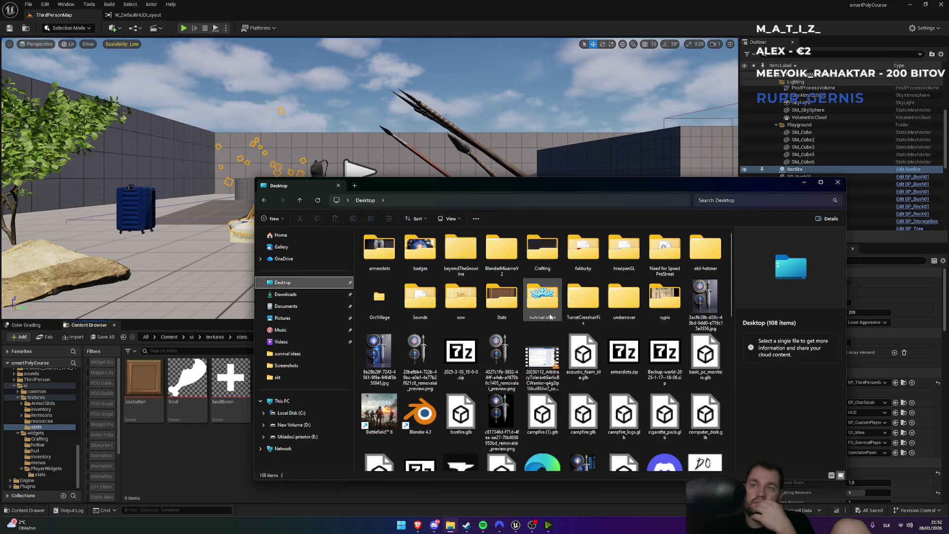
double_click(549, 307)
mouse_move(504, 424)
mouse_down()
mouse_move(376, 438)
mouse_move(195, 476)
mouse_up()
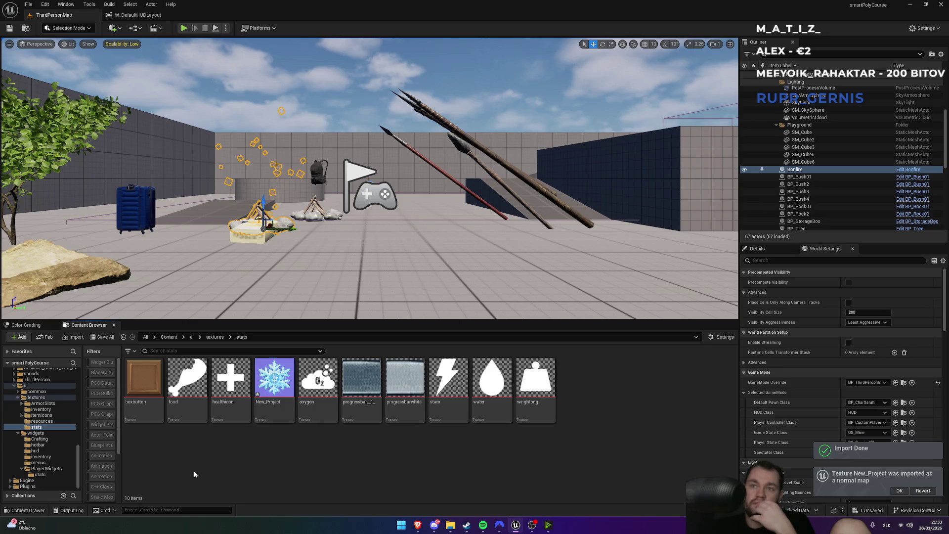
Delete the imported New_Project texture, leaving 9 items in the stats folder
click(274, 388)
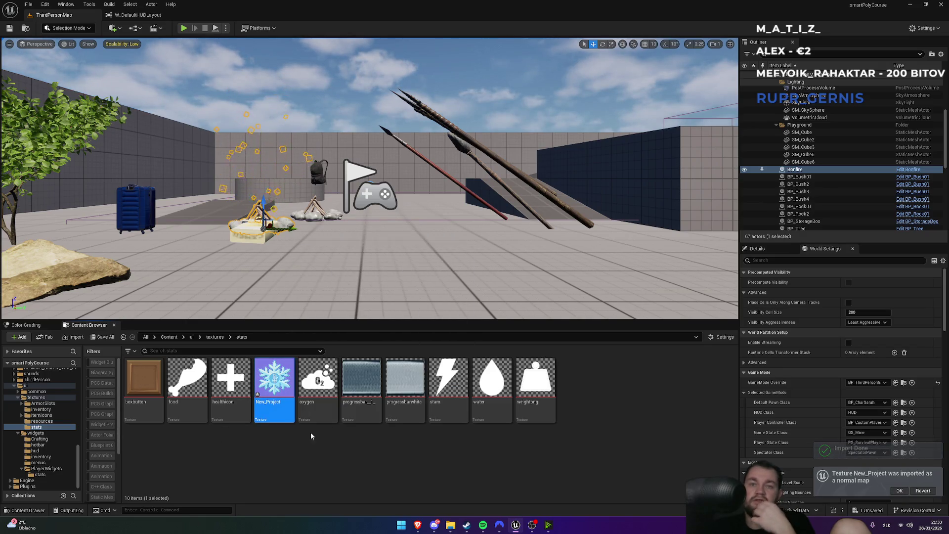
key(Delete)
click(409, 384)
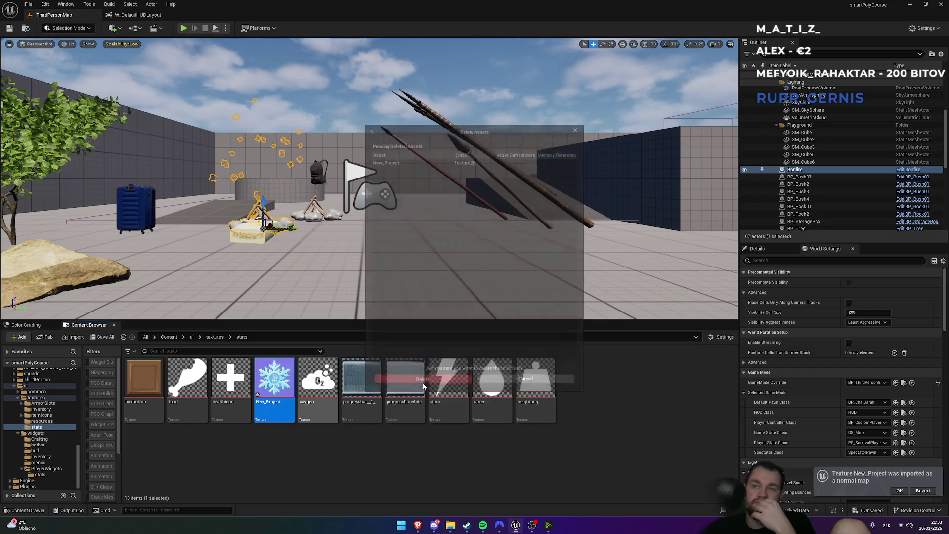
Launch Paint from the Windows Start search
key(super)
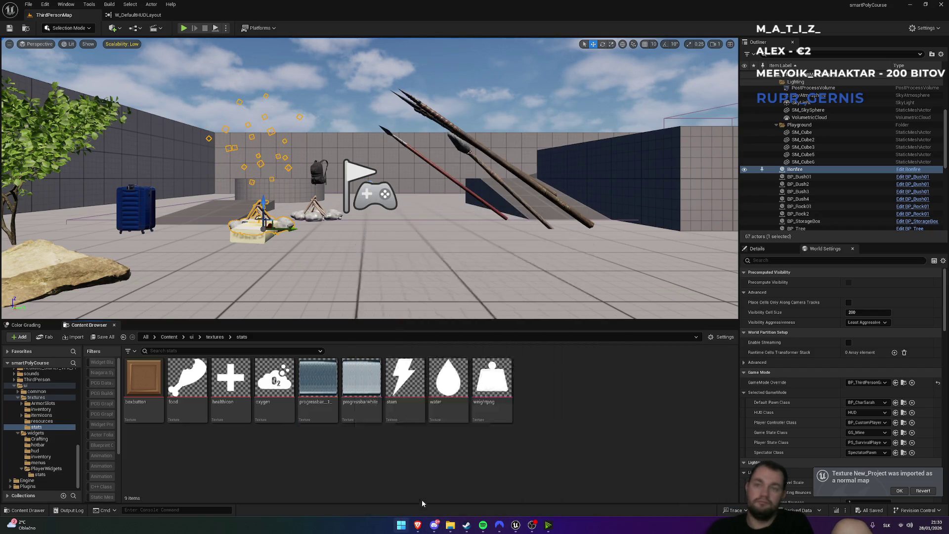
text(paint)
key(Return)
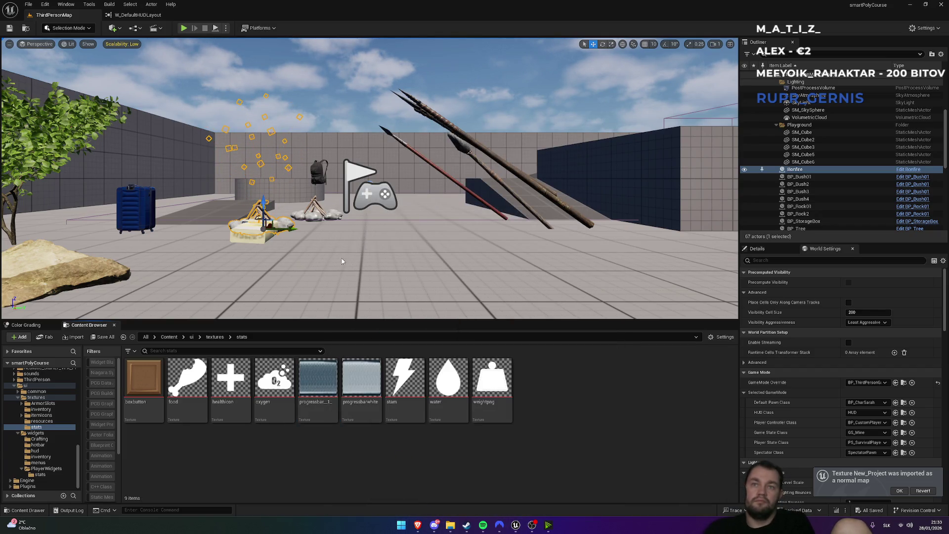
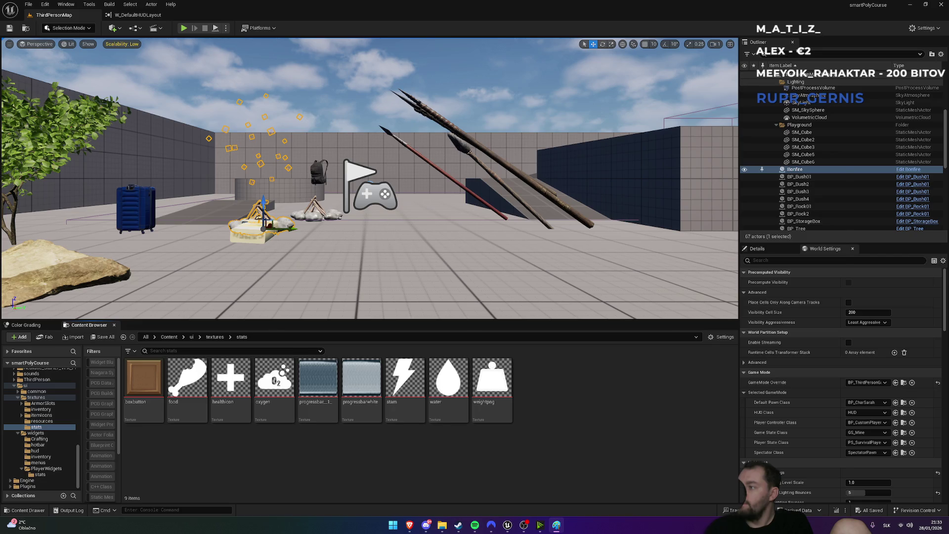
Drag cold_icon_ski.png from the survival ideas folder into the ui/textures/stats folder
key(alt+Tab)
mouse_move(712, 417)
mouse_down()
mouse_move(193, 447)
mouse_move(190, 467)
mouse_up()
click(185, 467)
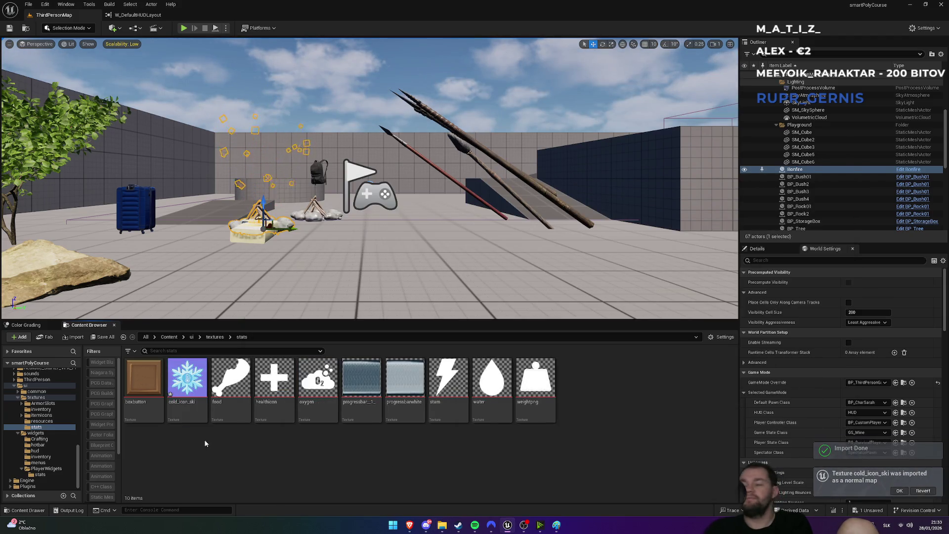
click(184, 401)
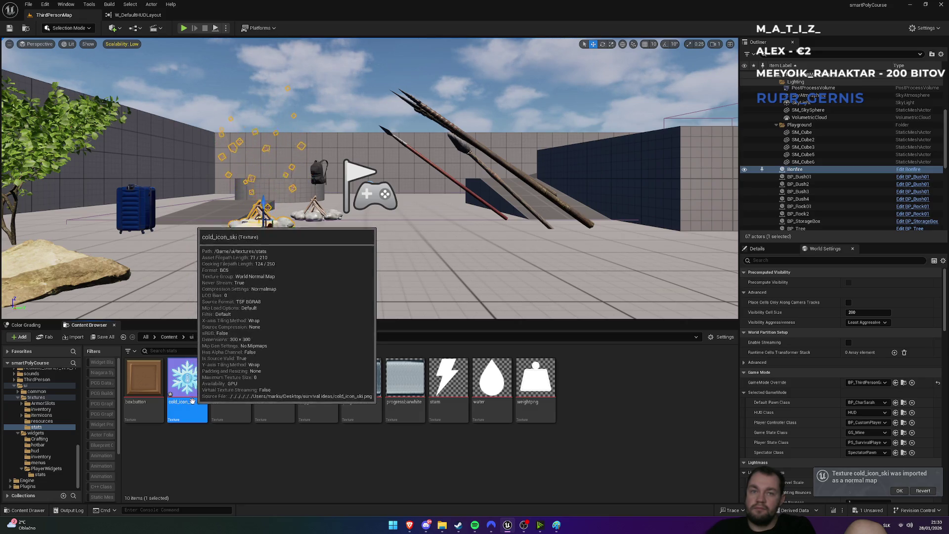
Re-import cold_icon_ski.png into the stats folder through the Import option
right_click(252, 469)
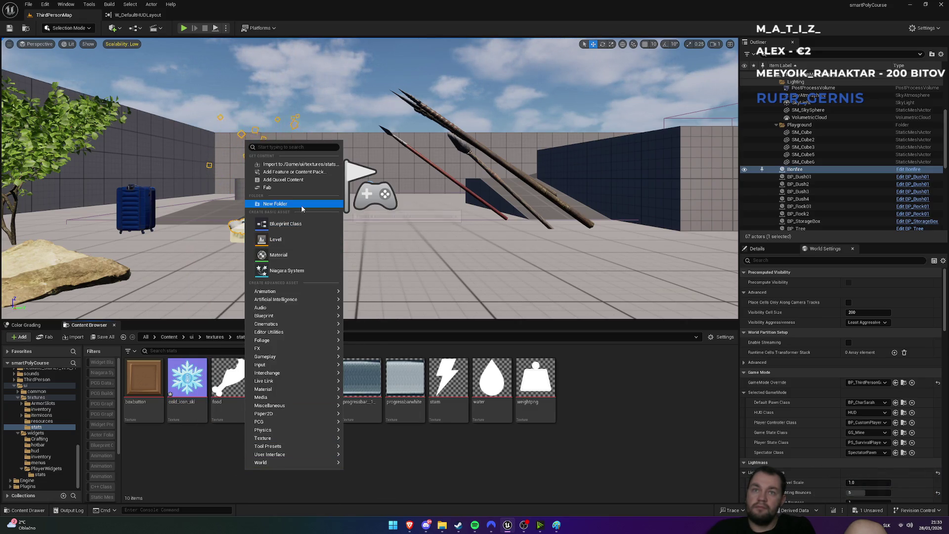
click(292, 164)
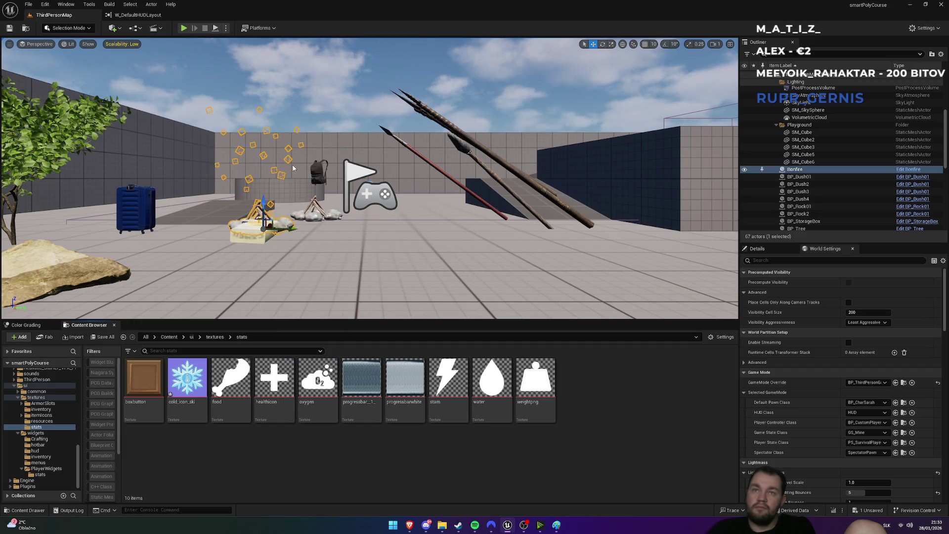
click(375, 313)
click(629, 387)
click(195, 413)
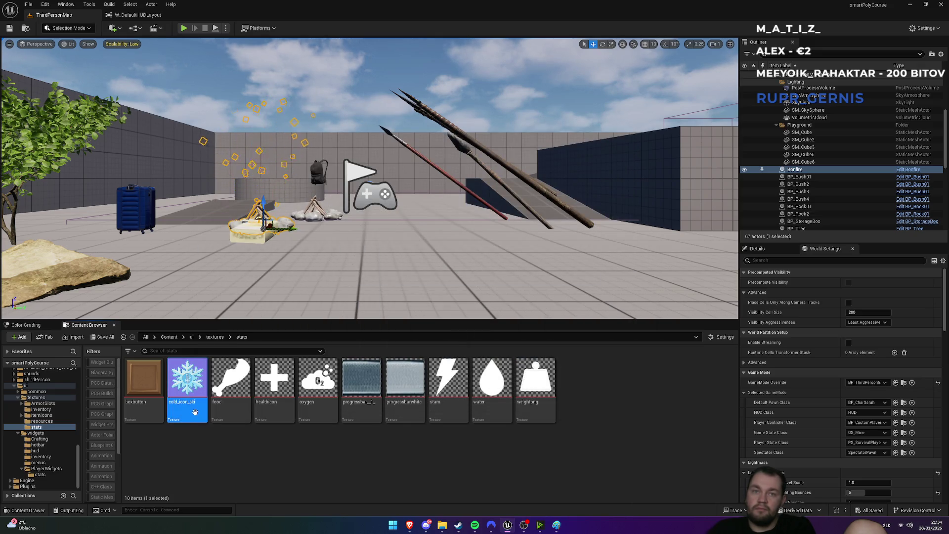
Open the cold_icon_ski texture in its texture editor
right_click(195, 413)
mouse_move(272, 179)
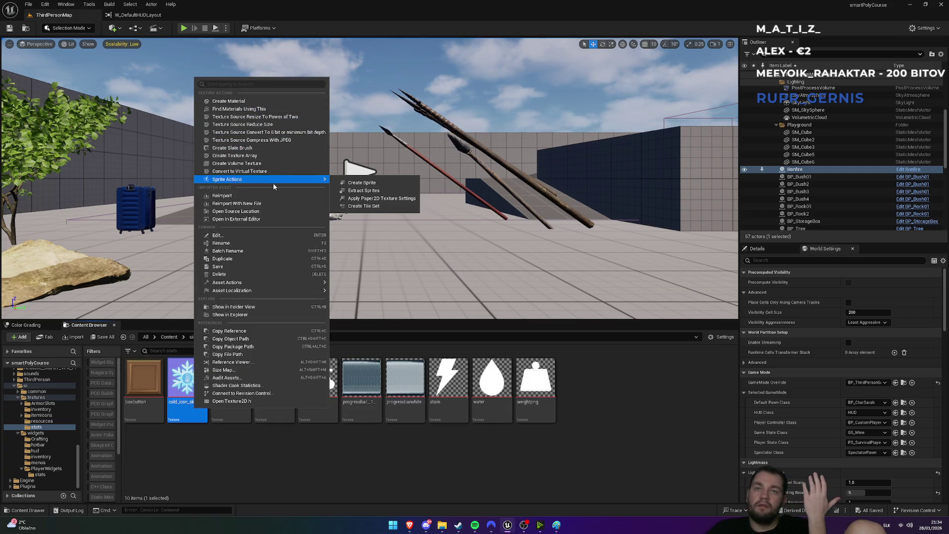
click(172, 413)
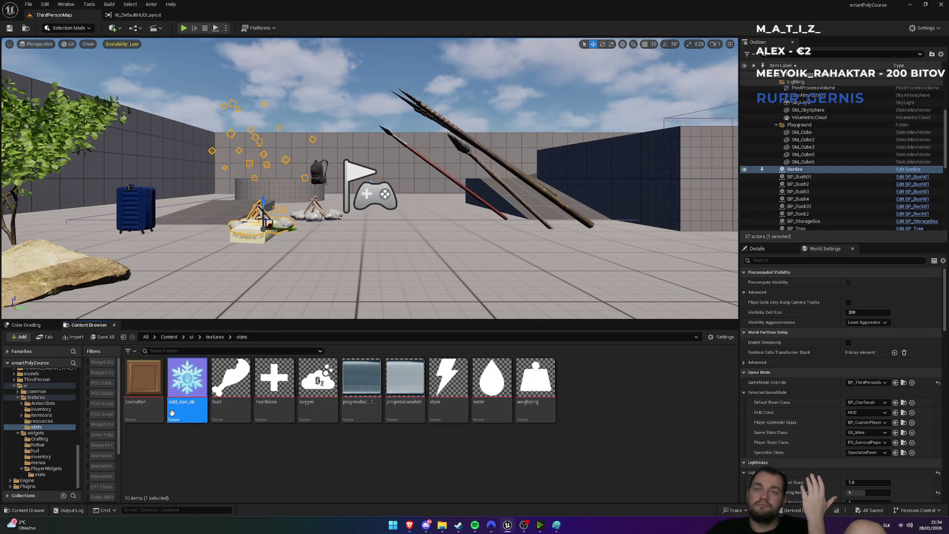
double_click(172, 413)
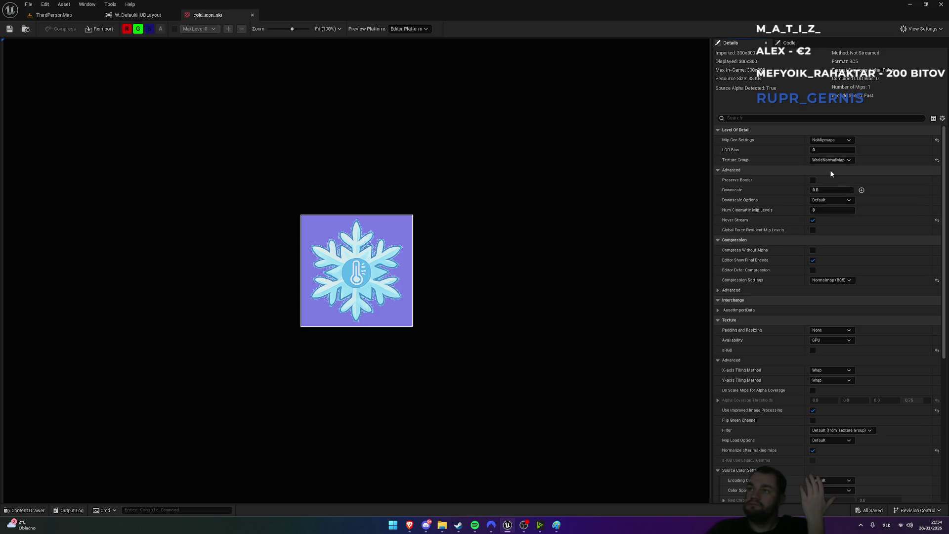
Set cold_icon_ski to Blur1 mipmaps and the UI texture group, then close the texture and W_DefaultHUDLayout editors
click(839, 142)
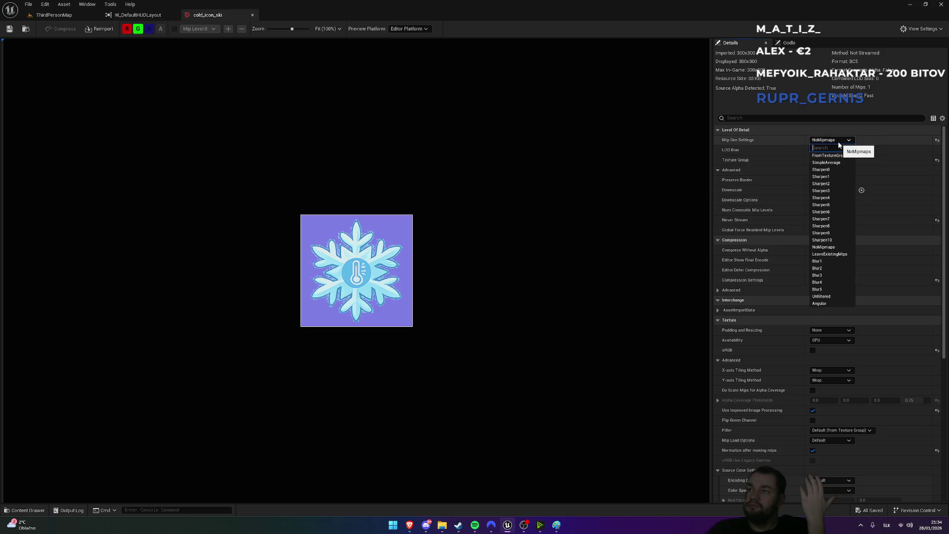
click(818, 261)
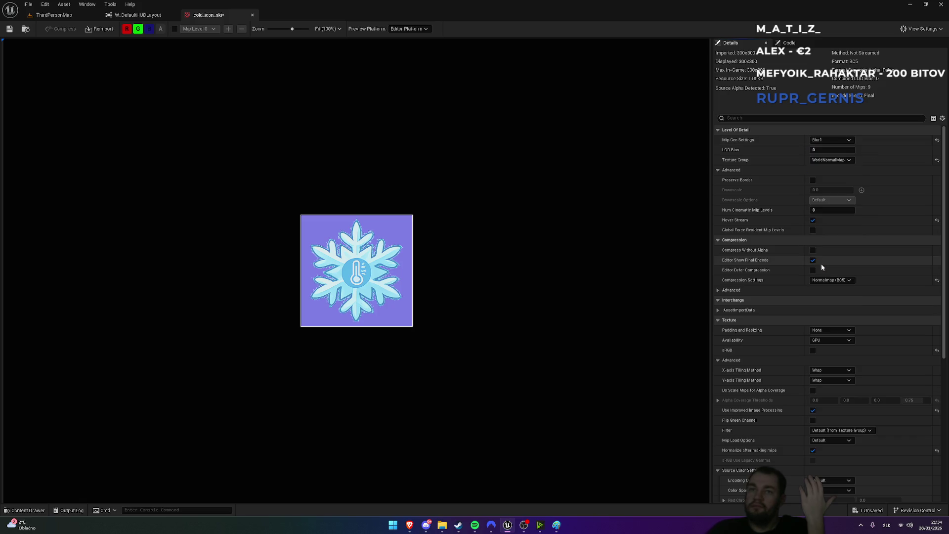
click(830, 159)
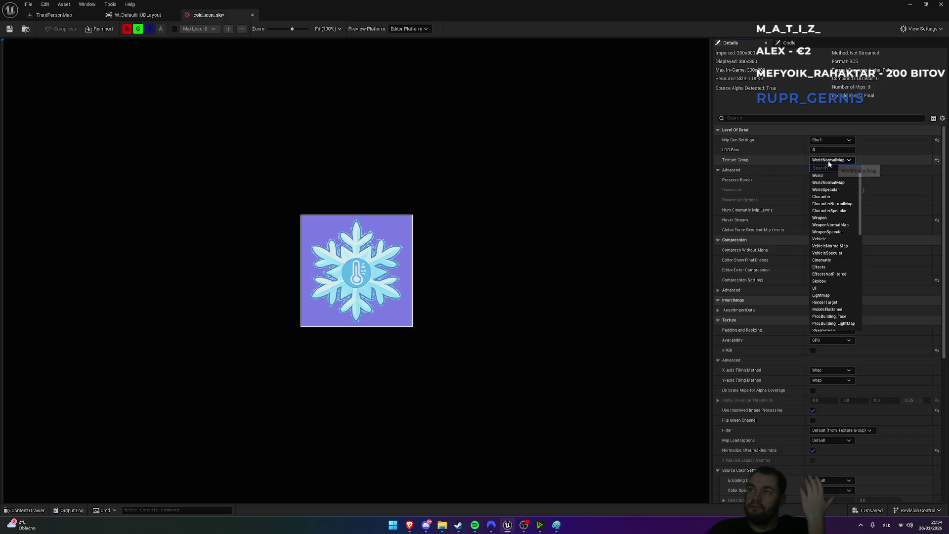
click(821, 289)
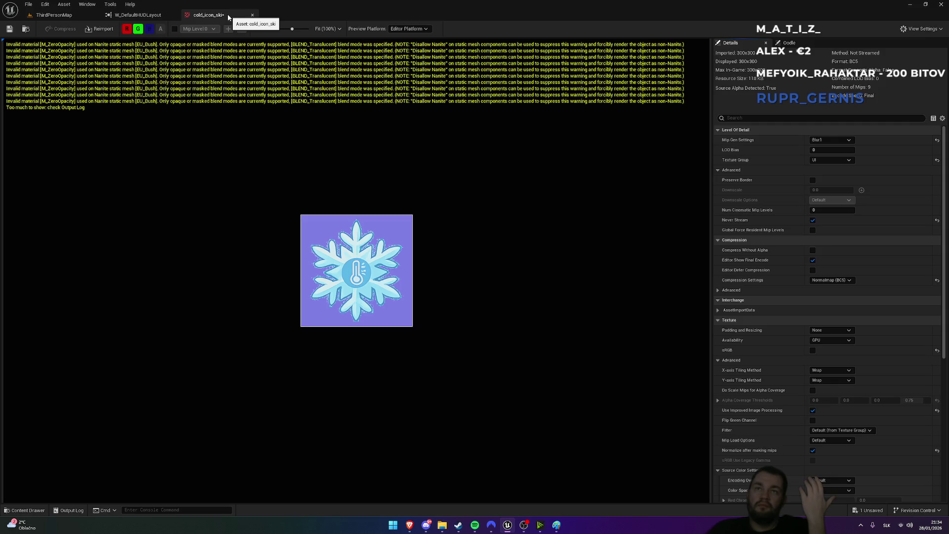
click(252, 15)
click(173, 15)
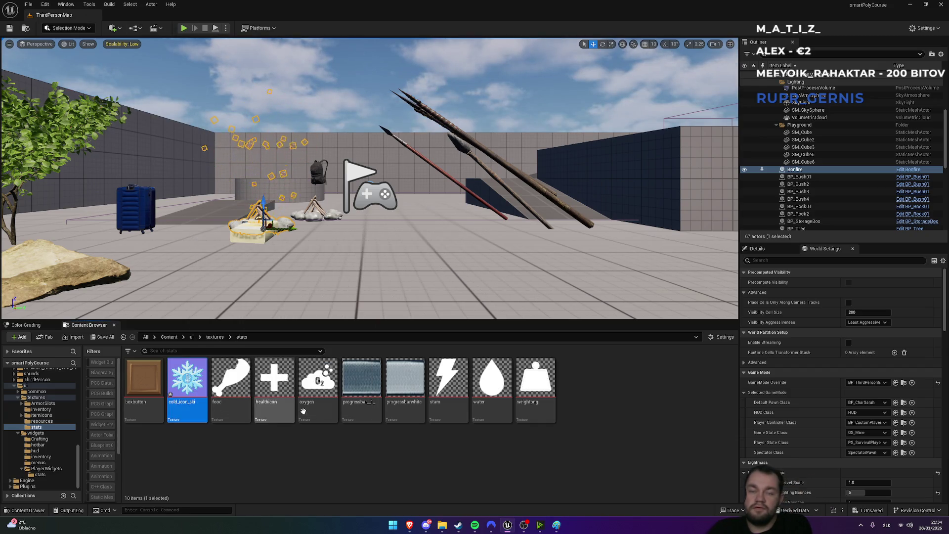
Delete cold_icon_ski, re-import cold_icon_ski.png from the survival ideas folder, and open it
key(Delete)
click(445, 383)
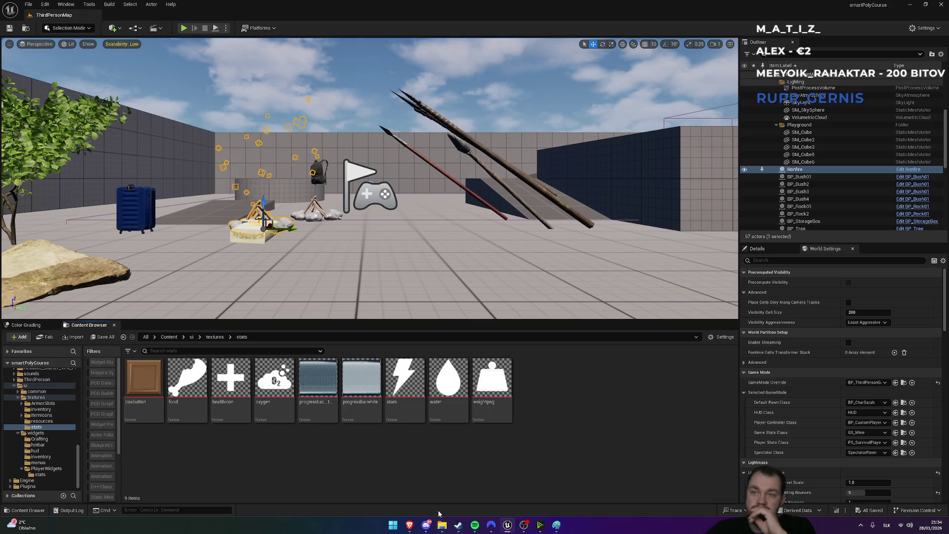
click(443, 526)
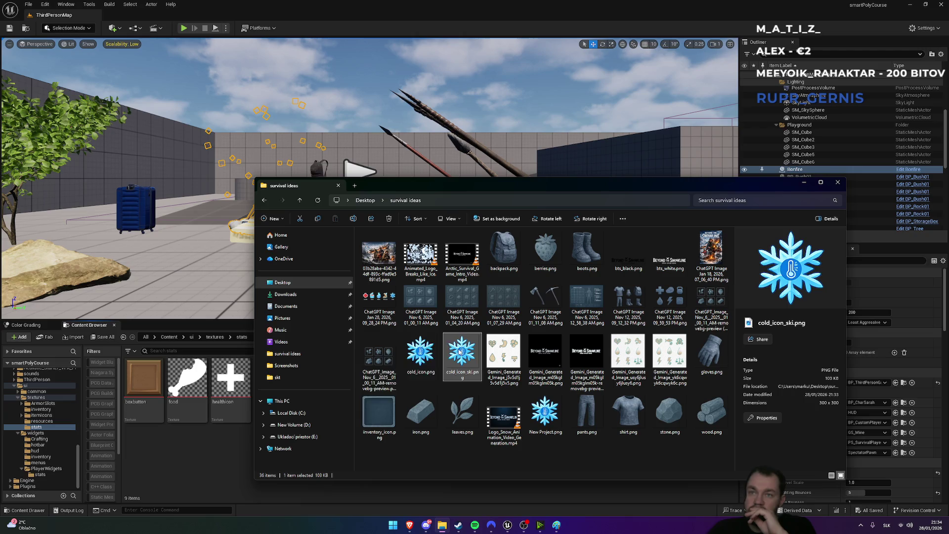
drag(460, 351, 204, 474)
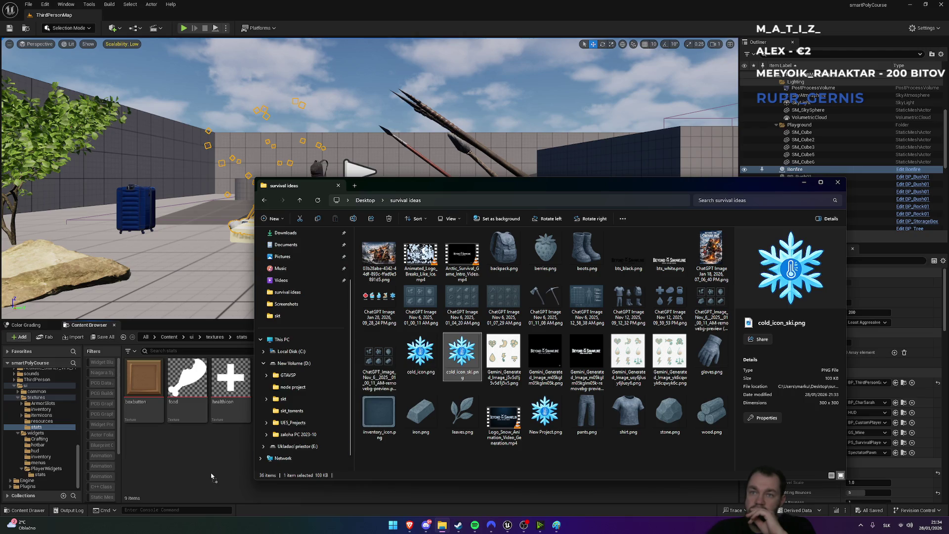
drag(211, 476, 211, 476)
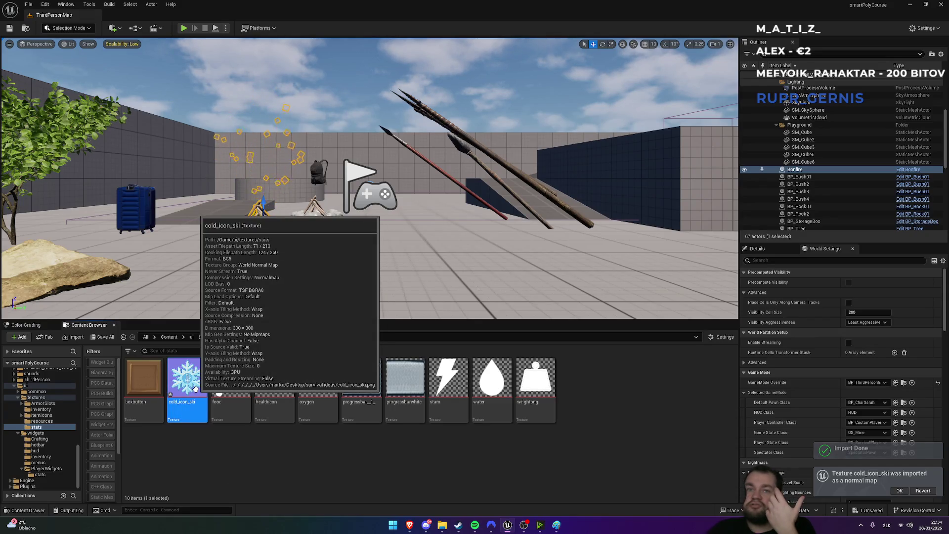
double_click(196, 390)
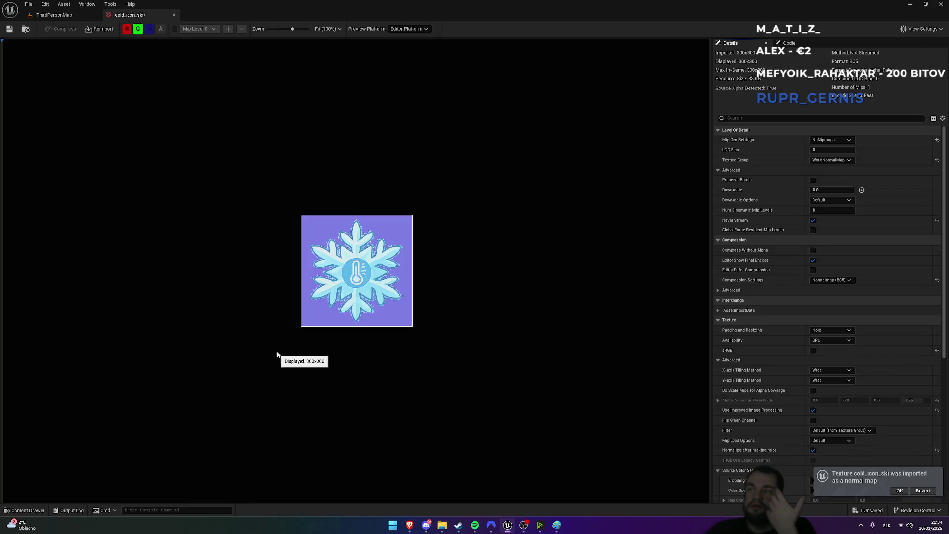
Change cold_icon_ski compression from Normalmap to Grayscale, then BC7 (RGBA), and return to ThirdPersonMap
click(831, 280)
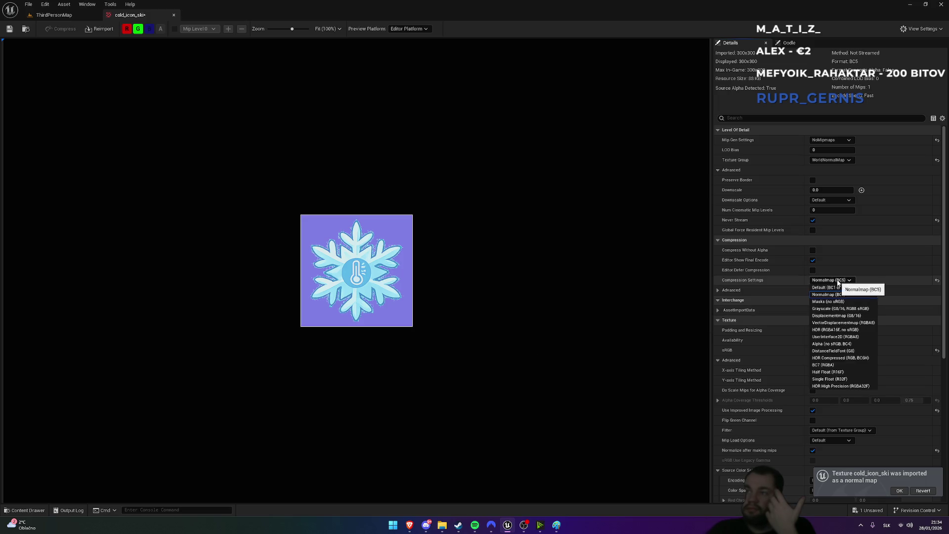
click(846, 308)
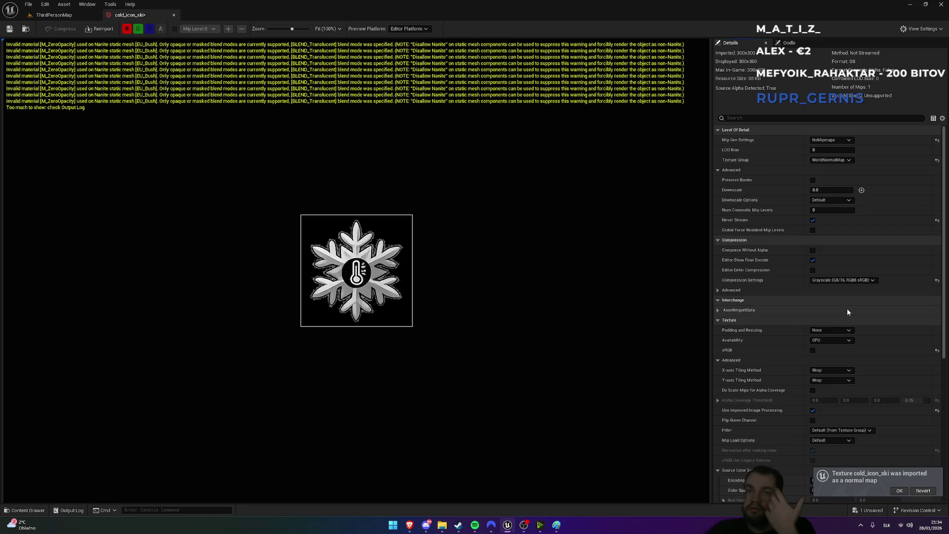
click(841, 281)
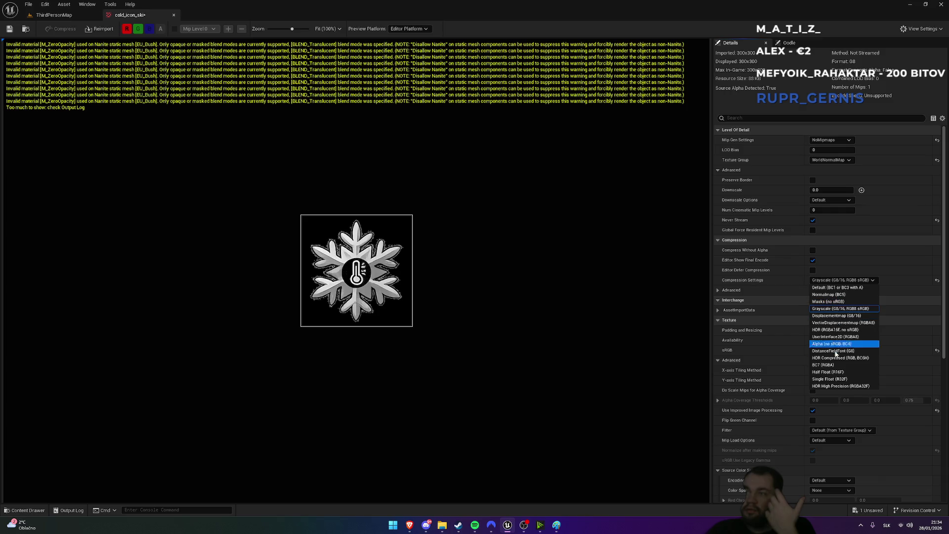
click(834, 365)
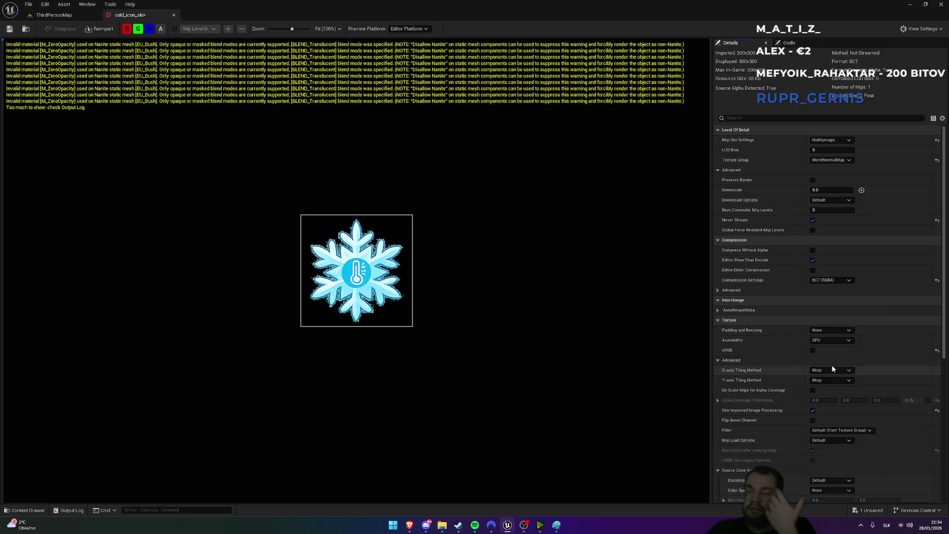
scroll(341, 272, up, 6)
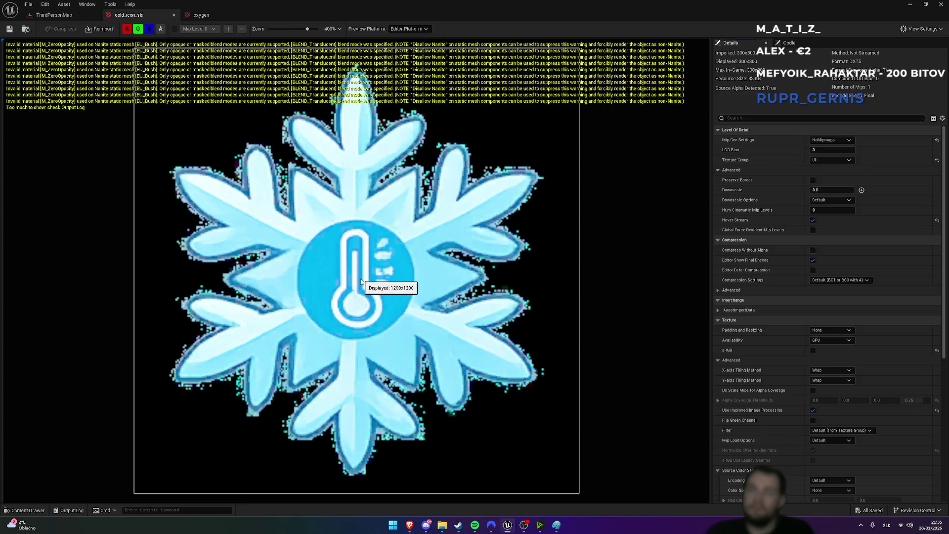
scroll(361, 282, down, 6)
click(54, 15)
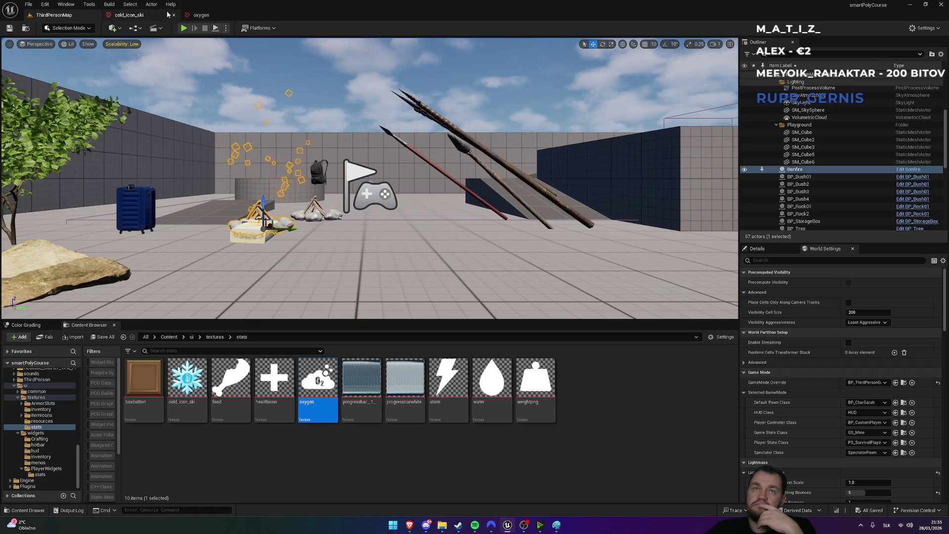
Close the cold_icon_ski and oxygen texture editor tabs
click(168, 15)
click(173, 15)
click(144, 15)
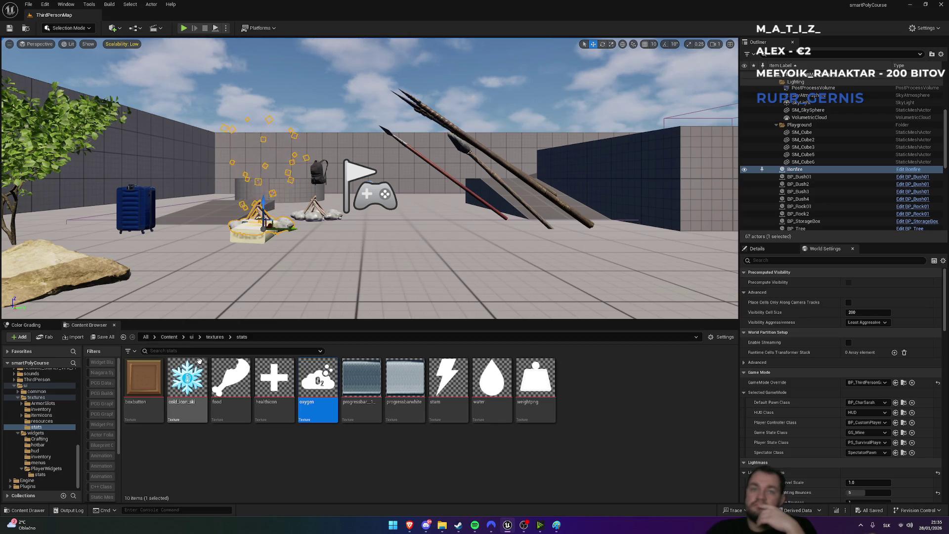
Navigate to ui/widgets/PlayerWidgets/stats and open the W_PlayerStatsWindow widget blueprint
click(169, 337)
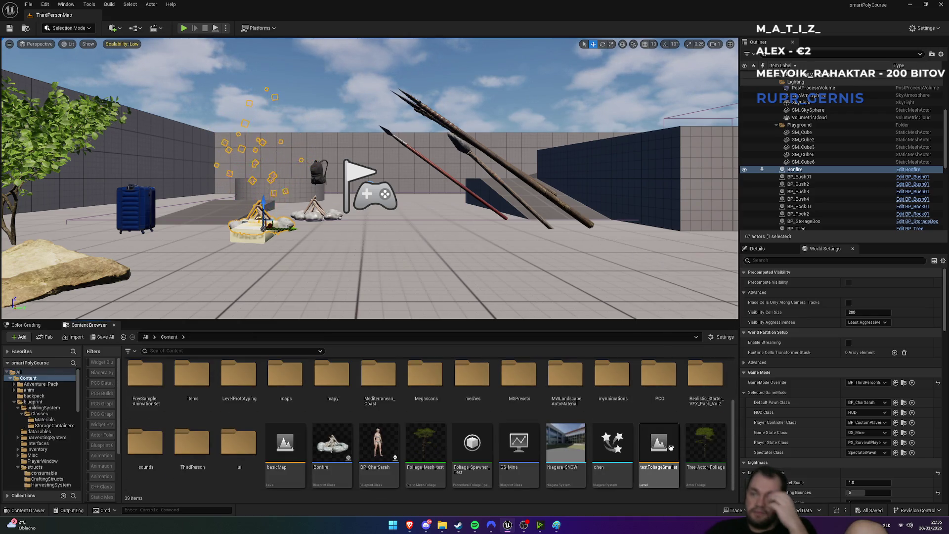
click(234, 476)
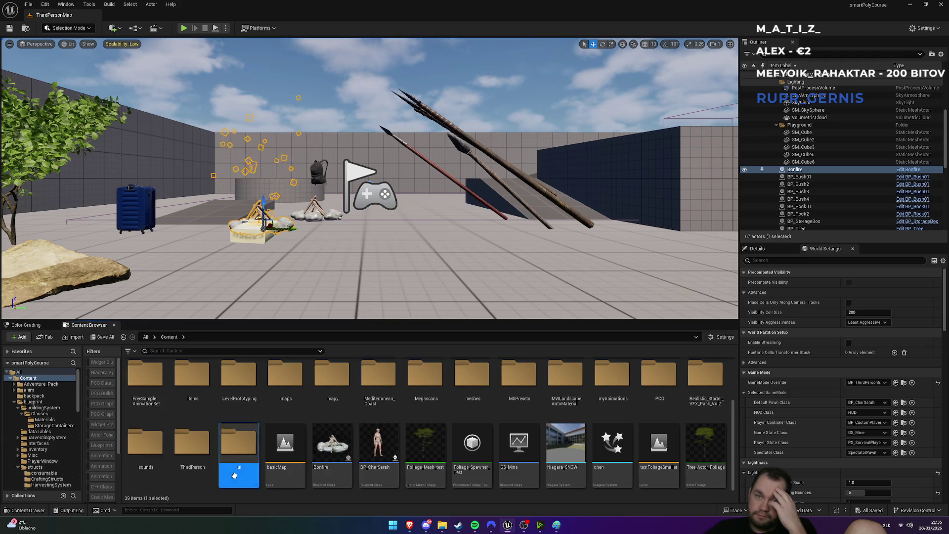
double_click(234, 475)
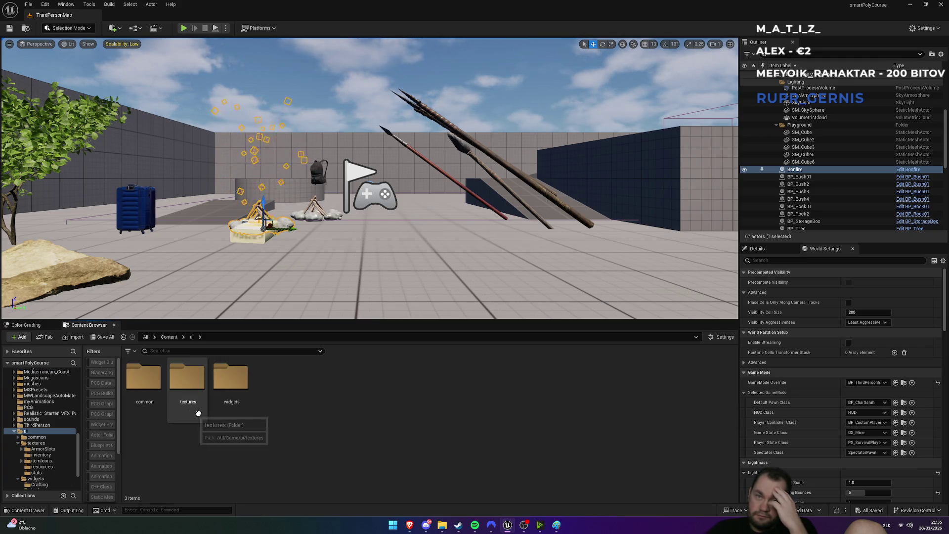
double_click(247, 405)
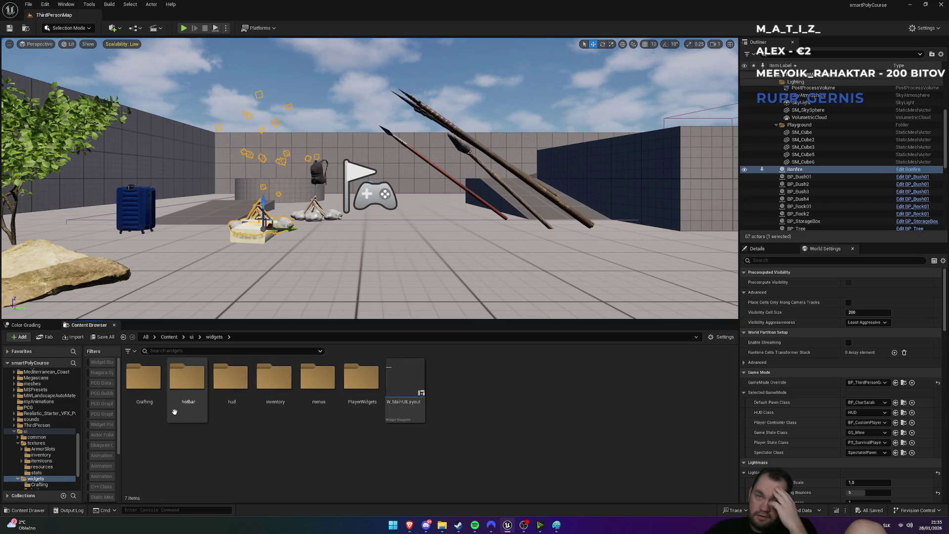
double_click(217, 416)
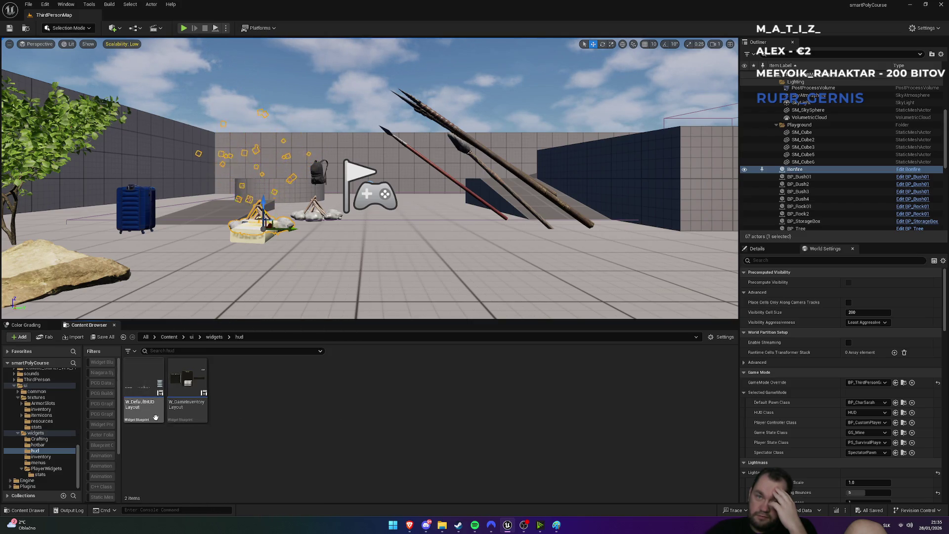
click(215, 338)
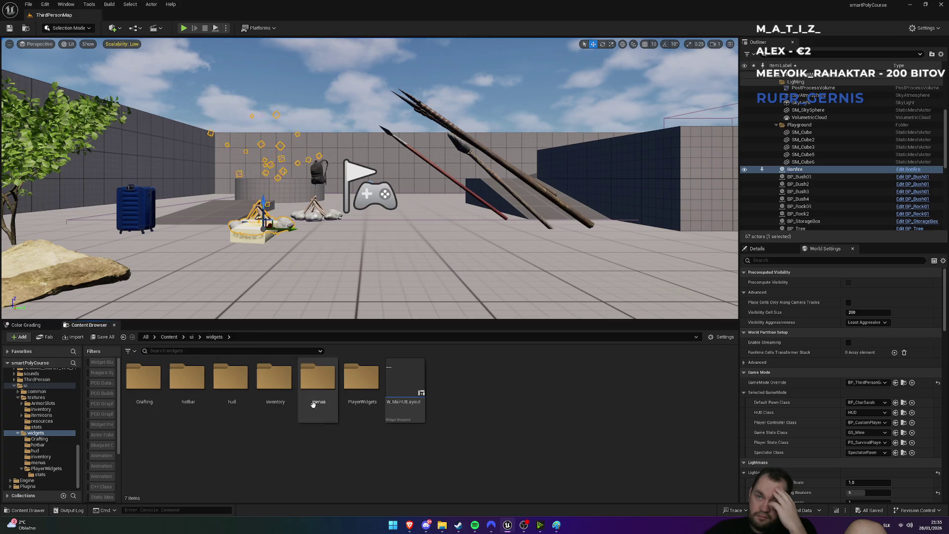
double_click(349, 405)
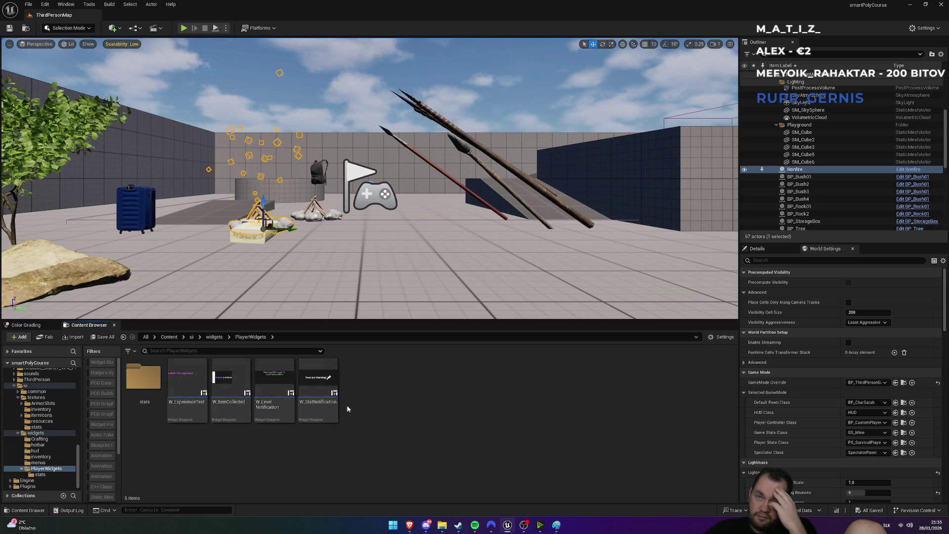
double_click(160, 416)
click(246, 415)
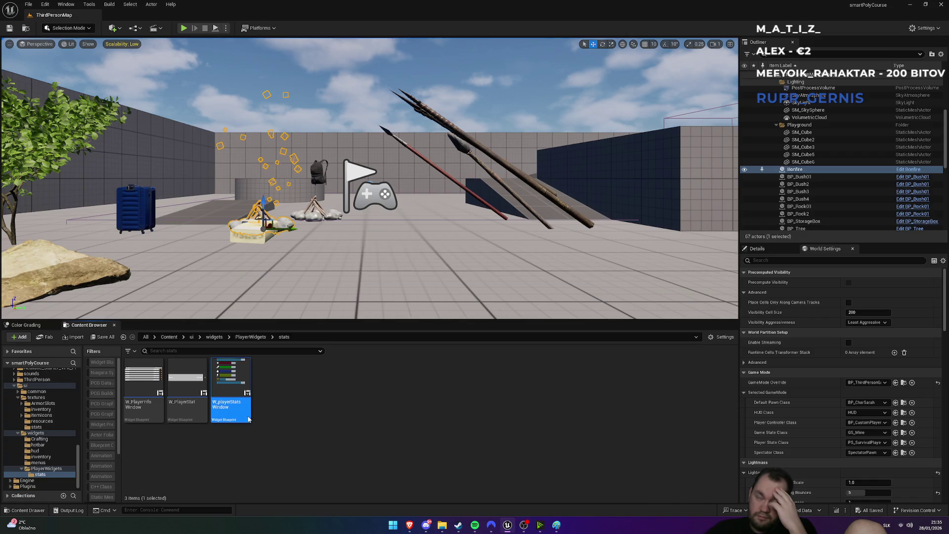
double_click(249, 419)
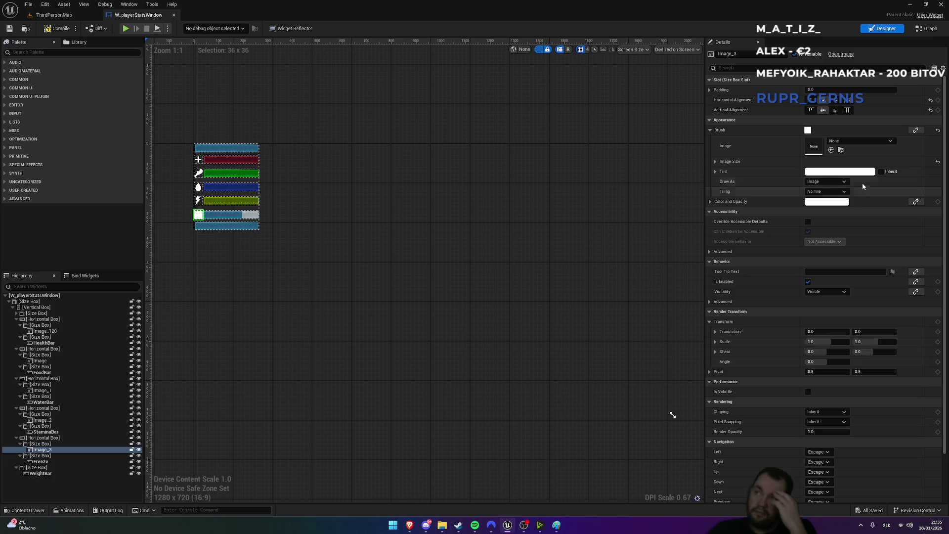
Set the Freeze row icon's brush image to cold_icon_ski and go back to the level
click(864, 142)
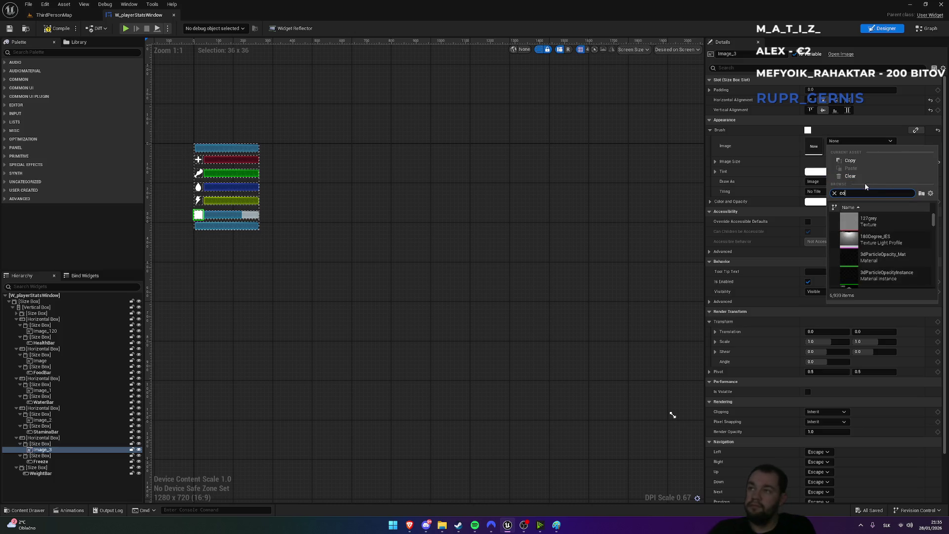
text(ld)
click(870, 220)
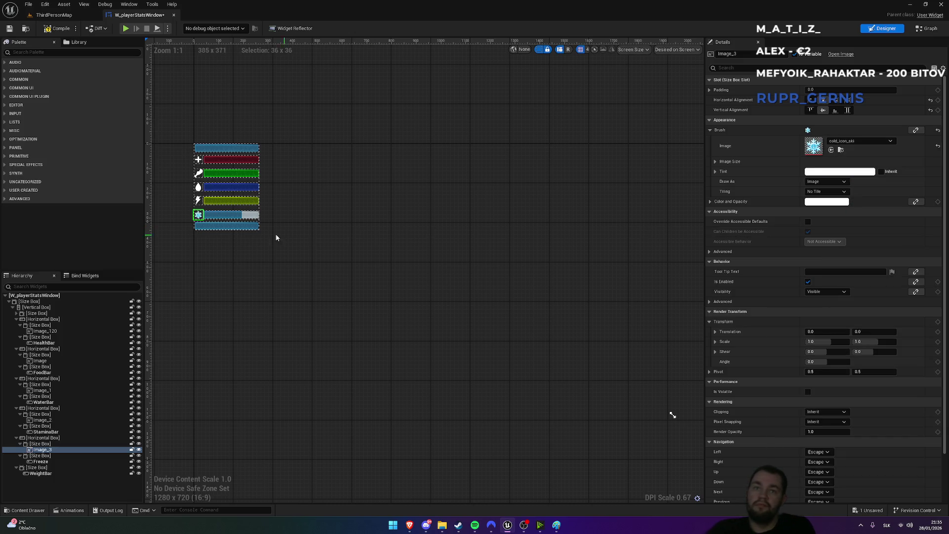
scroll(221, 251, up, 7)
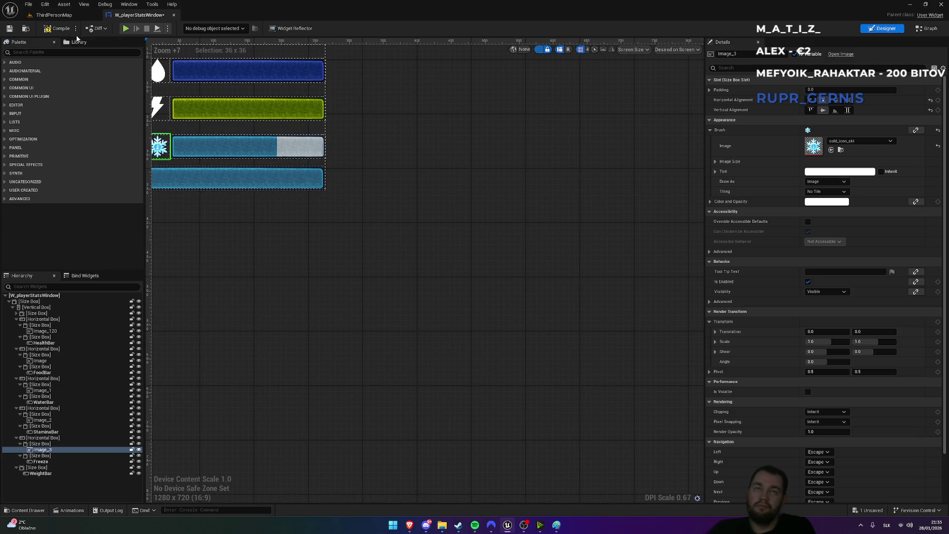
click(54, 14)
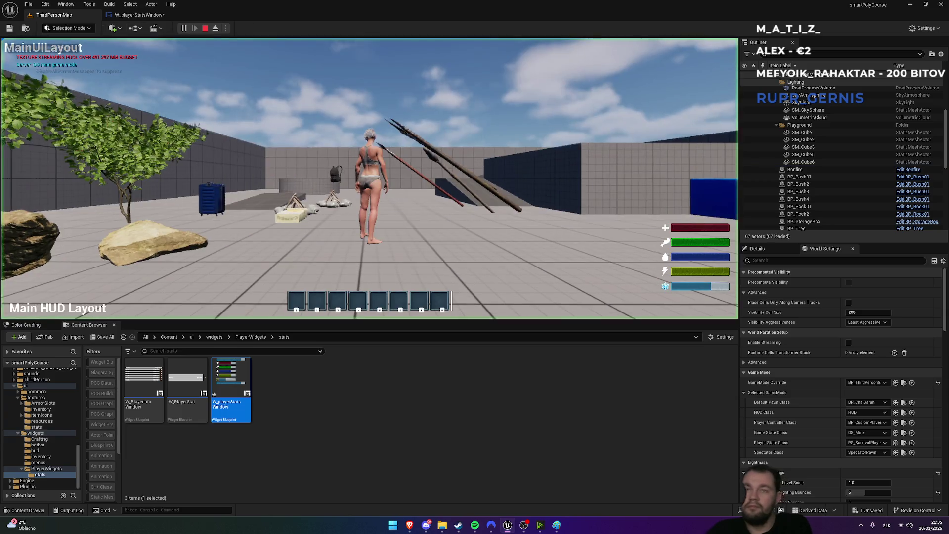
Play-test fullscreen, running the character with Shift and W to watch the stat bars
key(F11)
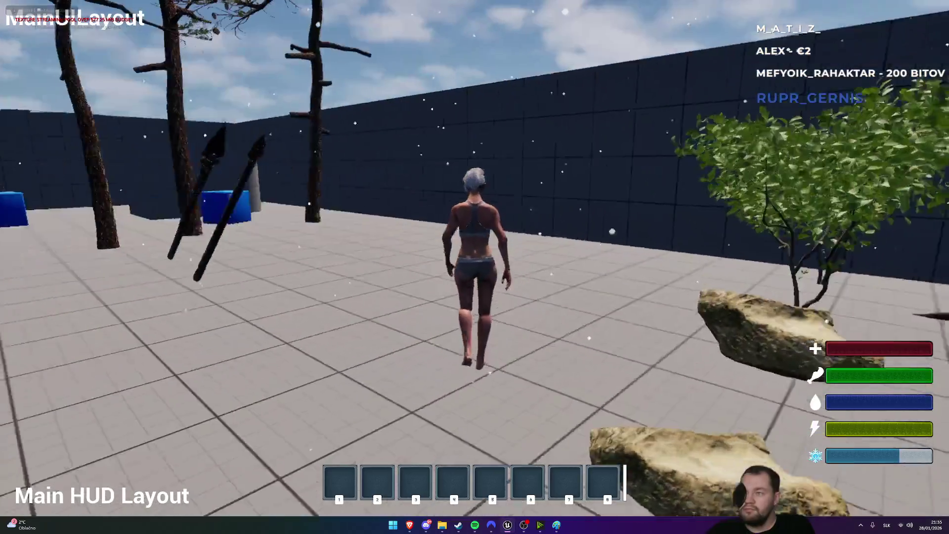
key(shift)
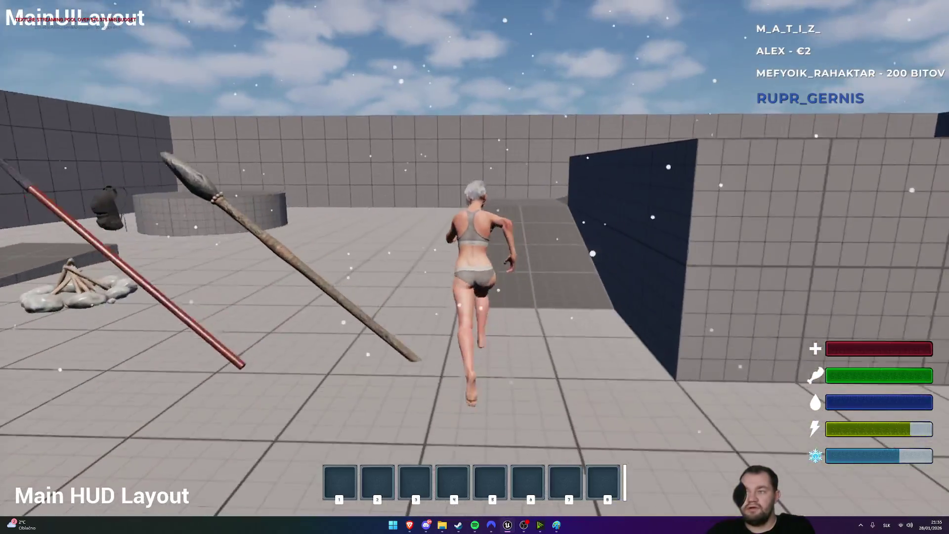
key(w)
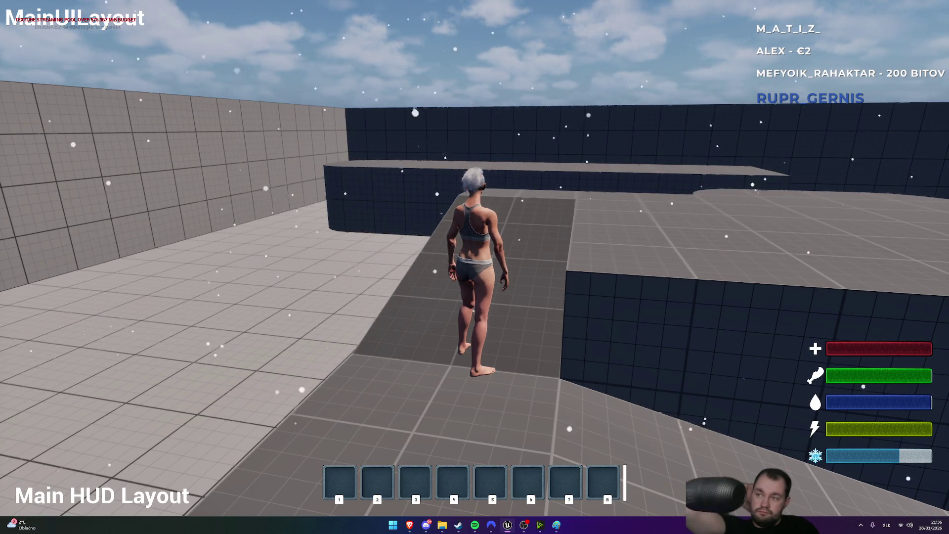
Stop the play test and select the Freeze progress bar in W_PlayerStatsWindow
key(F11)
key(Escape)
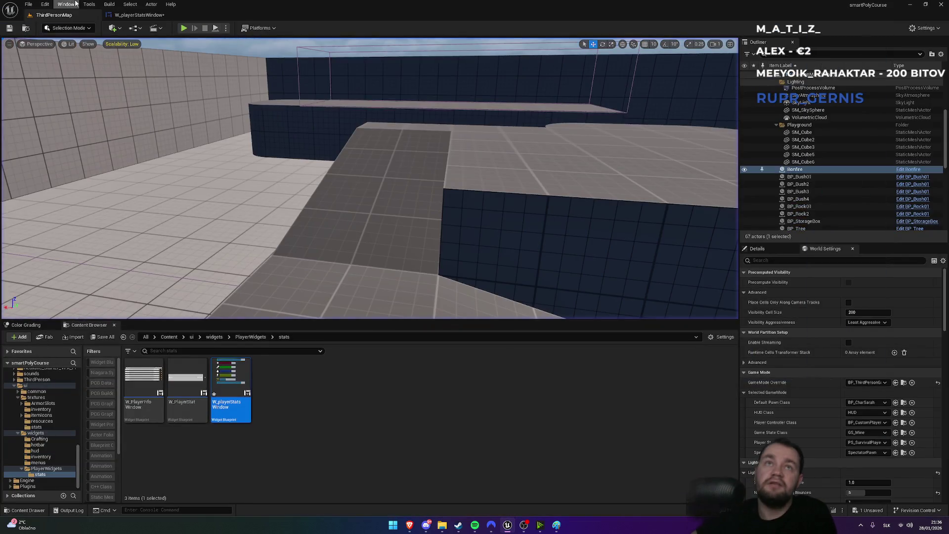
click(136, 15)
click(202, 159)
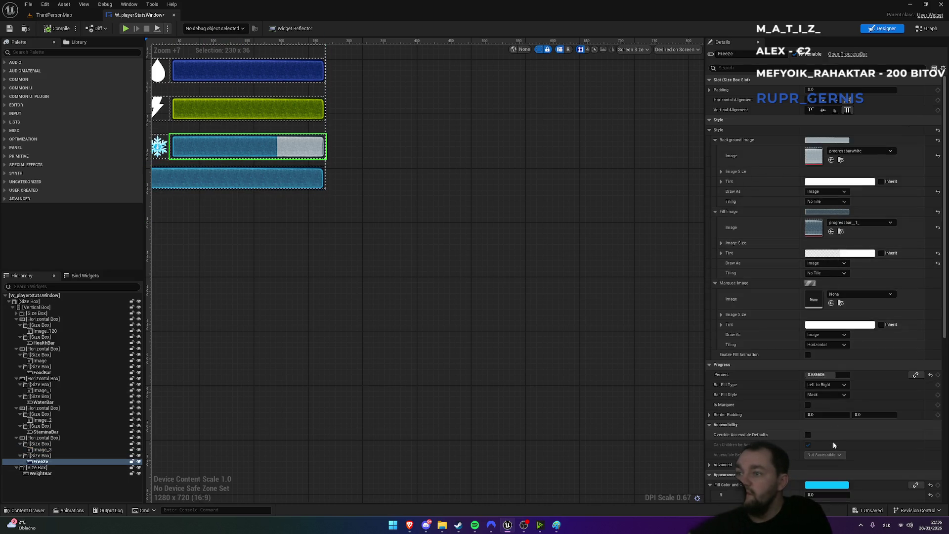
Set the Freeze bar's Fill Color to white
click(835, 486)
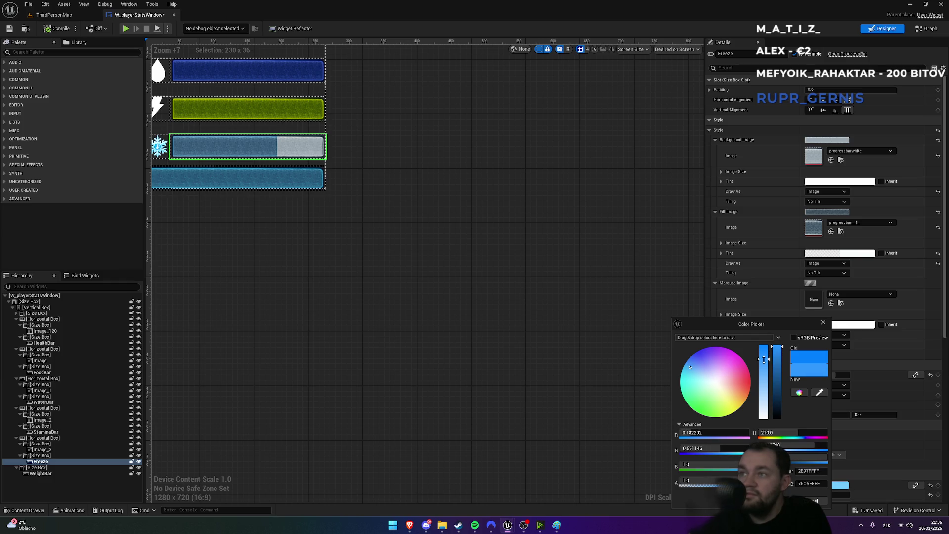
mouse_move(764, 359)
mouse_down()
mouse_move(764, 417)
mouse_move(766, 348)
mouse_up()
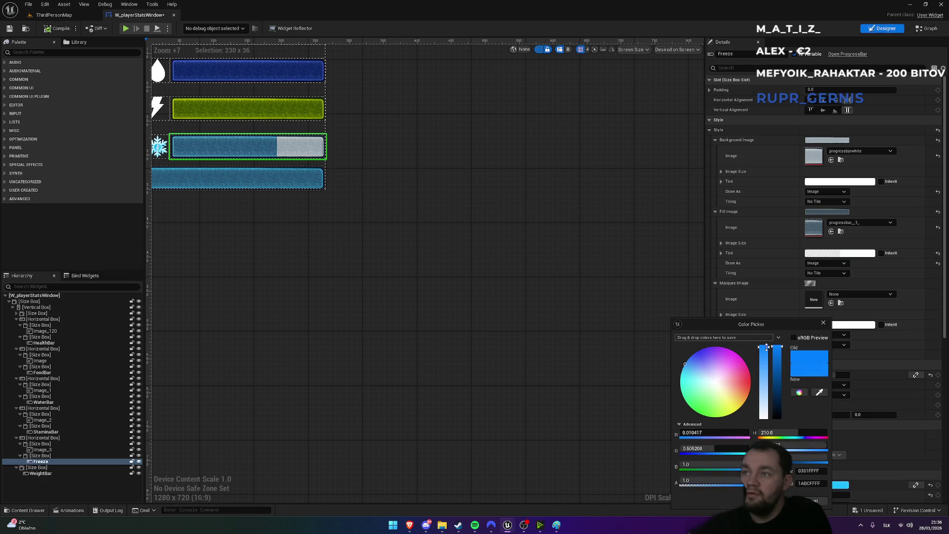
click(764, 417)
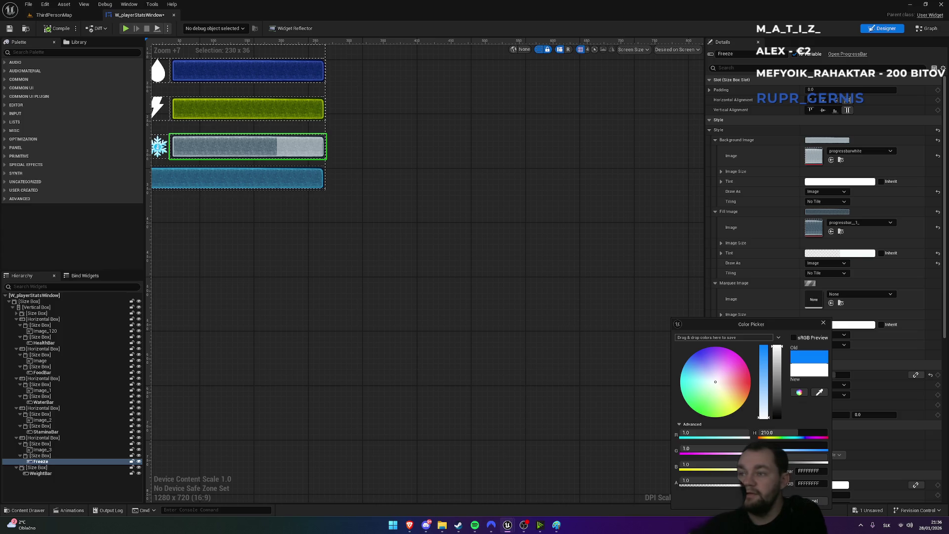
click(792, 501)
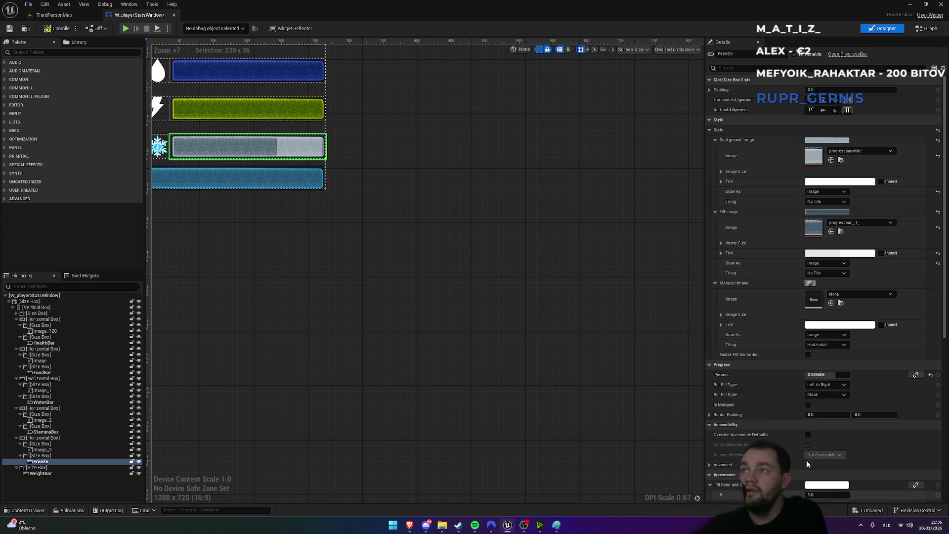
Give the Freeze bar's fill image tint full opacity and a pale-blue shade, then return to the level
click(834, 257)
key(Return)
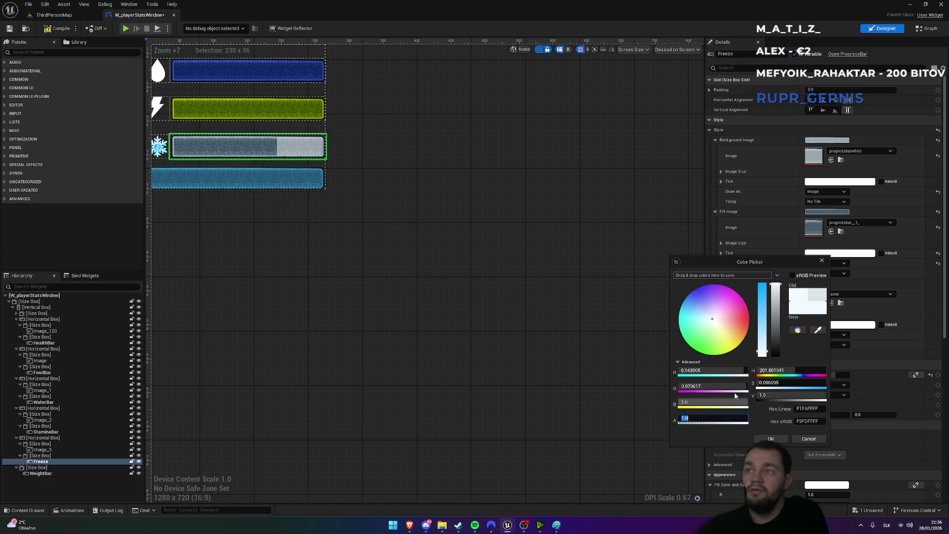
mouse_move(762, 349)
mouse_down()
mouse_move(762, 284)
mouse_move(767, 308)
mouse_up()
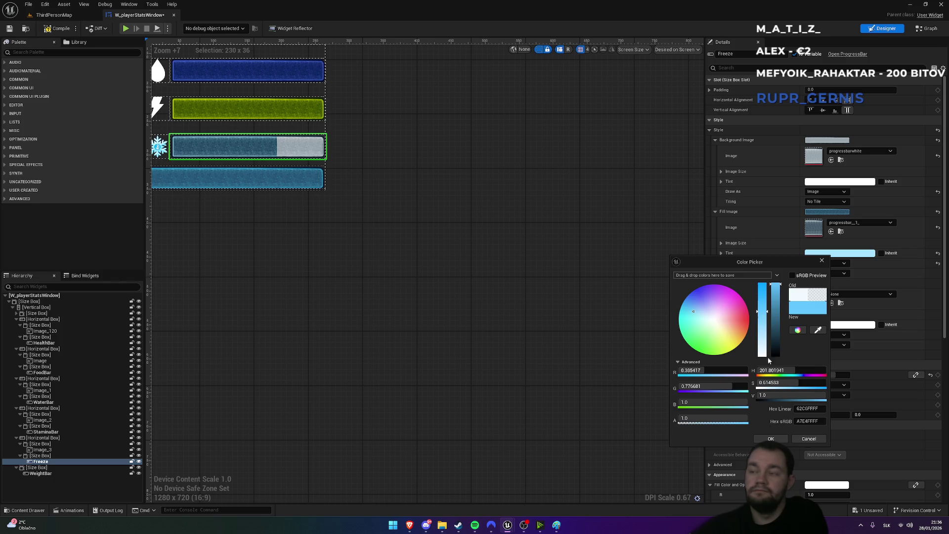
click(771, 439)
click(54, 14)
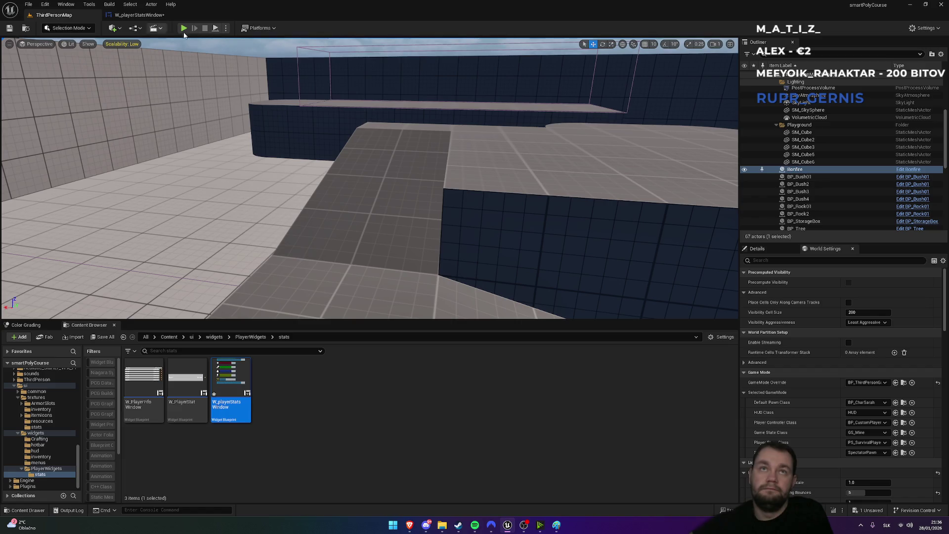
Start a fullscreen play test and run the character up the ramp toward the raised blocks
click(184, 29)
key(F11)
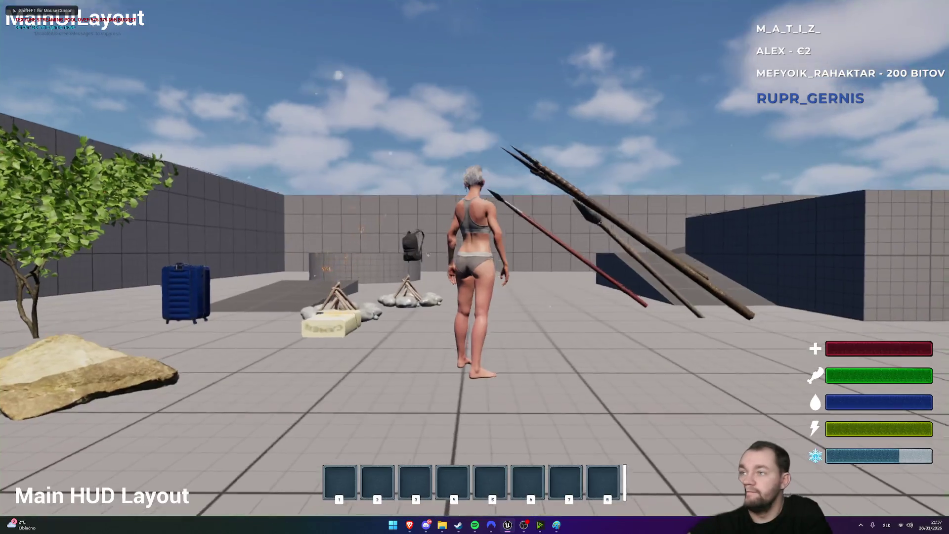
key(w)
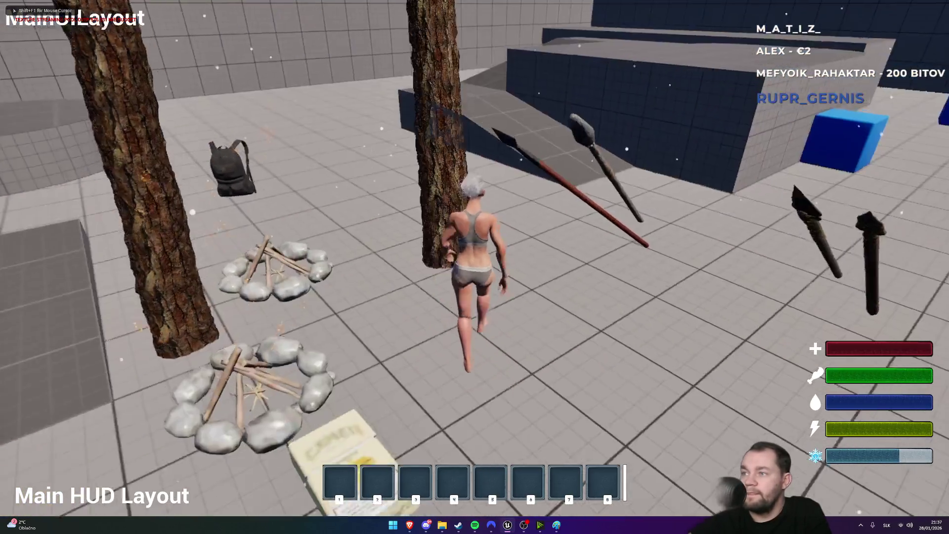
key(w)
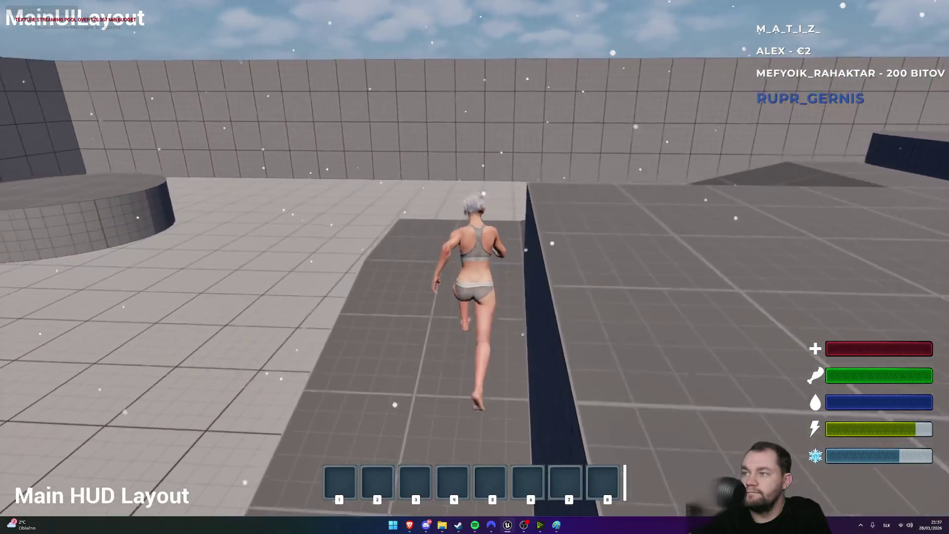
key(w)
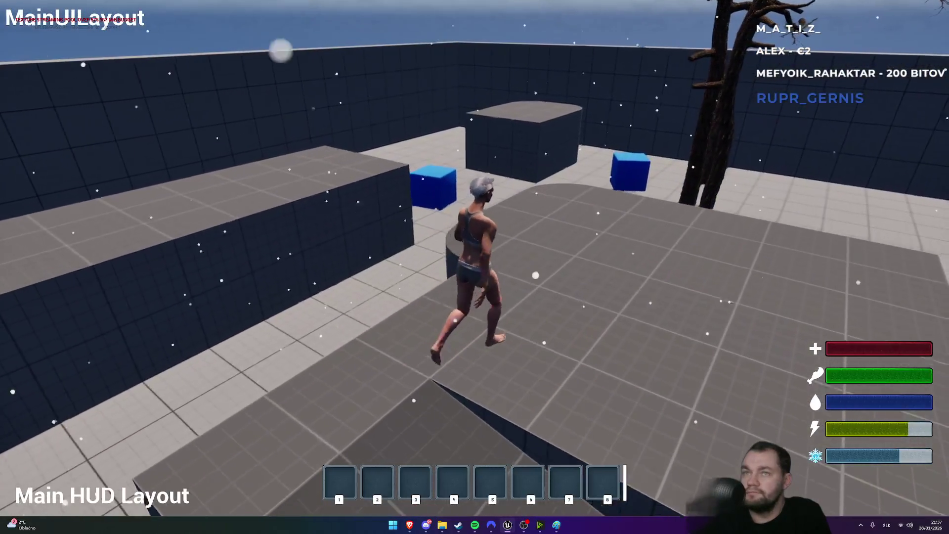
key(w)
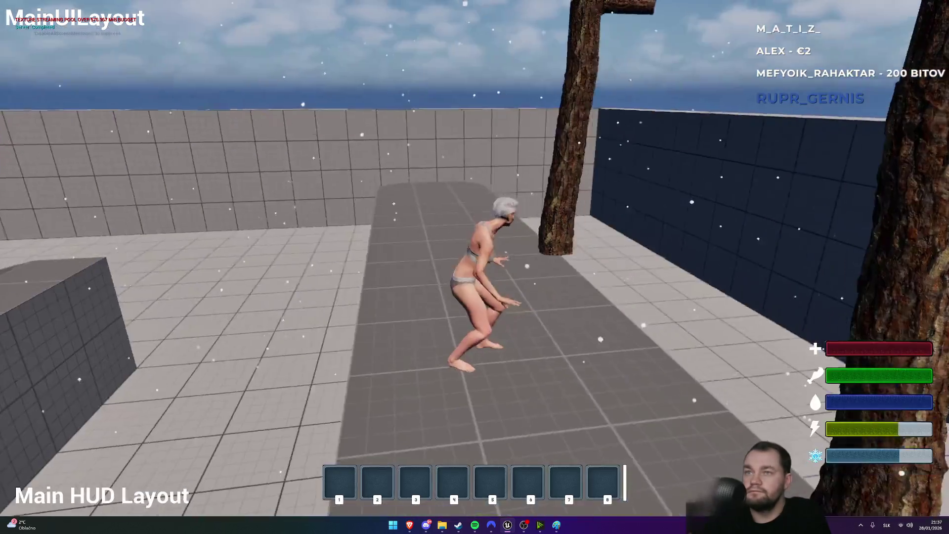
key(w)
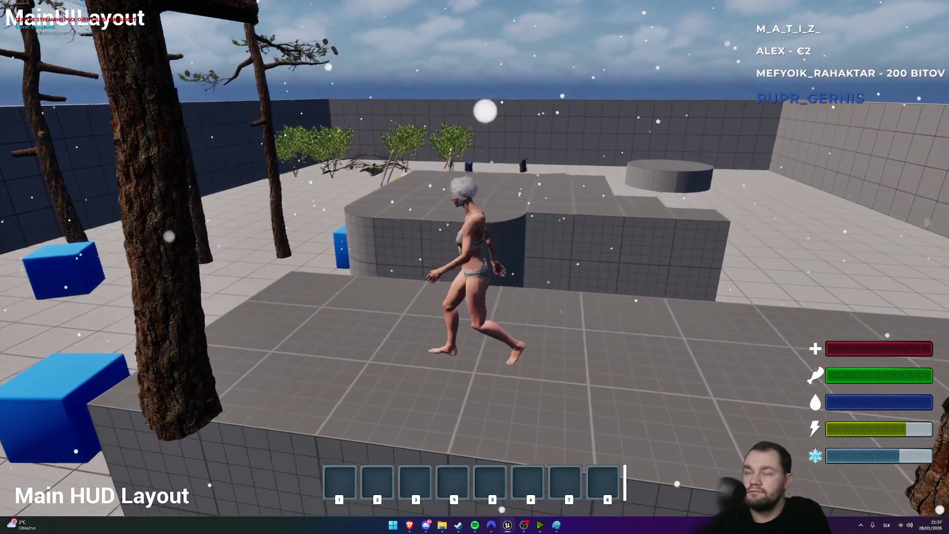
Check the inventory and character stats panels, then jump onto the platform toward the campfires
key(Tab)
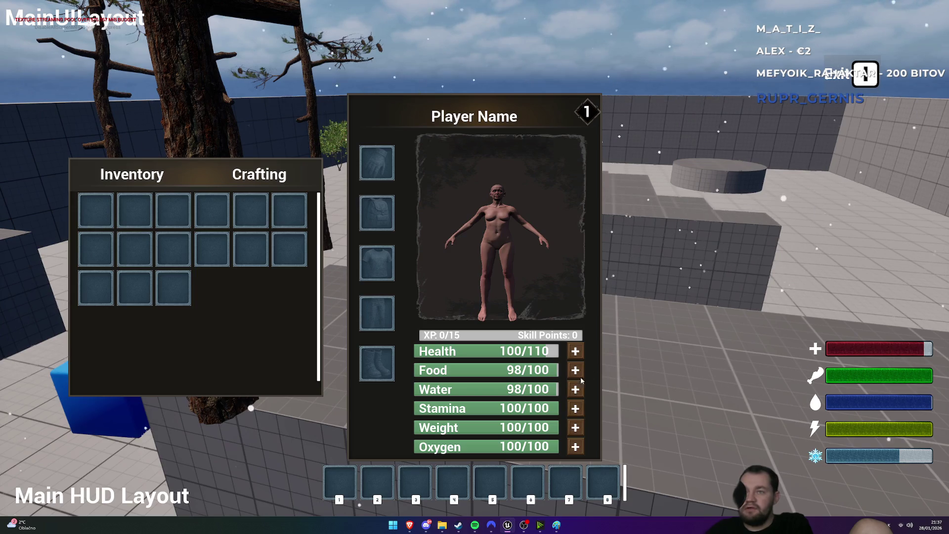
key(Tab)
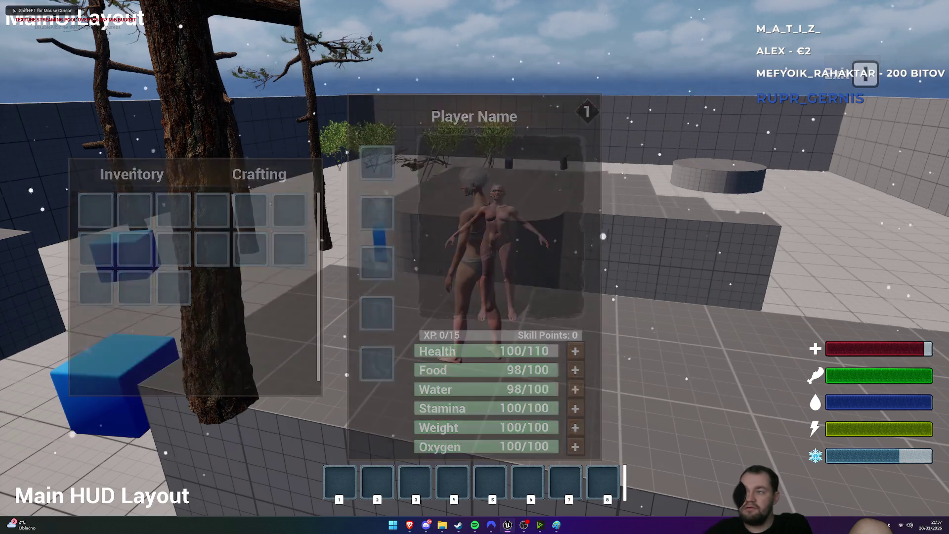
key(w)
key(space)
key(w)
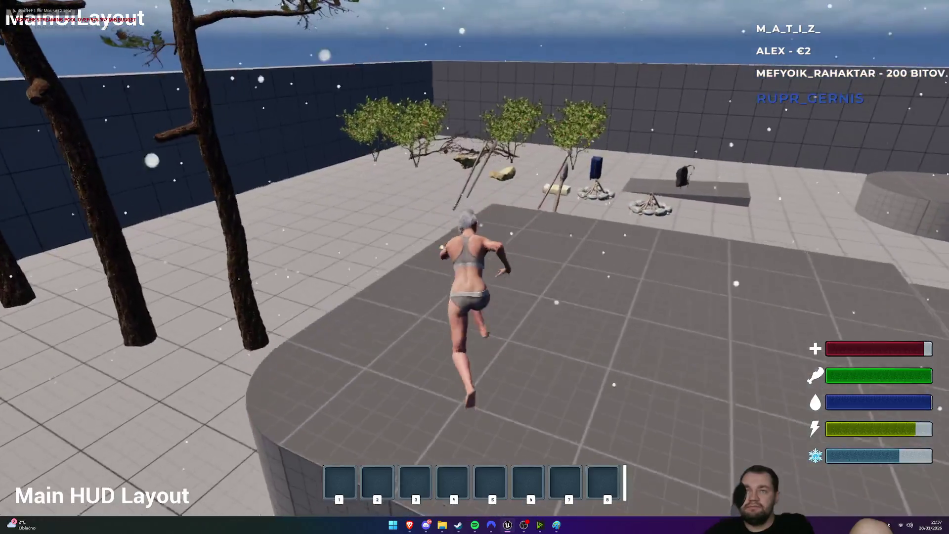
Gather berries from the bushes, eat one, and gather another batch
key(w)
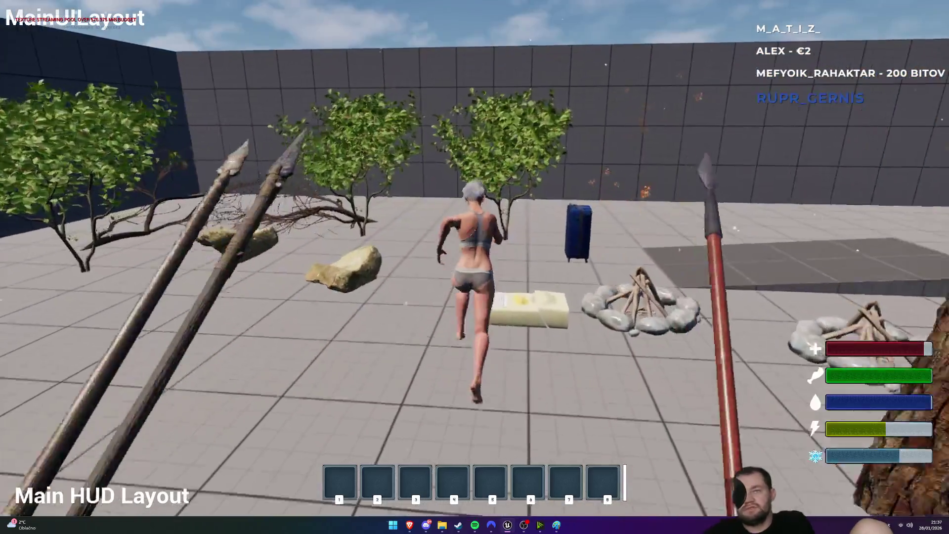
key(e)
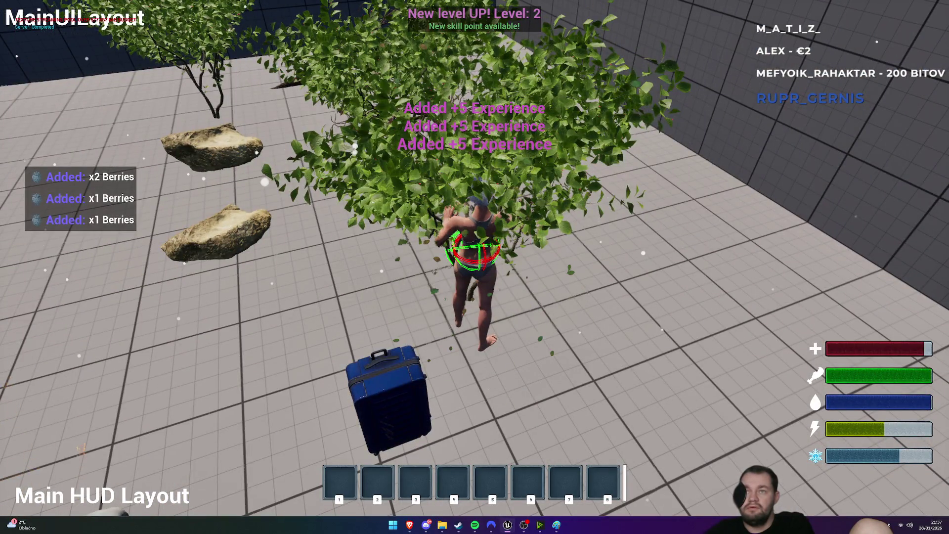
key(w)
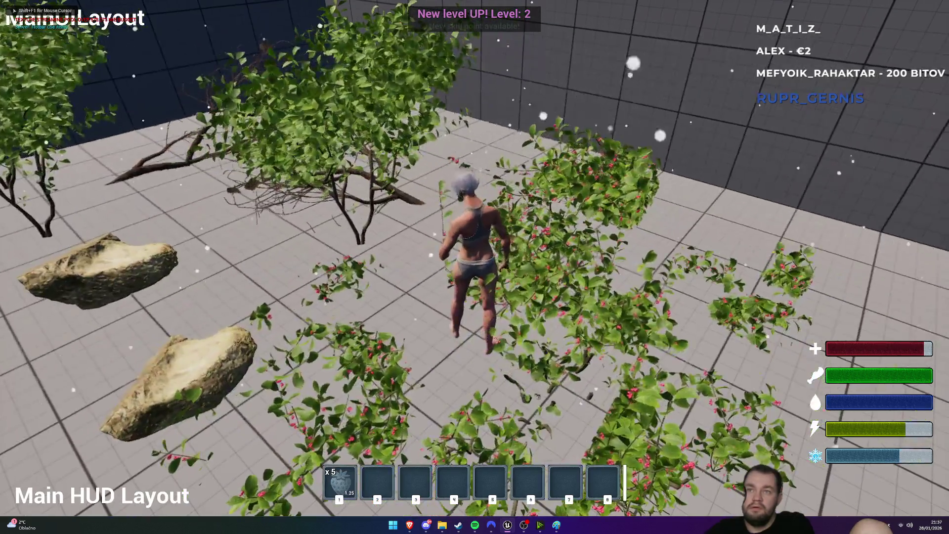
key(1)
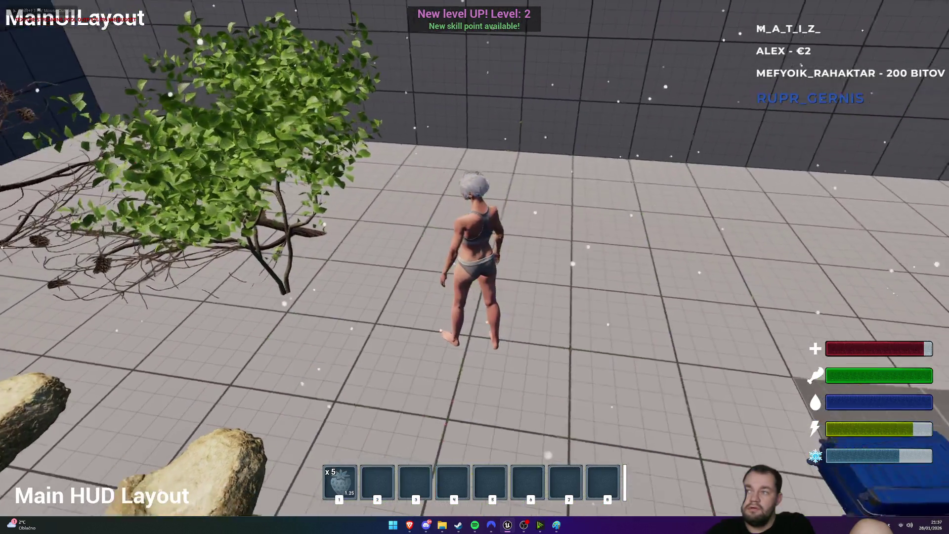
key(w)
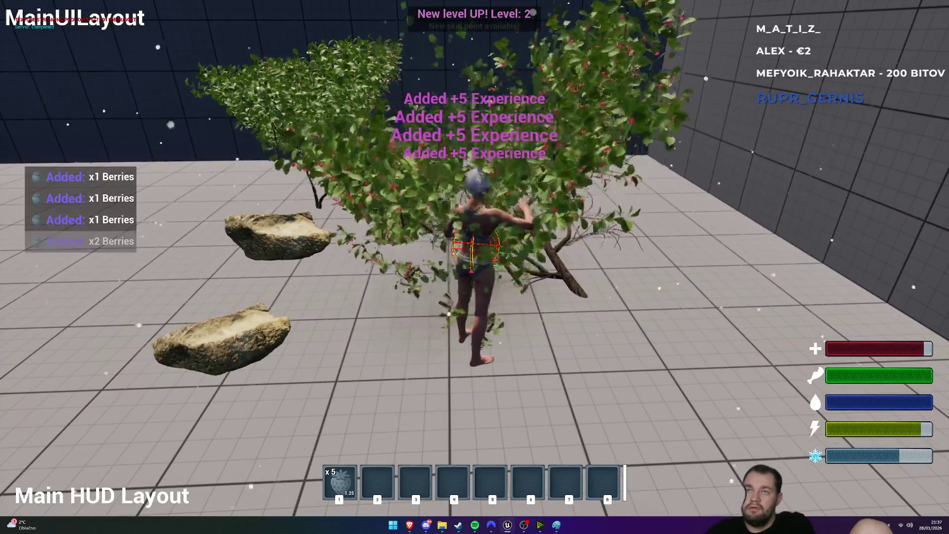
key(w)
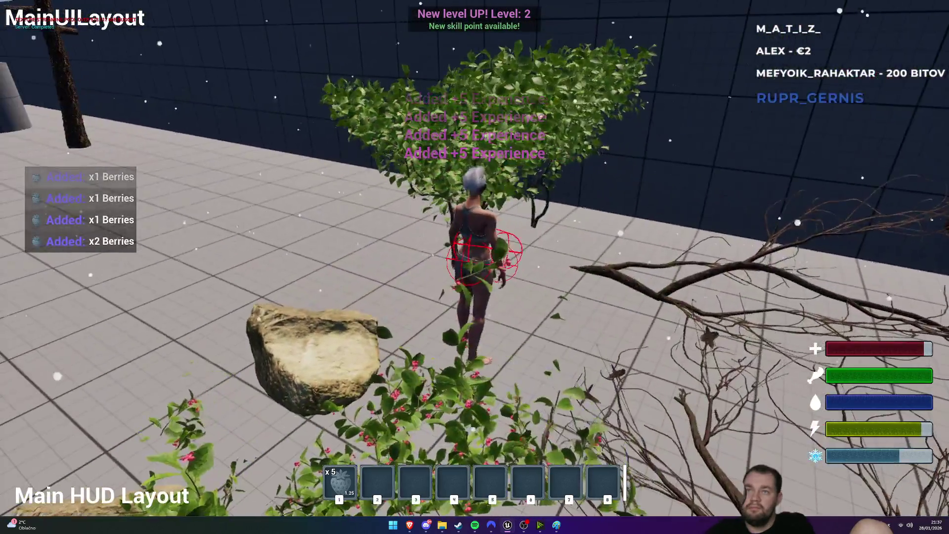
key(w)
key(e)
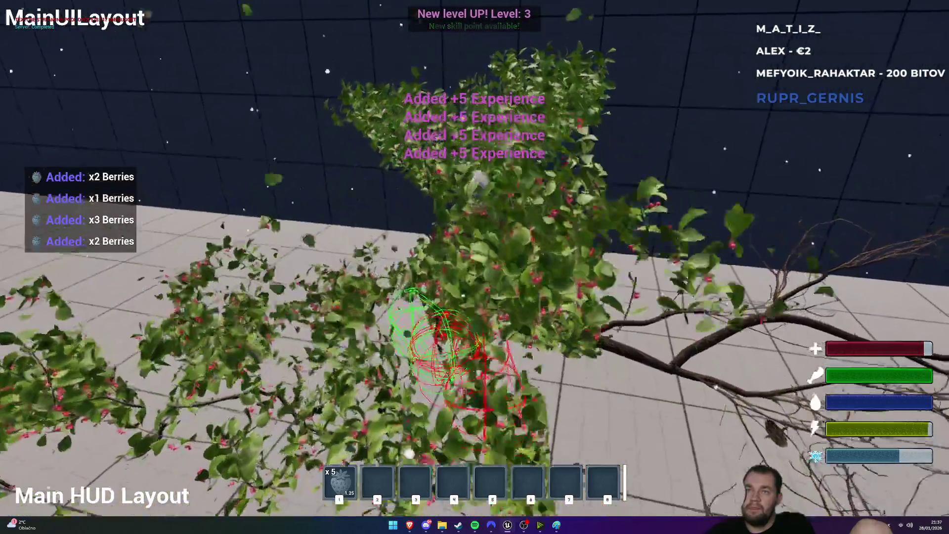
Run back up the ramp across the platform, then leave fullscreen and stop the play test
key(w)
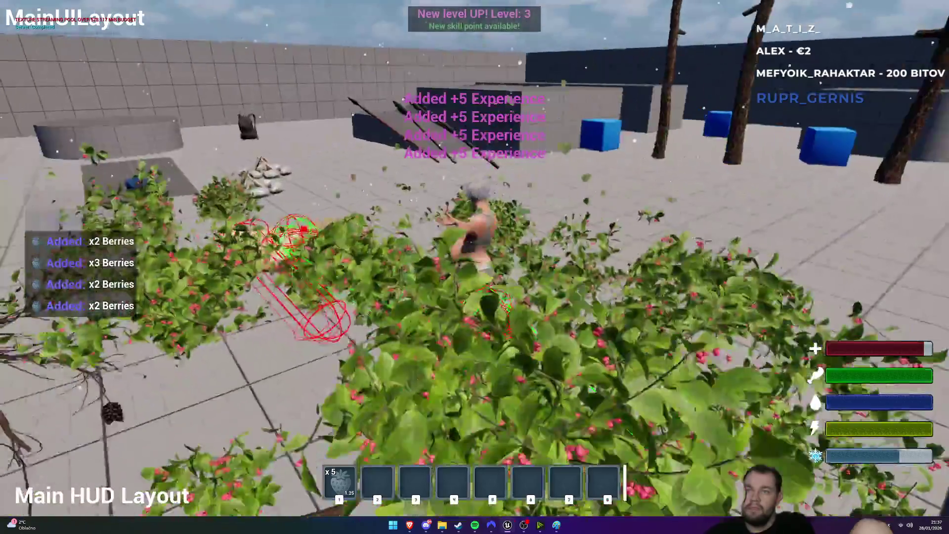
key(w)
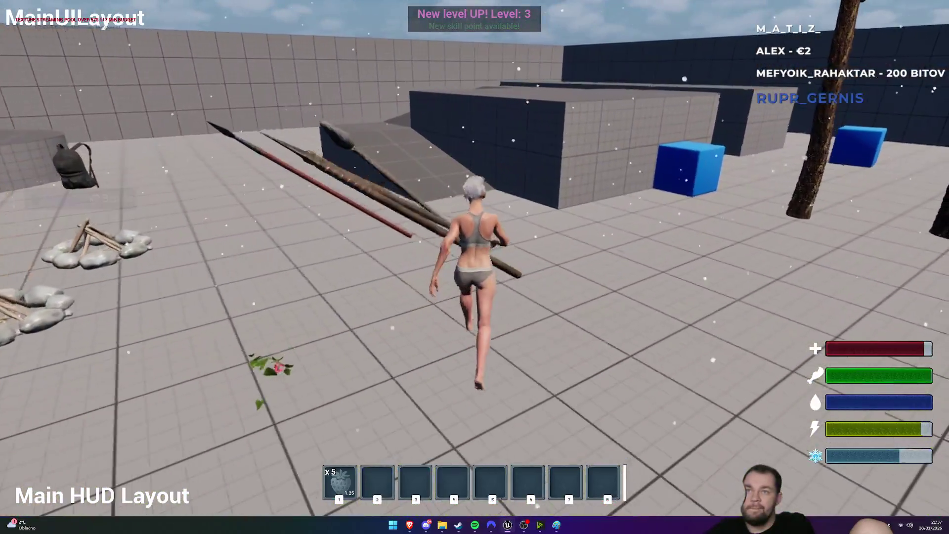
key(w)
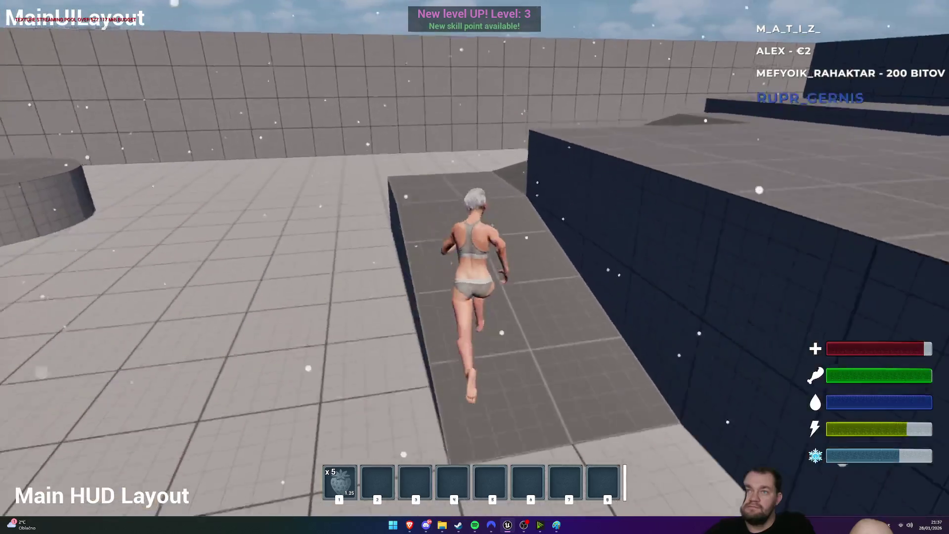
key(w)
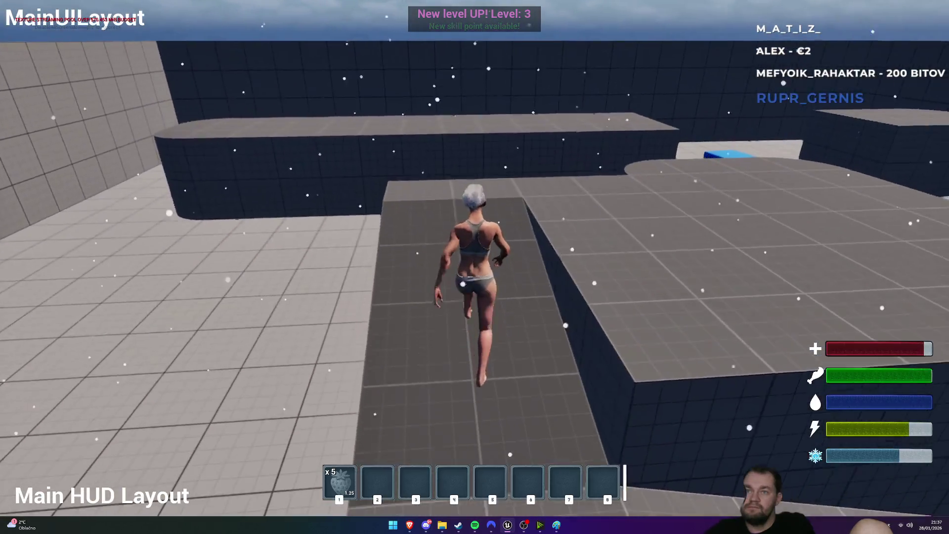
key(F11)
key(Escape)
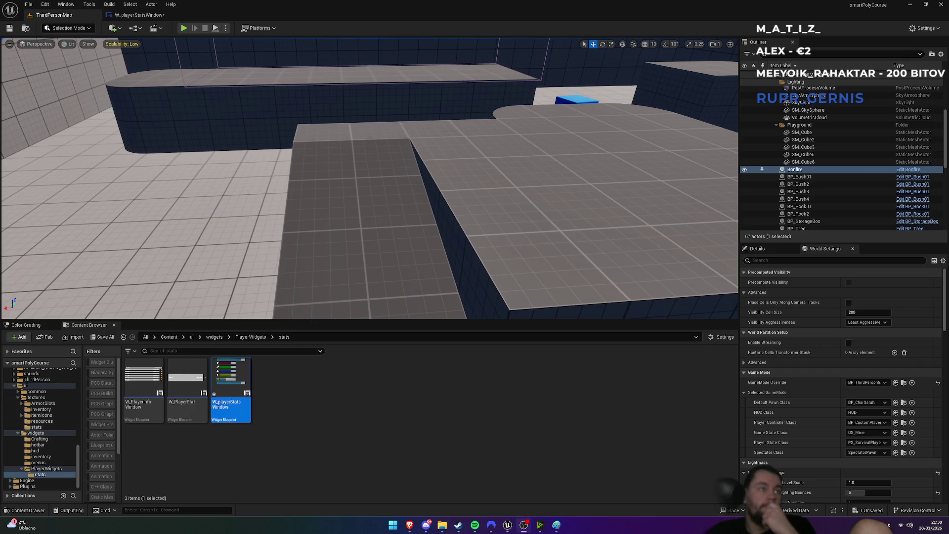
scroll(388, 168, down, 3)
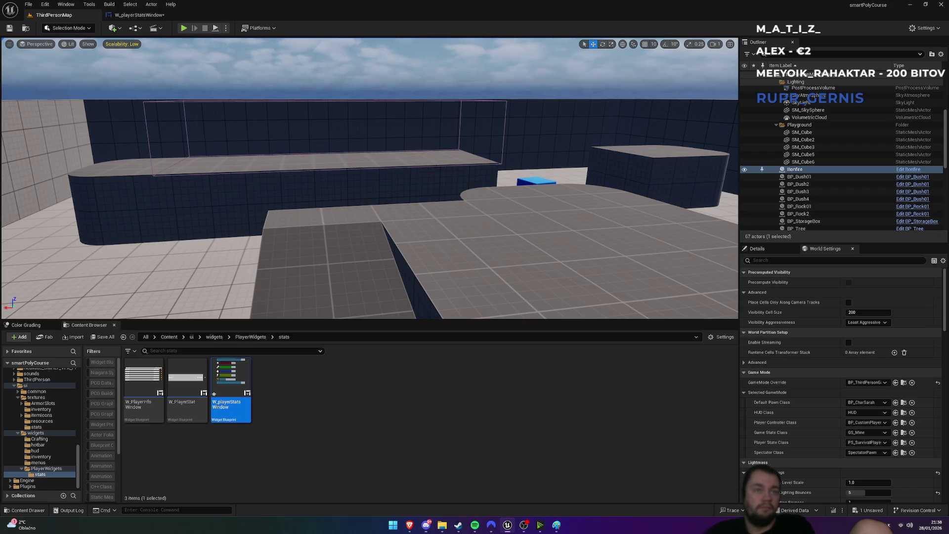
right_click(445, 129)
mouse_move(445, 129)
mouse_down()
mouse_move(366, 148)
mouse_move(361, 113)
mouse_move(366, 168)
mouse_move(369, 156)
mouse_up()
click(446, 149)
mouse_move(445, 148)
mouse_down()
mouse_move(435, 139)
mouse_move(415, 148)
mouse_up()
drag(478, 144, 465, 147)
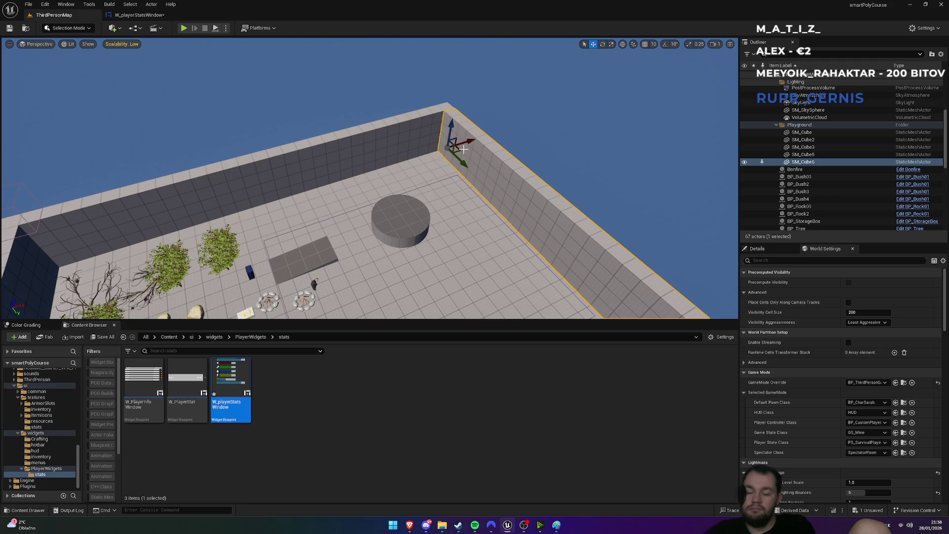
key(F11)
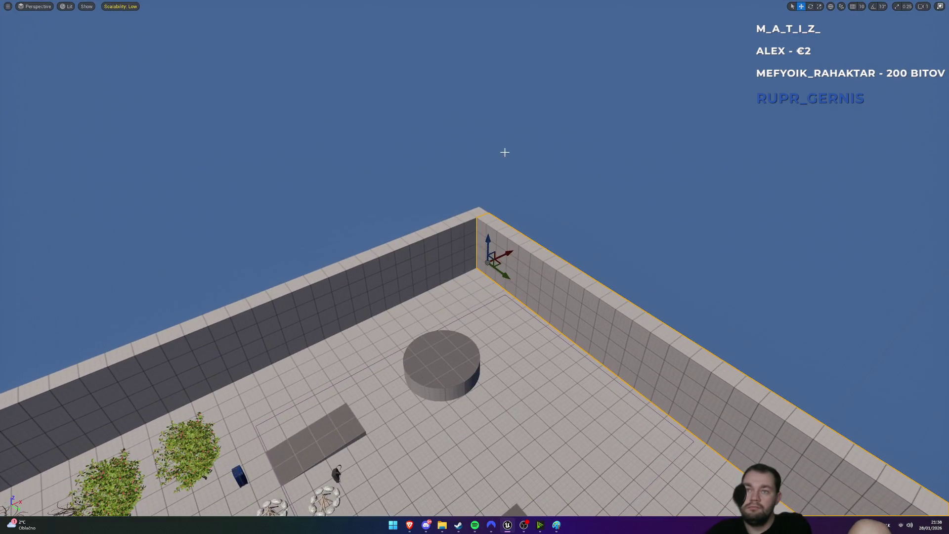
key(F11)
mouse_move(538, 153)
mouse_down()
mouse_move(142, 173)
mouse_move(159, 129)
mouse_move(174, 117)
mouse_move(165, 119)
mouse_up()
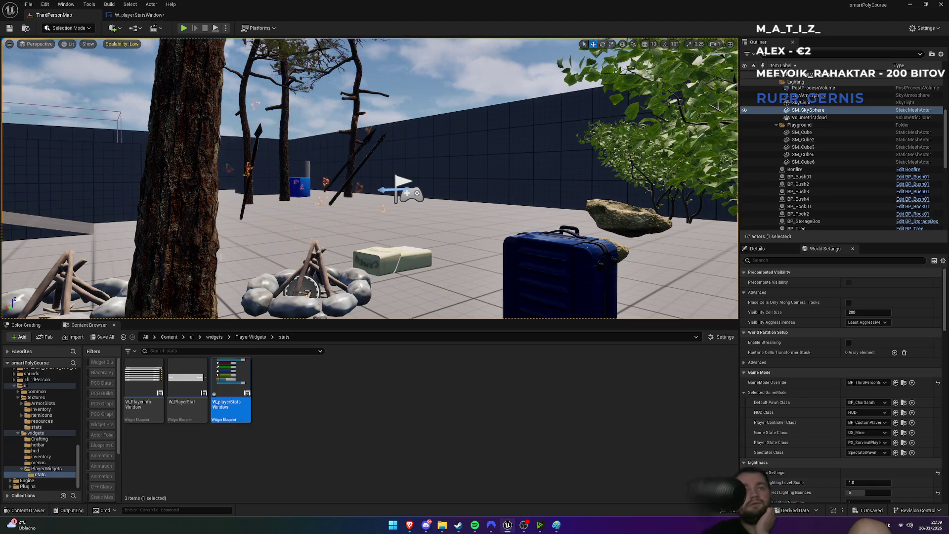
Open BP_CharSarah's parent BP_ThirdPersonCharacter and bring the build system nodes into view
click(169, 337)
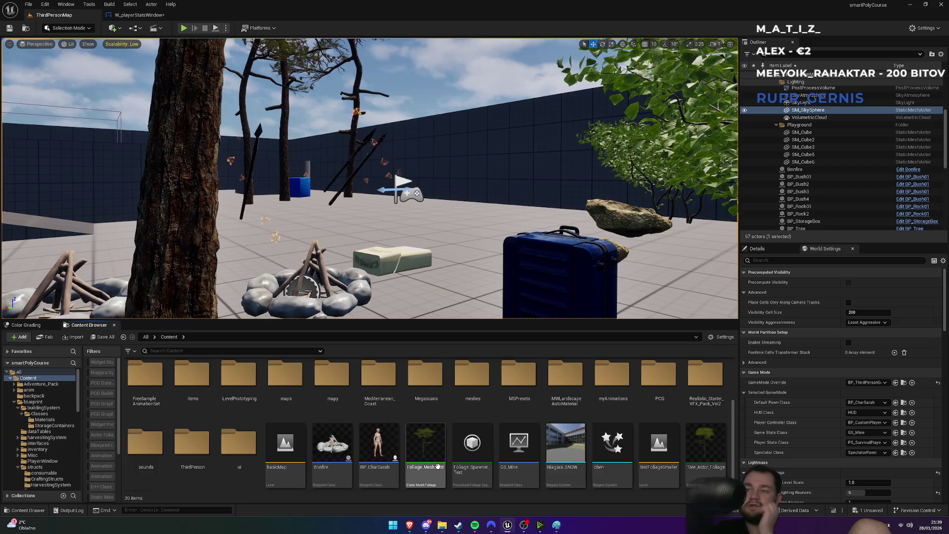
double_click(378, 445)
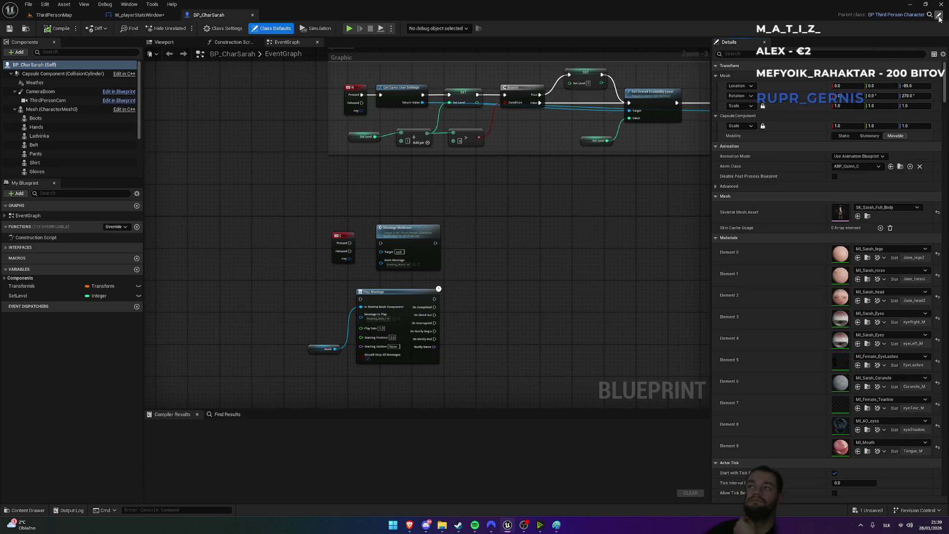
click(939, 18)
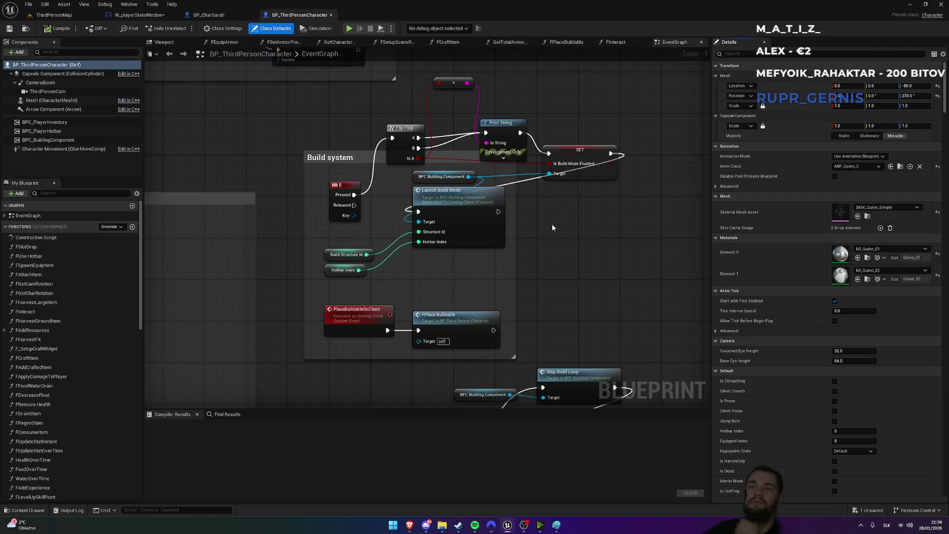
drag(573, 290, 549, 59)
mouse_move(471, 320)
mouse_down()
mouse_move(387, 343)
mouse_move(433, 334)
mouse_up()
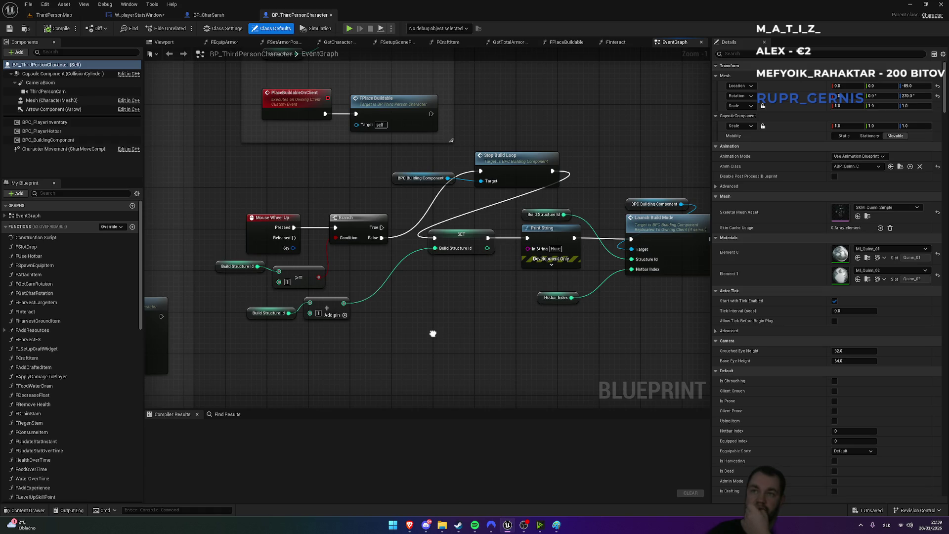
Reposition the BPC Building Component getter and the Build Structure Id getter with its add node
drag(396, 181, 478, 201)
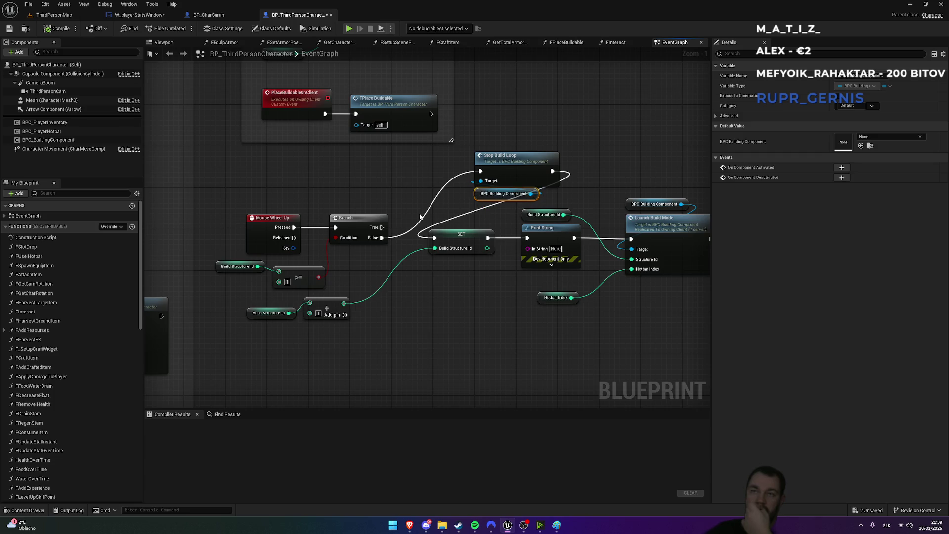
drag(420, 217, 399, 215)
mouse_move(224, 284)
mouse_down()
mouse_move(344, 354)
mouse_move(375, 225)
mouse_move(384, 225)
mouse_up()
drag(484, 296, 416, 247)
drag(499, 244, 489, 312)
click(424, 228)
Arrange the >= compare node, Branch node and Build Structure Id getter side by side
drag(457, 220, 452, 251)
drag(380, 212, 436, 243)
ctrl+click(455, 250)
drag(509, 255, 439, 257)
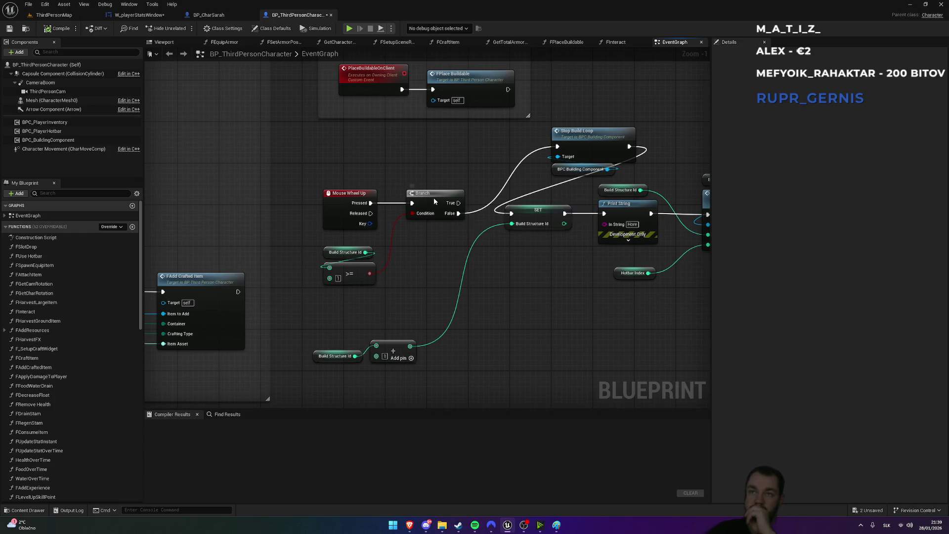
drag(434, 200, 438, 201)
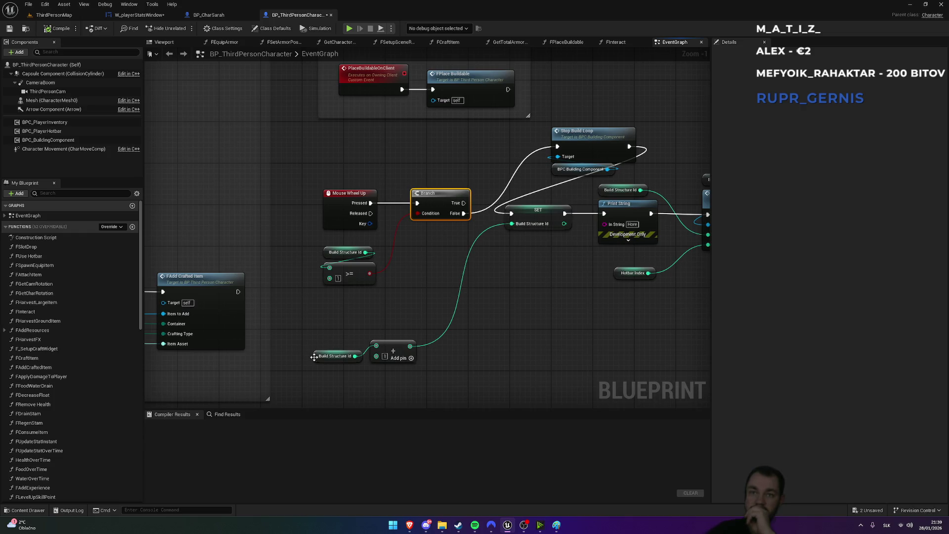
drag(314, 357, 314, 362)
drag(318, 322, 398, 348)
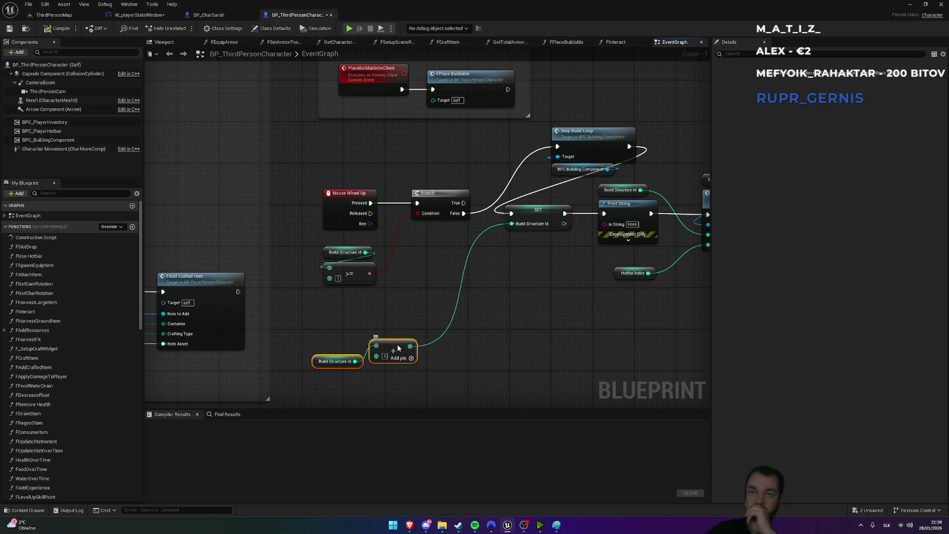
click(411, 288)
mouse_move(537, 271)
mouse_down()
mouse_move(480, 345)
mouse_move(422, 316)
mouse_up()
Place Stop Build Loop into the chain before the SET, Print String and Launch Build Mode nodes
mouse_move(379, 240)
mouse_down()
mouse_move(436, 280)
mouse_move(664, 333)
mouse_up()
click(538, 232)
drag(524, 168, 396, 222)
drag(430, 176, 420, 119)
click(367, 237)
drag(373, 222, 634, 329)
mouse_move(398, 257)
mouse_down()
mouse_move(574, 247)
mouse_move(618, 272)
mouse_up()
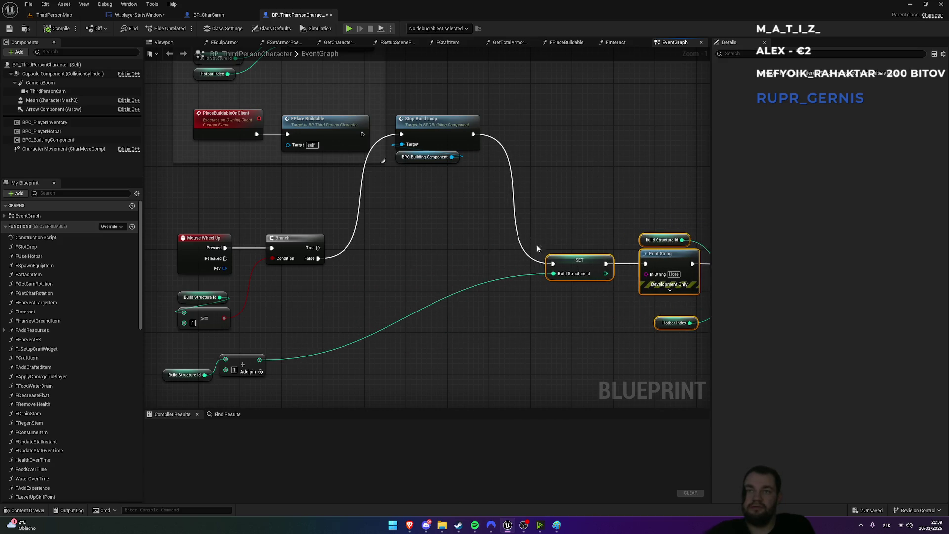
drag(450, 99, 435, 163)
drag(451, 125, 427, 247)
mouse_move(530, 211)
mouse_down()
mouse_move(405, 180)
mouse_move(617, 328)
mouse_up()
drag(604, 237, 547, 235)
click(375, 186)
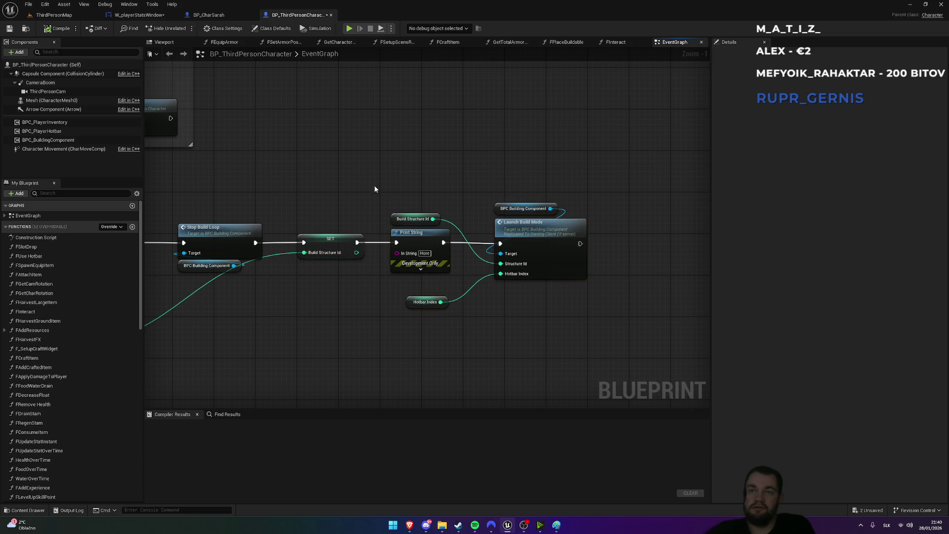
Settle the BPC Building Component getter above Stop Build Loop and tighten the SET group leftward
click(342, 238)
click(279, 180)
drag(280, 181, 410, 180)
click(363, 233)
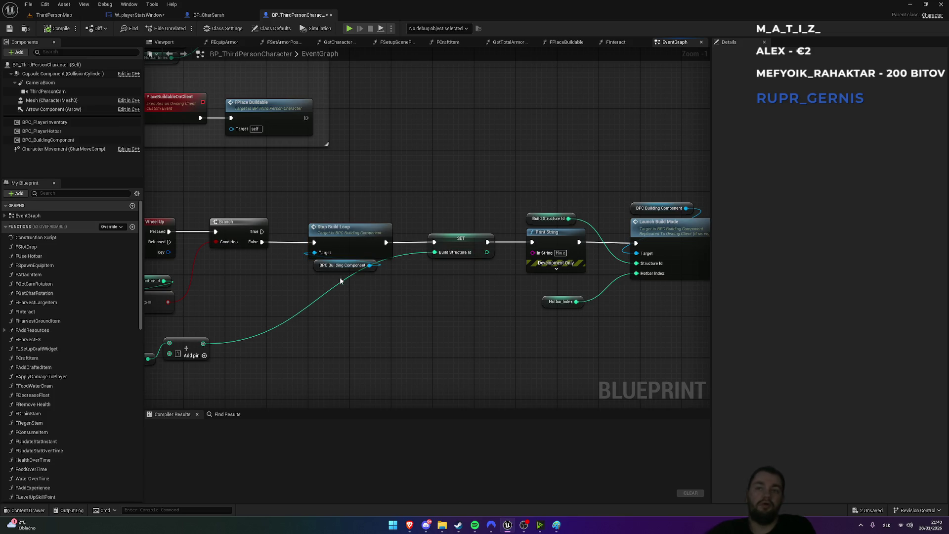
drag(342, 267, 336, 217)
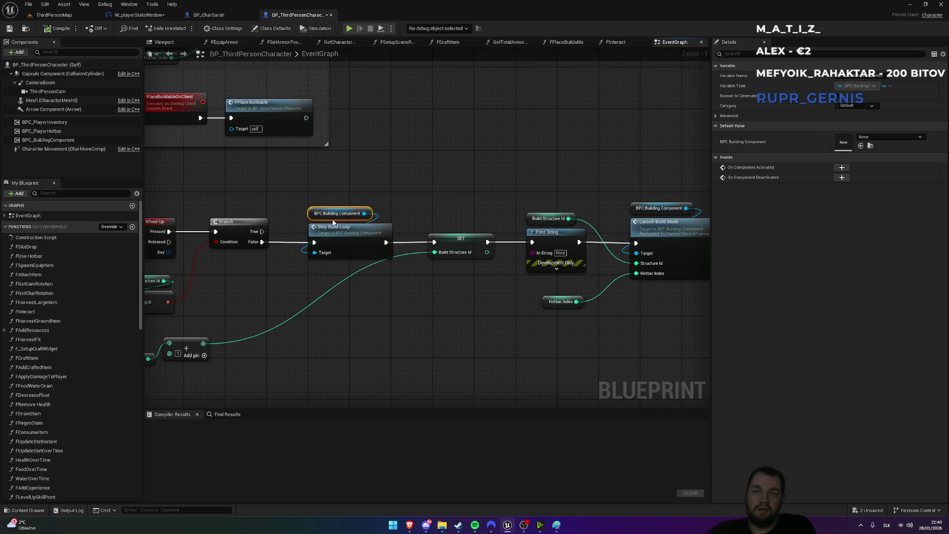
drag(296, 179, 373, 242)
click(462, 168)
mouse_move(462, 168)
mouse_down()
mouse_move(383, 167)
mouse_move(630, 342)
mouse_up()
drag(581, 242, 571, 242)
click(417, 188)
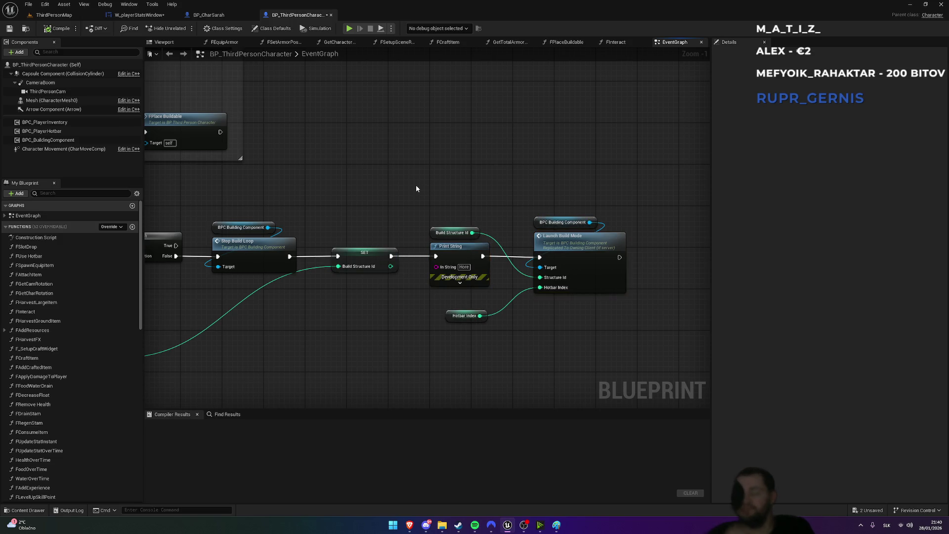
Pan across the rearranged build mode chain to review the Branch, Print String and Add nodes
mouse_move(447, 202)
mouse_down()
mouse_move(503, 208)
mouse_move(532, 339)
mouse_up()
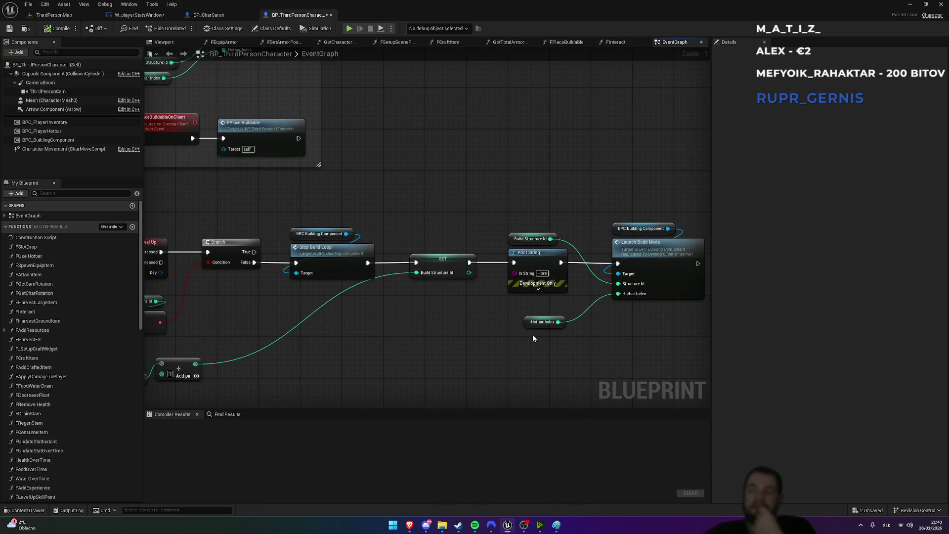
drag(400, 170, 596, 235)
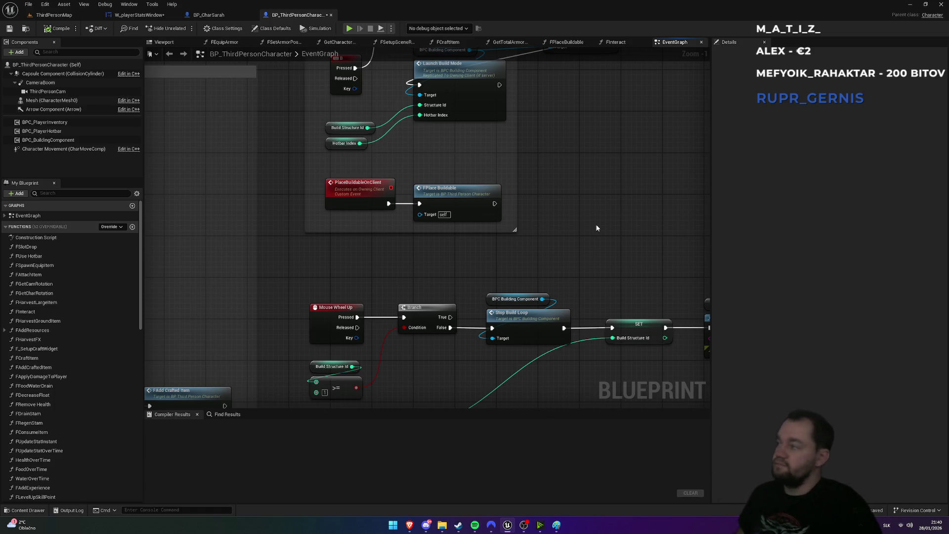
mouse_move(597, 228)
mouse_down()
mouse_move(551, 254)
mouse_move(478, 194)
mouse_up()
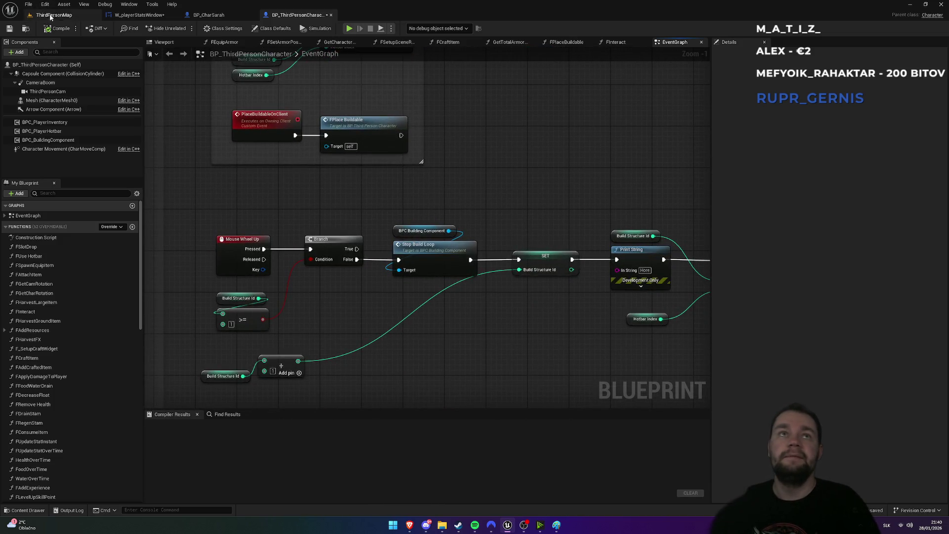
Move Launch Build Mode and its BPC Building Component getter beside the SET node
mouse_move(484, 109)
mouse_down()
mouse_move(522, 222)
mouse_move(536, 298)
mouse_up()
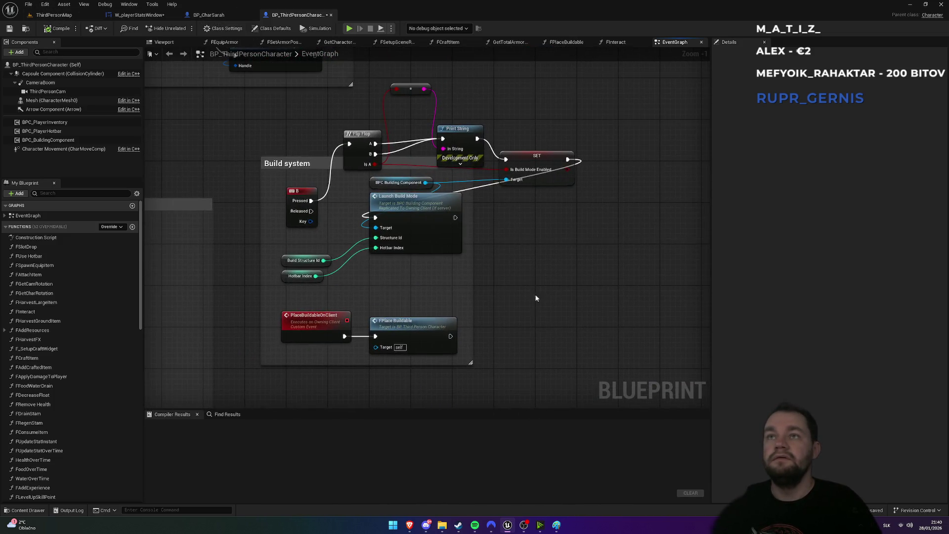
click(398, 182)
ctrl+click(410, 198)
mouse_move(428, 206)
mouse_down()
mouse_move(600, 232)
mouse_move(559, 248)
mouse_move(580, 269)
mouse_up()
click(593, 214)
mouse_move(529, 248)
mouse_down()
mouse_move(510, 133)
mouse_move(501, 143)
mouse_move(540, 144)
mouse_up()
alt+click(548, 203)
click(559, 223)
Wire a pasted BPC Building Component getter into Launch Build Mode Target and line the nodes up
key(ctrl+v)
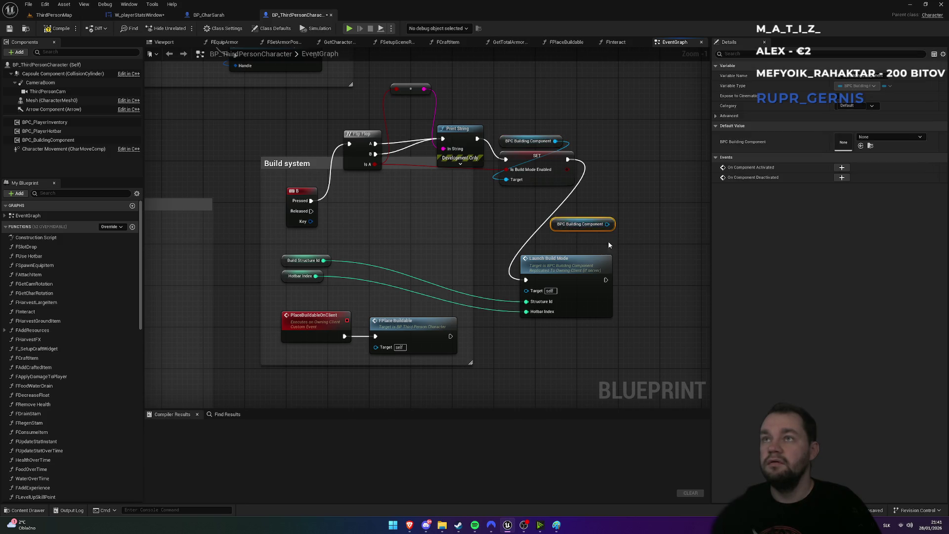
drag(607, 224, 527, 290)
drag(575, 235, 543, 256)
click(269, 258)
drag(312, 286, 437, 287)
click(547, 239)
key(f)
Delete Print String and the reroute knot, wiring both Flip Flop A and B into SET
mouse_move(362, 134)
mouse_down()
mouse_move(364, 200)
mouse_move(363, 192)
mouse_up()
drag(411, 89, 423, 239)
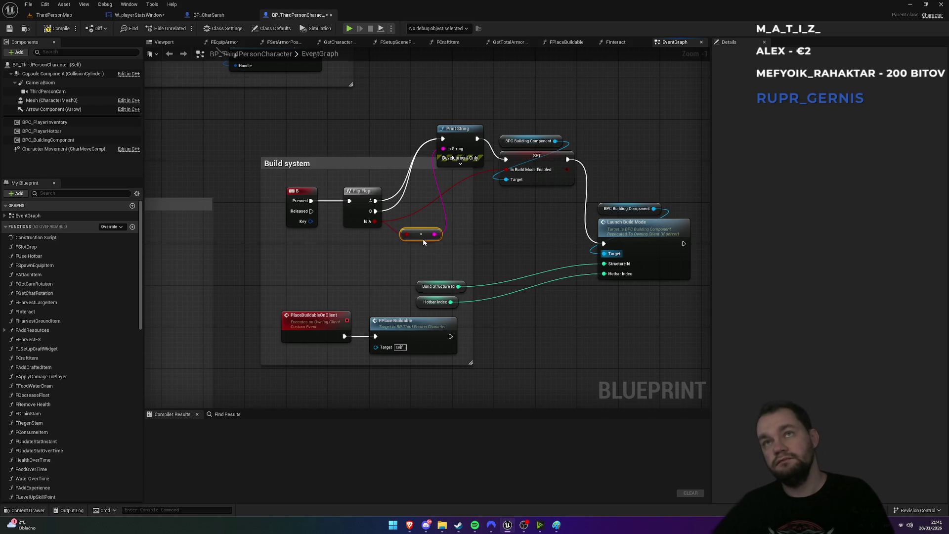
click(449, 203)
click(477, 110)
drag(477, 110, 479, 131)
key(Delete)
click(423, 236)
key(Delete)
mouse_move(376, 201)
mouse_down()
mouse_move(506, 159)
mouse_move(376, 211)
mouse_up()
mouse_move(515, 113)
mouse_down()
mouse_move(539, 173)
mouse_move(461, 201)
mouse_up()
Remove the duplicate getter, regroup Build Structure Id and Hotbar Index, and enlarge the Build system comment
click(577, 171)
mouse_move(578, 171)
mouse_down()
mouse_move(478, 168)
mouse_move(552, 231)
mouse_move(494, 188)
mouse_up()
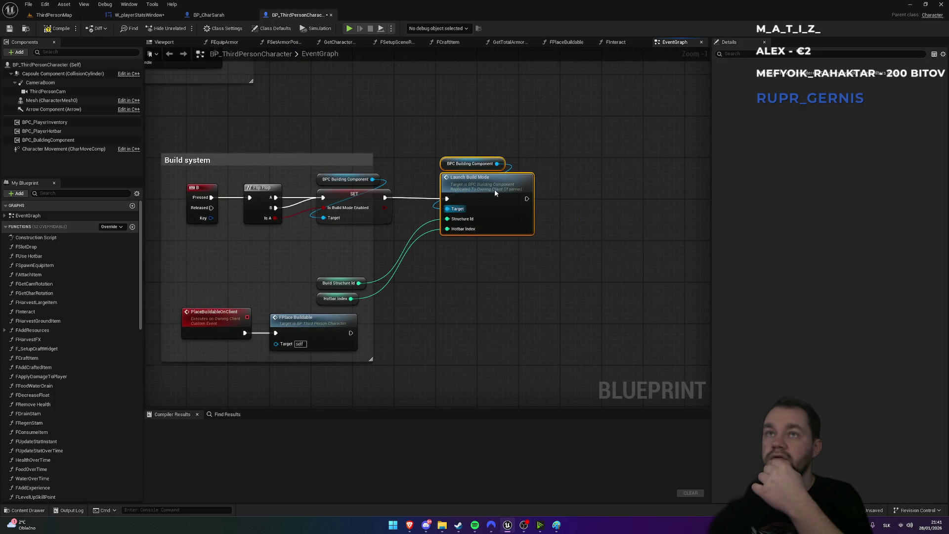
click(459, 138)
key(Delete)
drag(372, 179, 447, 209)
mouse_move(314, 270)
mouse_down()
mouse_move(340, 312)
mouse_move(381, 265)
mouse_up()
click(433, 298)
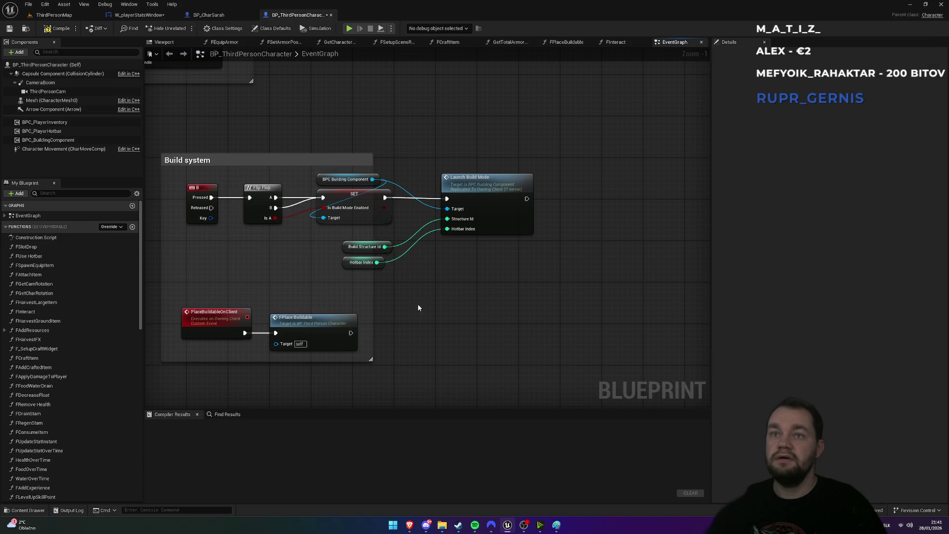
drag(372, 362, 546, 374)
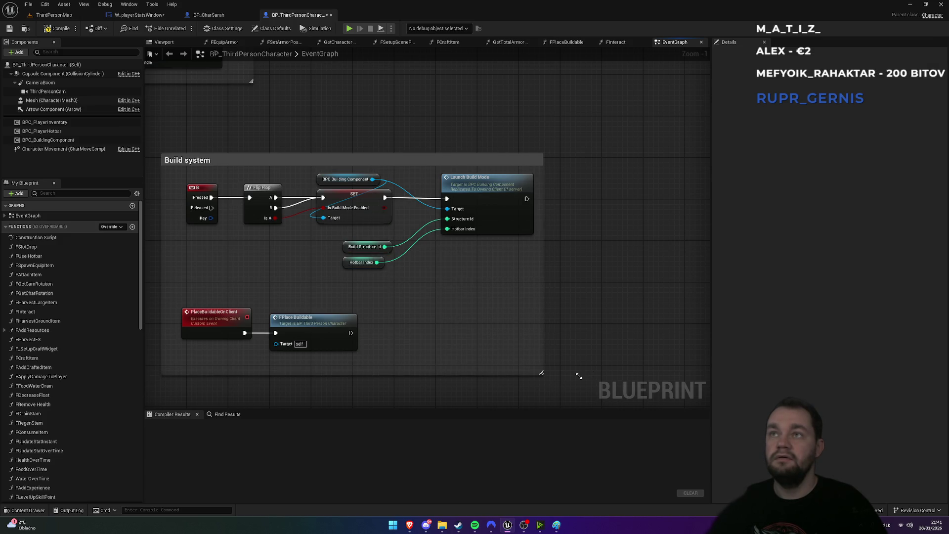
scroll(441, 300, down, 2)
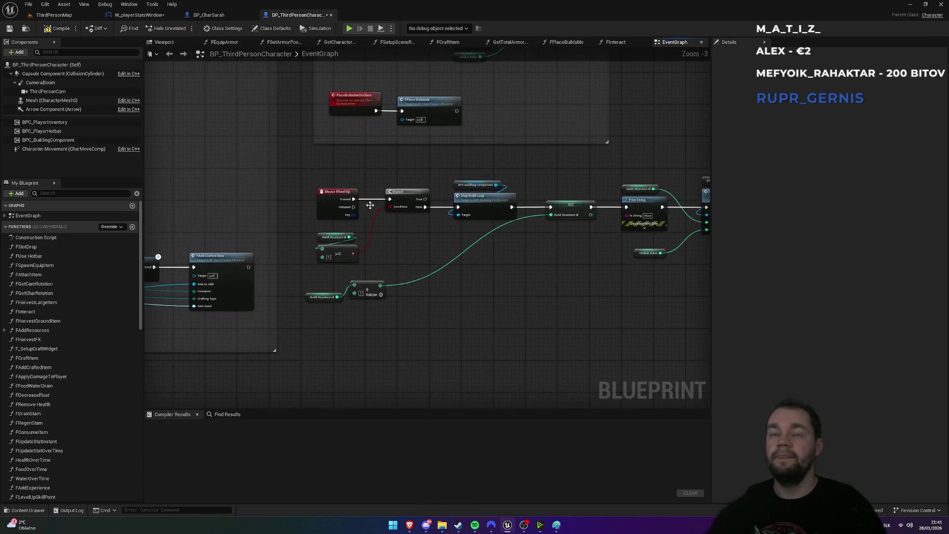
drag(441, 300, 379, 287)
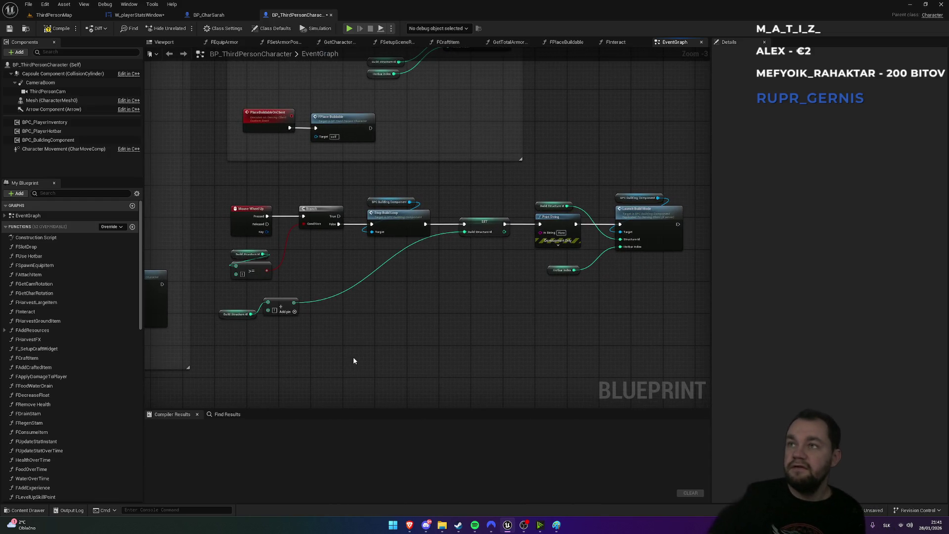
drag(345, 353, 388, 297)
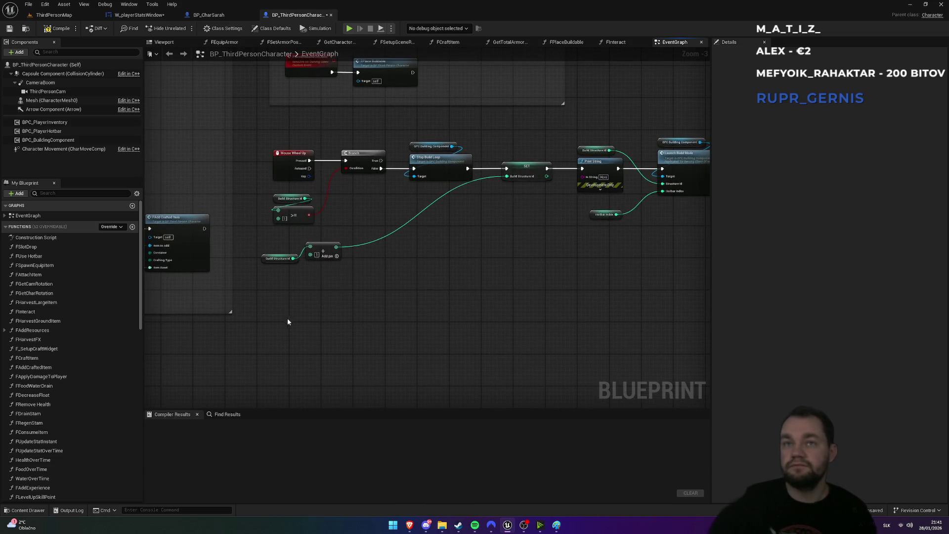
mouse_move(263, 107)
mouse_down()
mouse_move(661, 336)
mouse_move(699, 324)
mouse_up()
mouse_move(428, 374)
mouse_down()
mouse_move(420, 229)
mouse_move(405, 230)
mouse_move(404, 422)
mouse_up()
click(429, 256)
drag(369, 194, 443, 144)
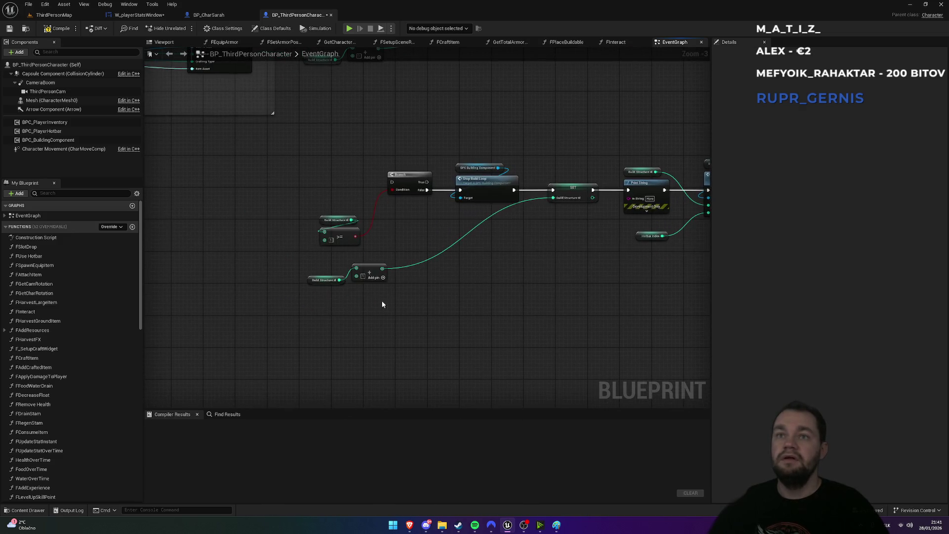
click(371, 272)
scroll(376, 322, up, 3)
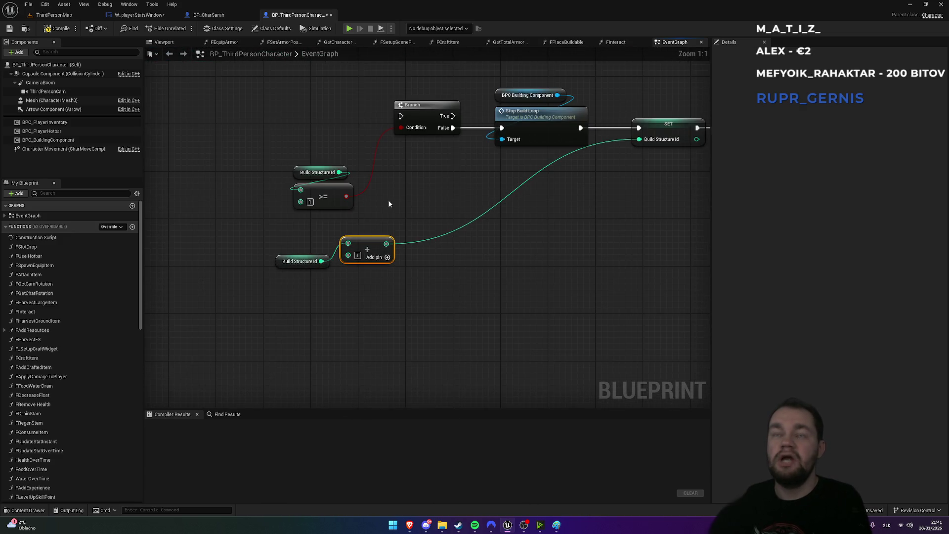
drag(389, 204, 414, 261)
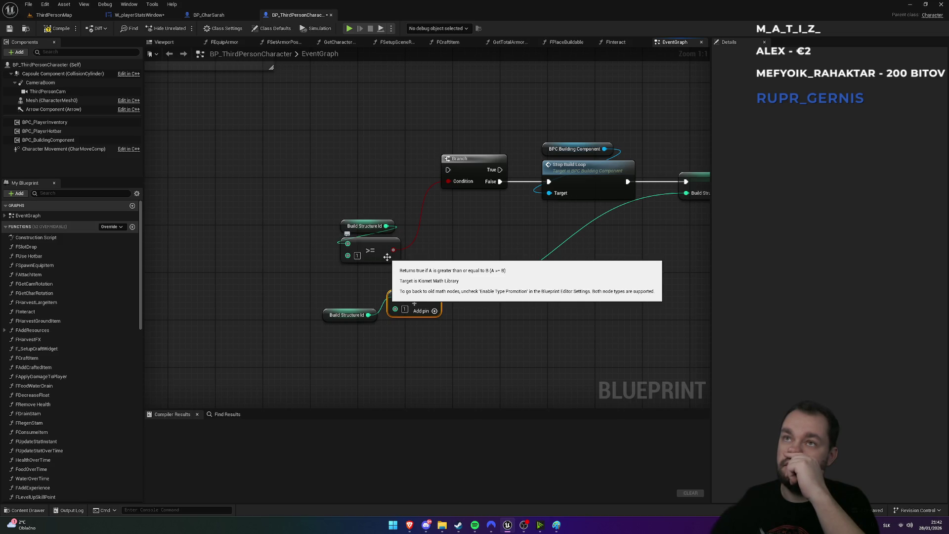
mouse_move(379, 228)
mouse_down()
mouse_move(354, 175)
mouse_move(373, 218)
mouse_up()
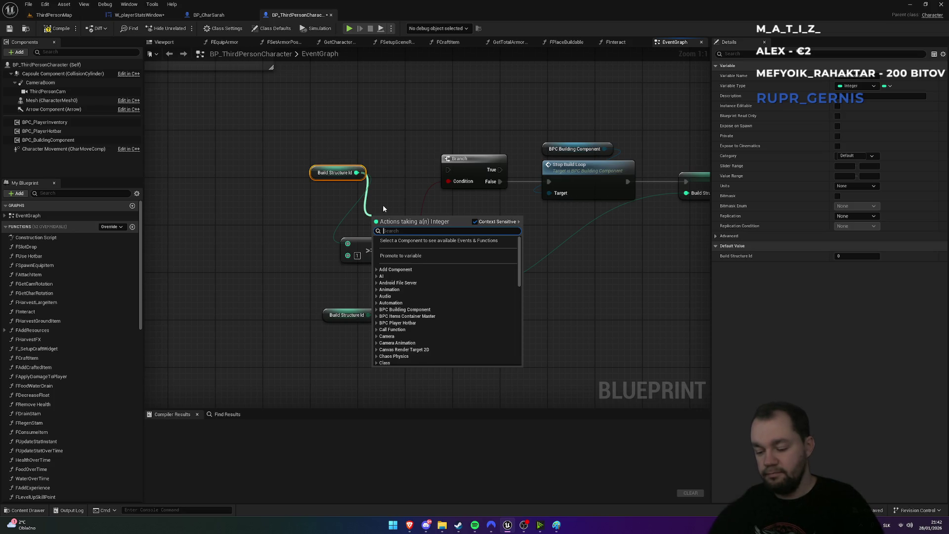
Feed a Build Structure Id <= 0 compare into the Branch condition, replacing the old >= node
text(<=0)
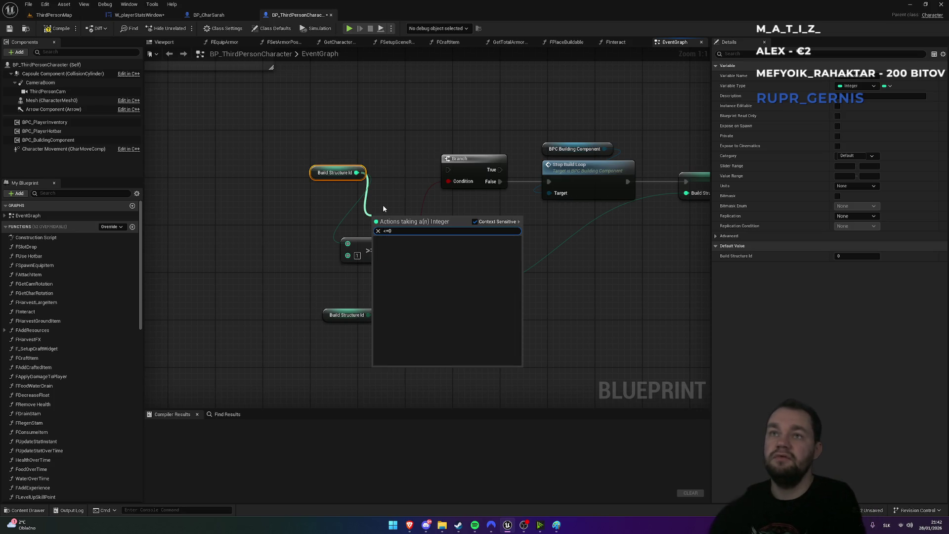
key(BackSpace)
key(Return)
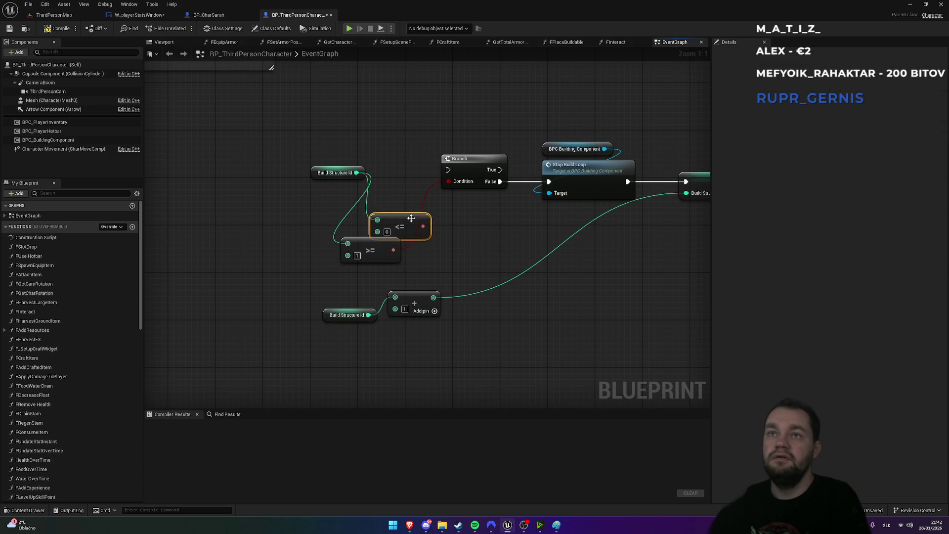
drag(385, 216, 448, 181)
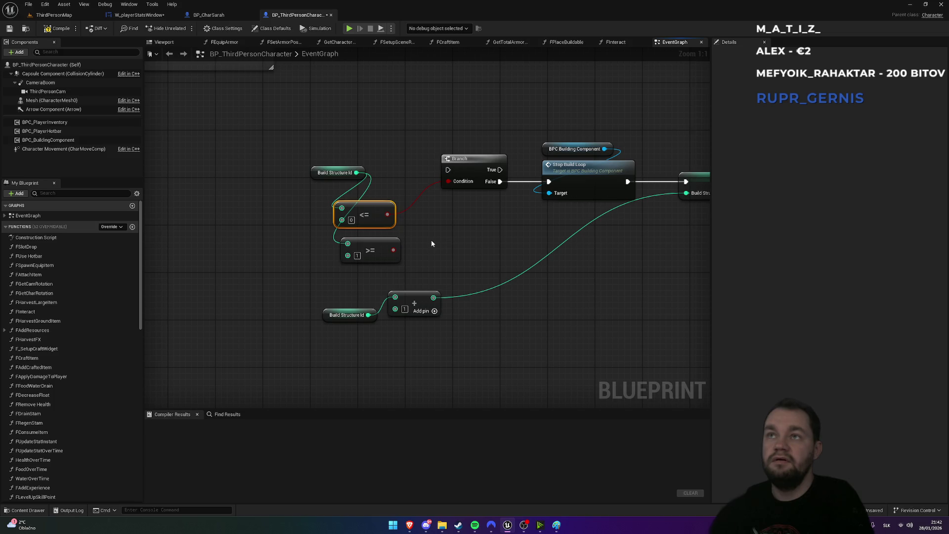
drag(432, 241, 369, 269)
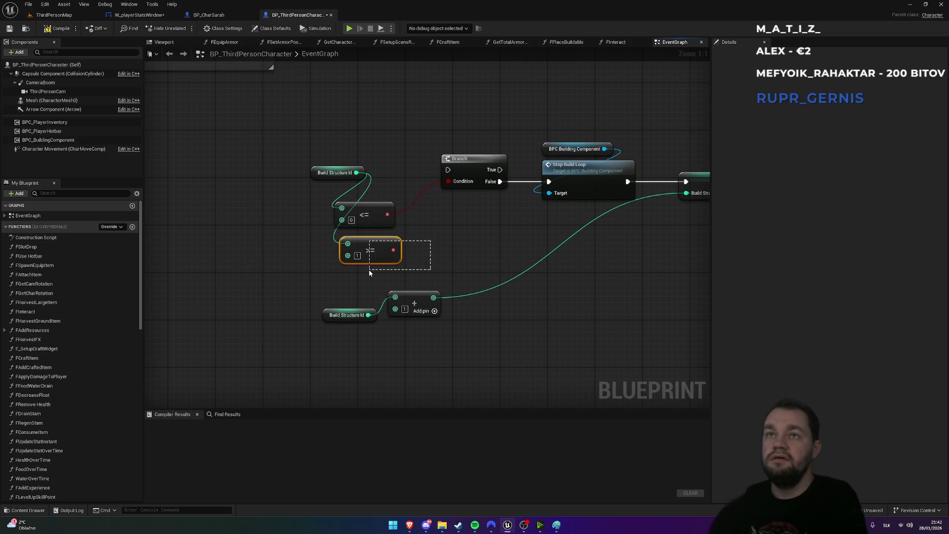
key(Delete)
mouse_move(314, 173)
mouse_down()
mouse_move(343, 184)
mouse_move(337, 194)
mouse_up()
drag(356, 229, 354, 238)
click(386, 269)
Replace the Addition node with a Subtract (minus 1) feeding SET Build Structure Id
click(402, 303)
key(Delete)
drag(369, 315, 400, 295)
text(-)
key(Return)
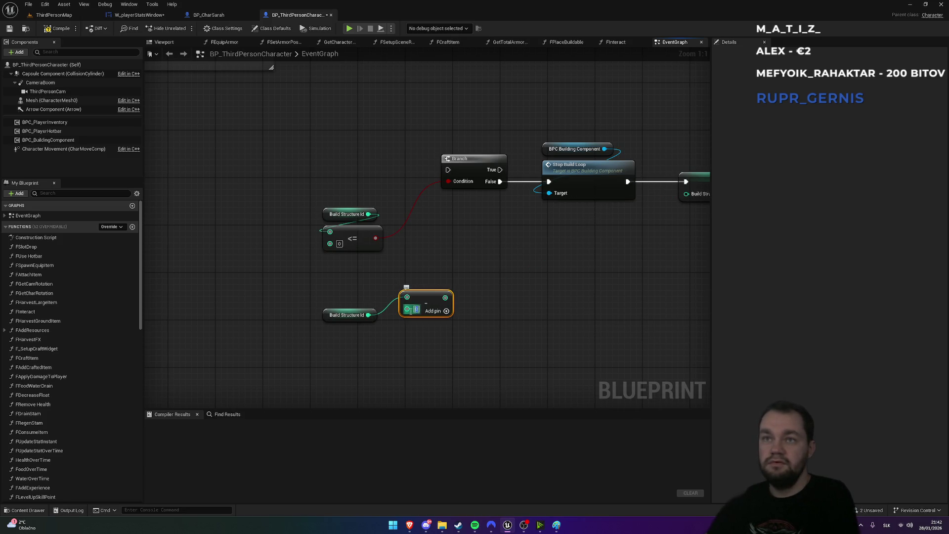
mouse_move(445, 297)
mouse_down()
mouse_move(701, 197)
mouse_move(682, 195)
mouse_up()
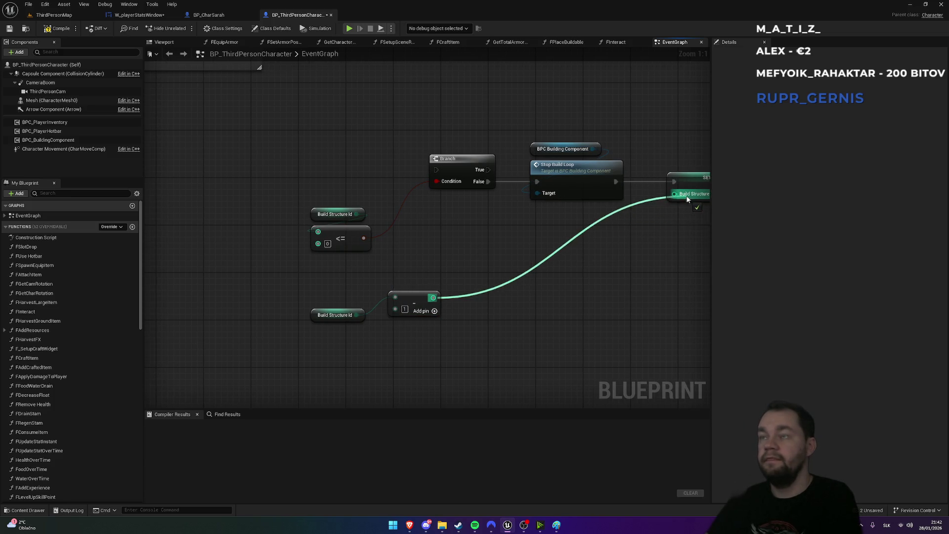
drag(621, 265, 397, 289)
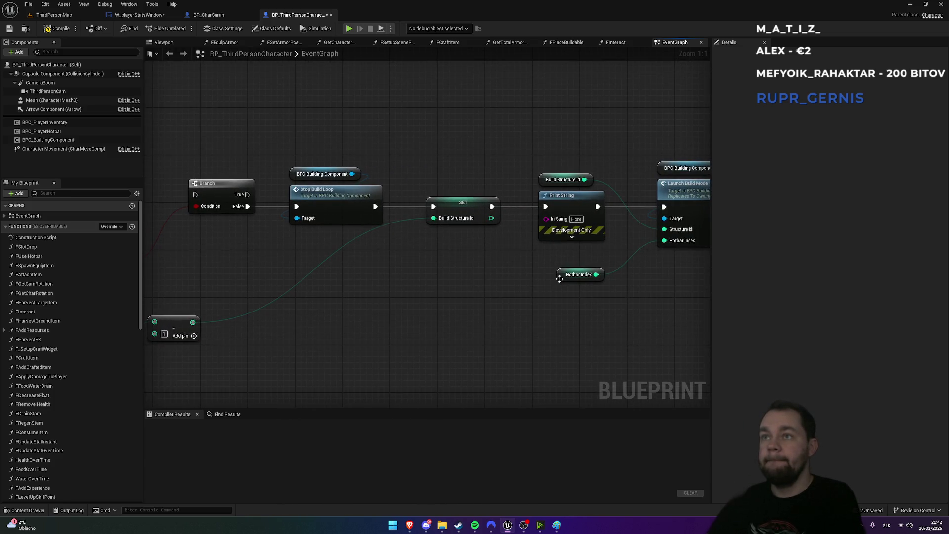
scroll(625, 303, down, 2)
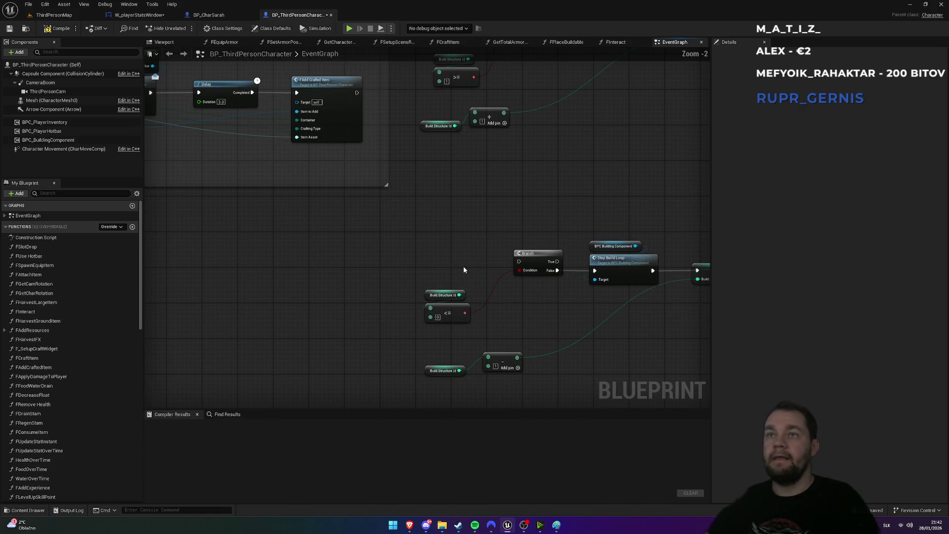
Add a Mouse Wheel Down event wired to the decrement Branch, then return to ThirdPersonMap
right_click(433, 247)
text(whe)
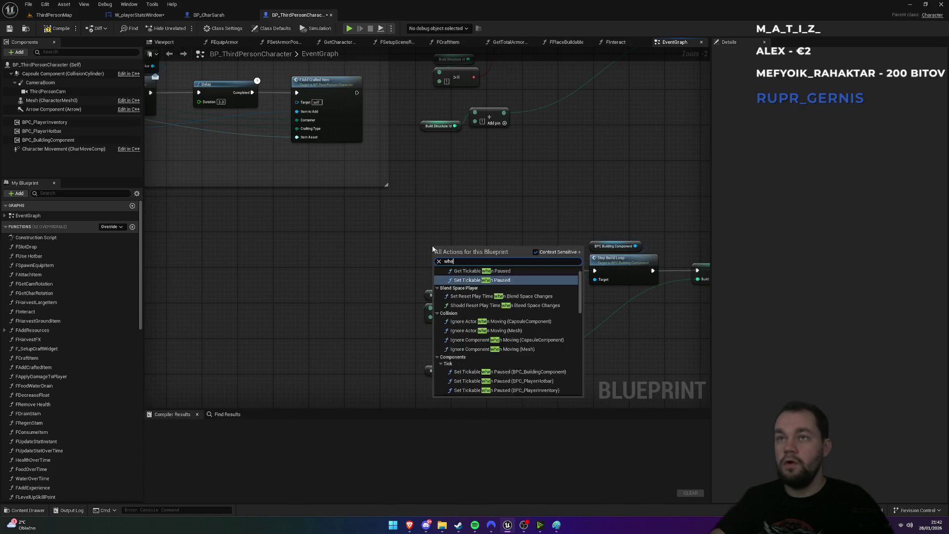
text(el down)
key(Return)
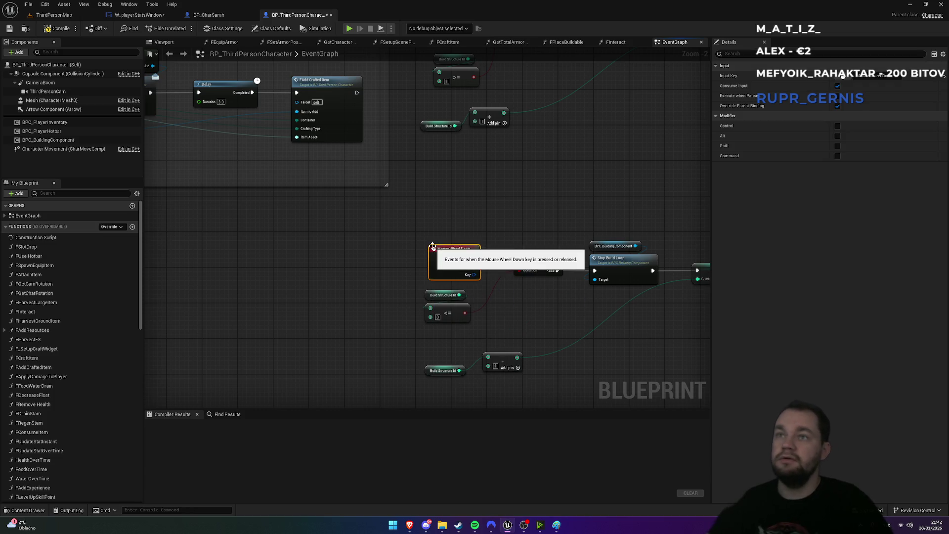
mouse_move(475, 257)
mouse_down()
mouse_move(520, 261)
mouse_move(447, 256)
mouse_up()
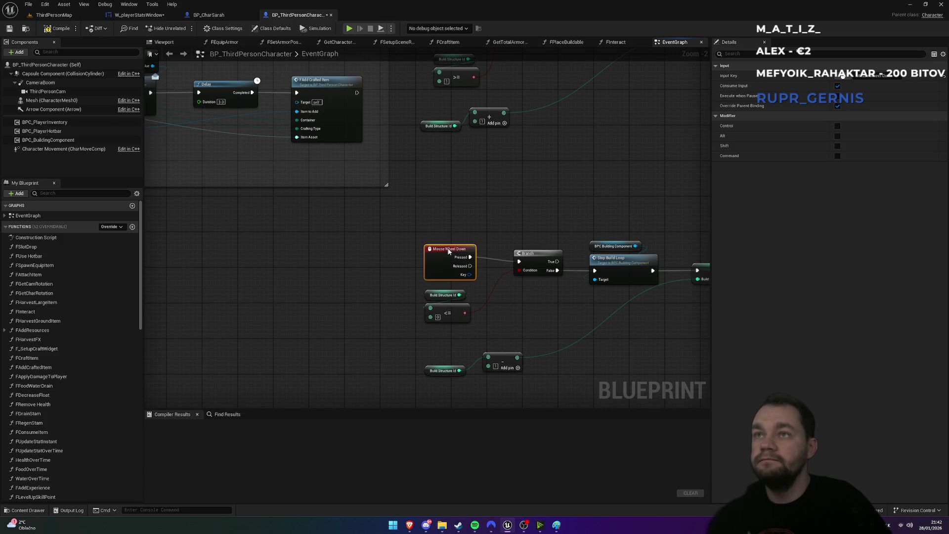
click(461, 212)
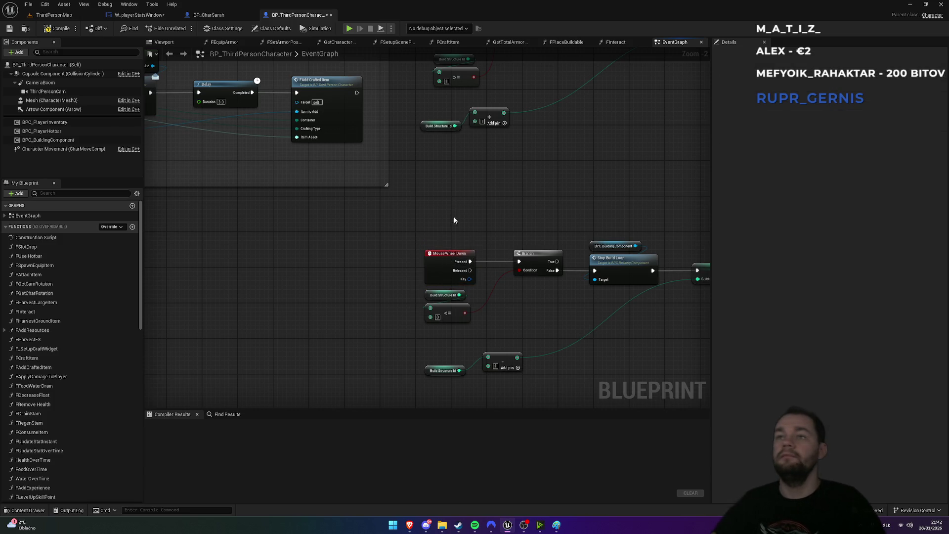
scroll(307, 211, down, 4)
mouse_move(293, 200)
mouse_down()
mouse_move(366, 257)
mouse_move(441, 243)
mouse_move(457, 207)
mouse_up()
scroll(399, 180, up, 5)
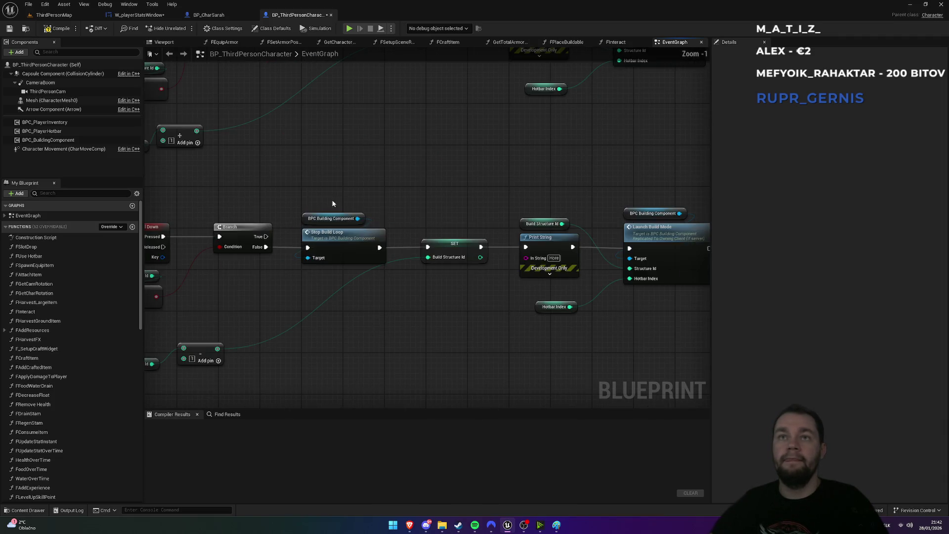
click(54, 14)
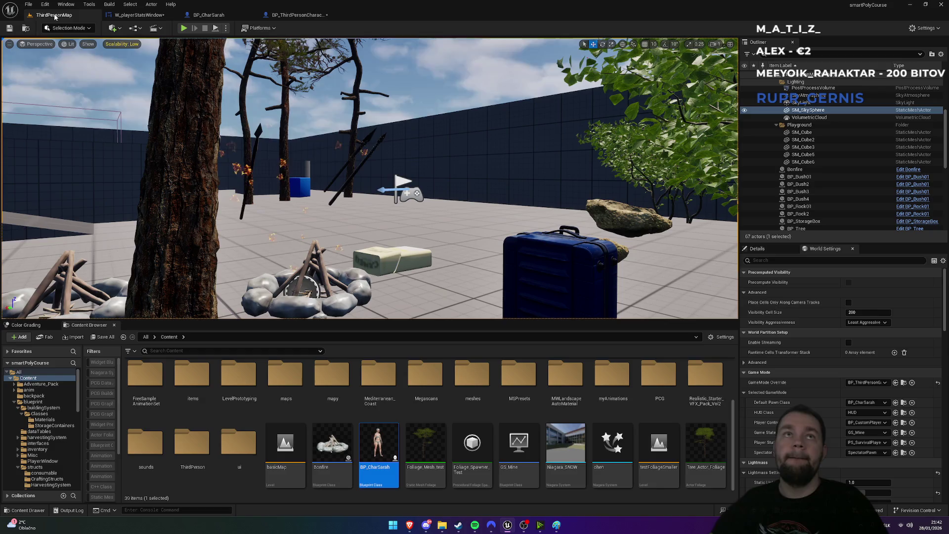
Play-test the level, place a wooden table in build mode, walk onto it, and stop
click(184, 28)
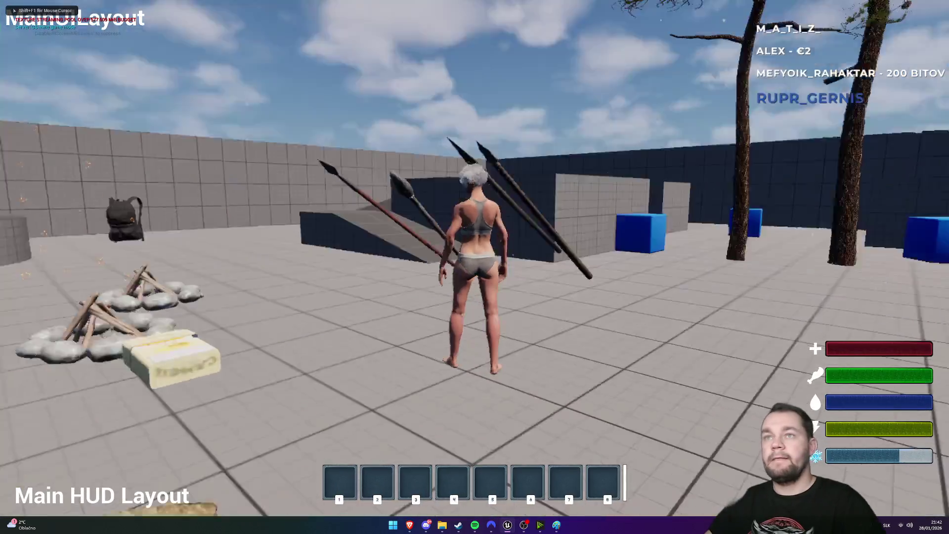
key(e)
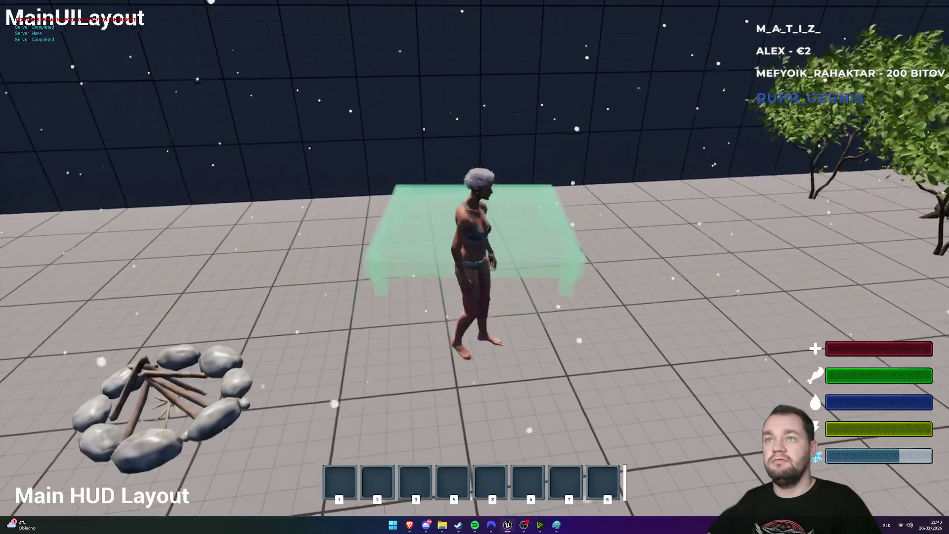
click(475, 267)
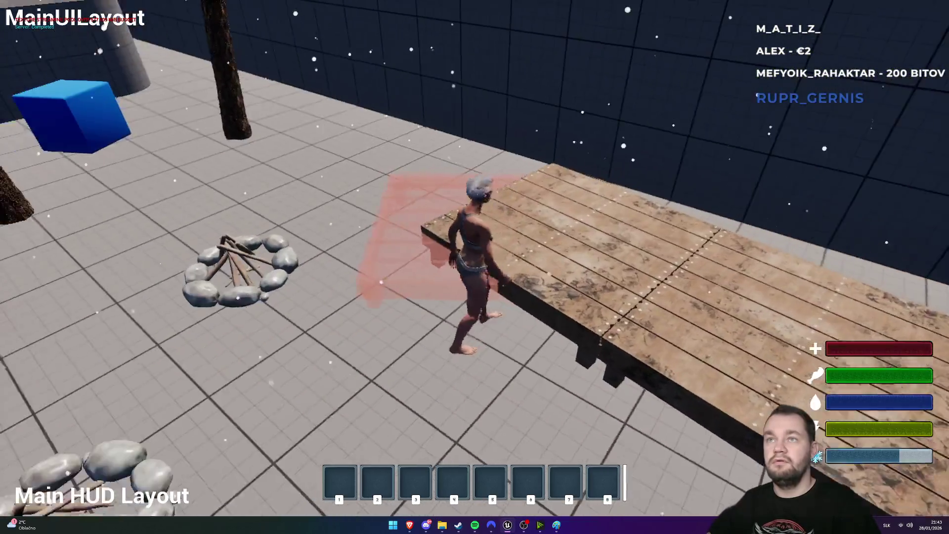
key(w)
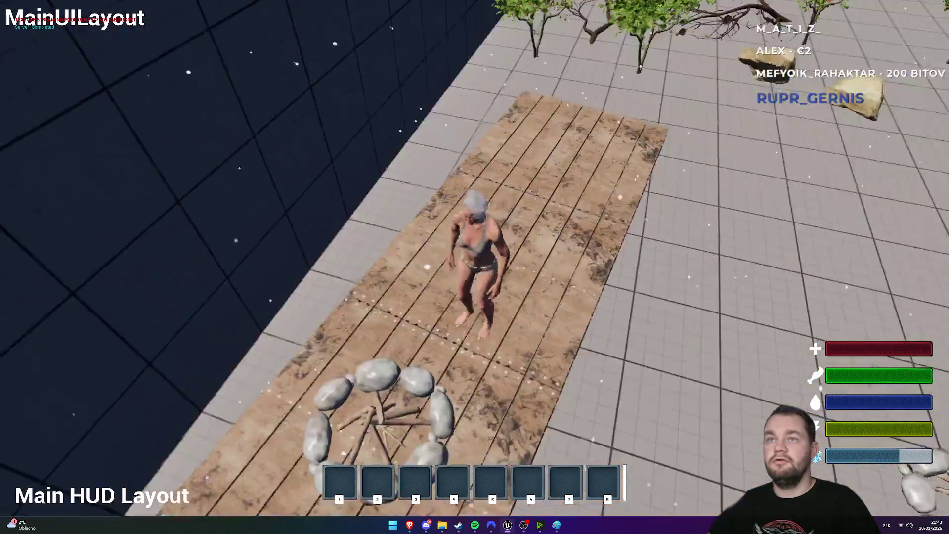
key(Escape)
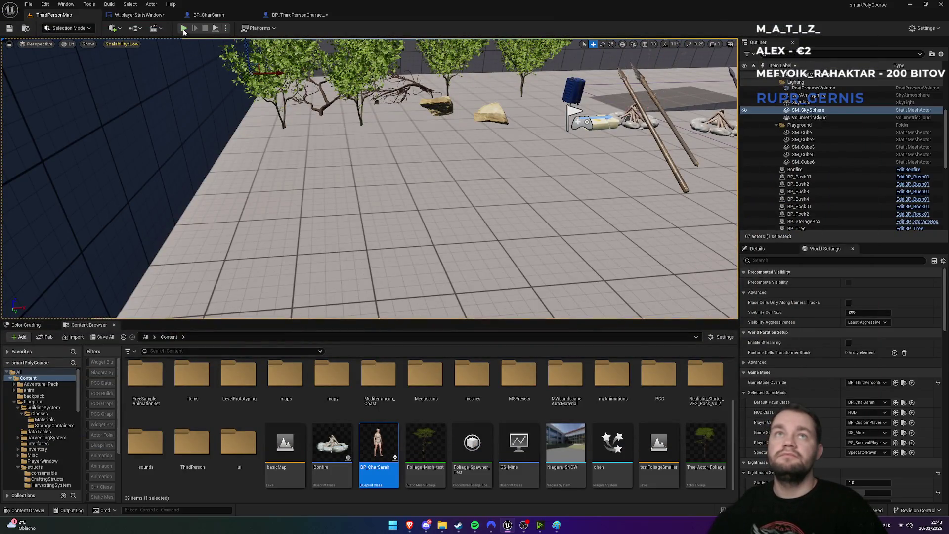
Play-test full-screen, add a second wooden platform, and place a stone-ring campfire on it
click(183, 31)
key(F11)
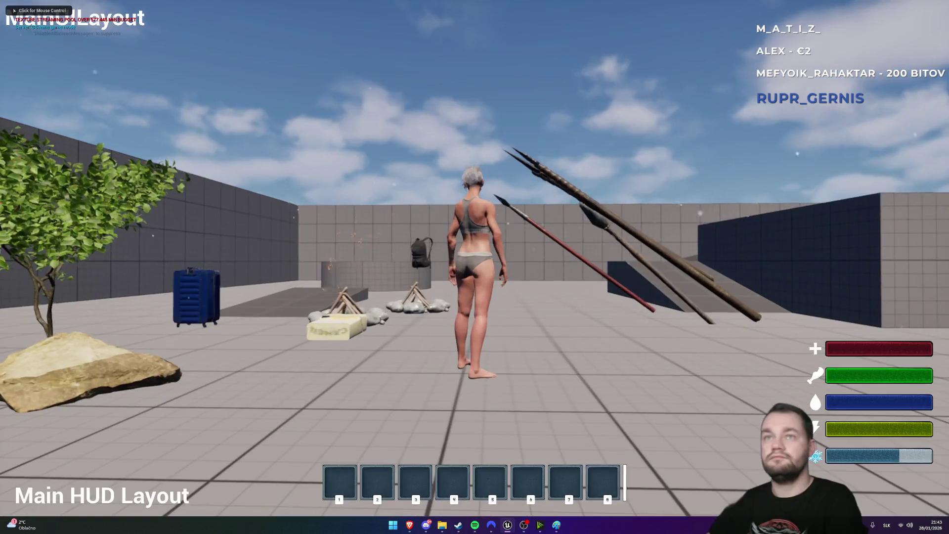
key(w)
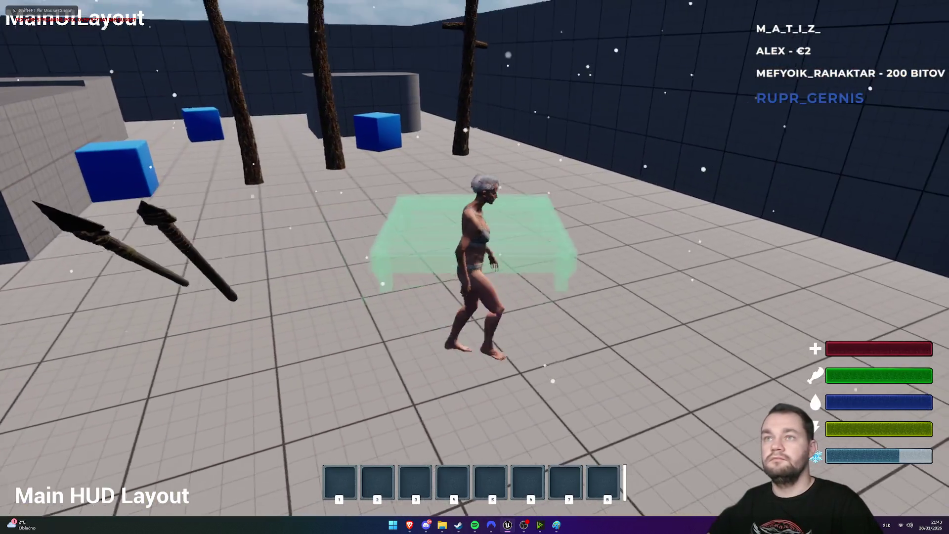
key(w)
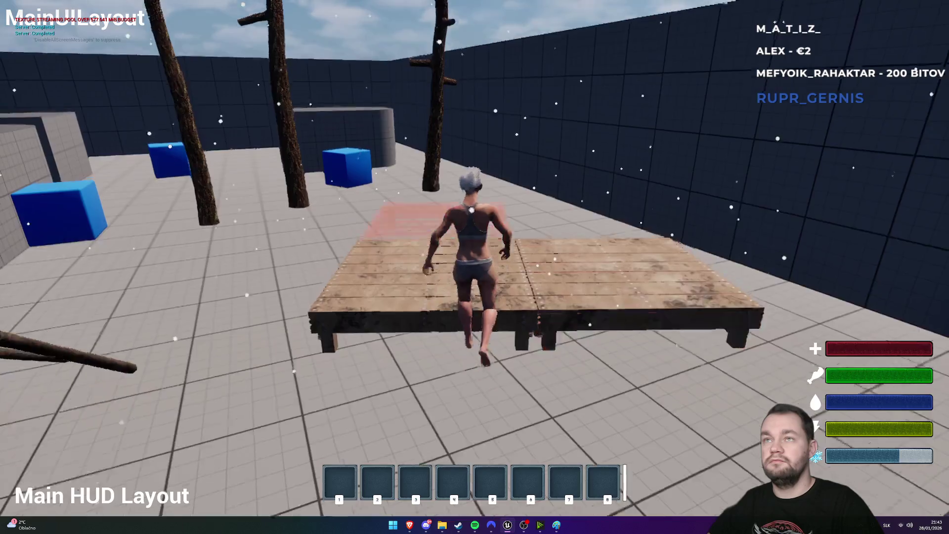
key(space)
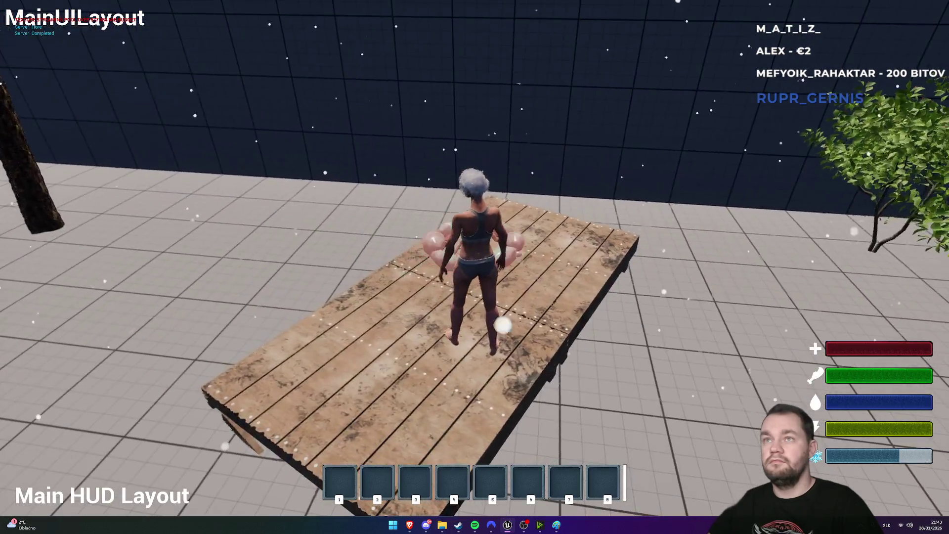
click(613, 232)
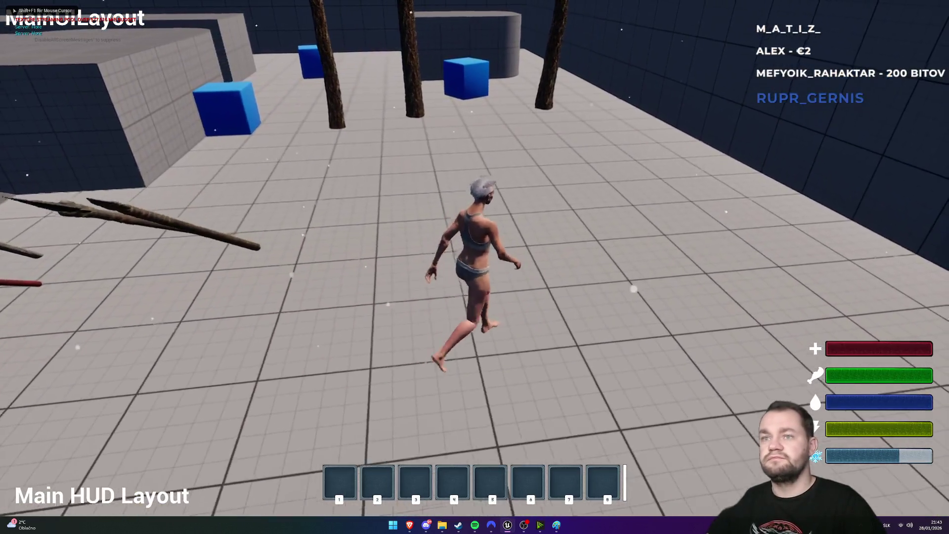
Place two wooden platforms side by side from the B preview, walk across, and end the session
key(b)
key(b)
key(b)
key(b)
key(b)
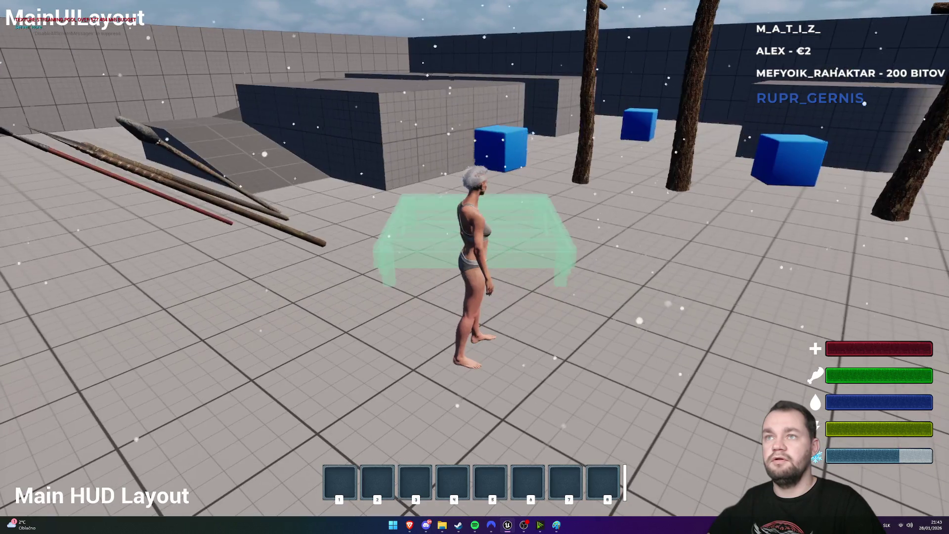
click(475, 267)
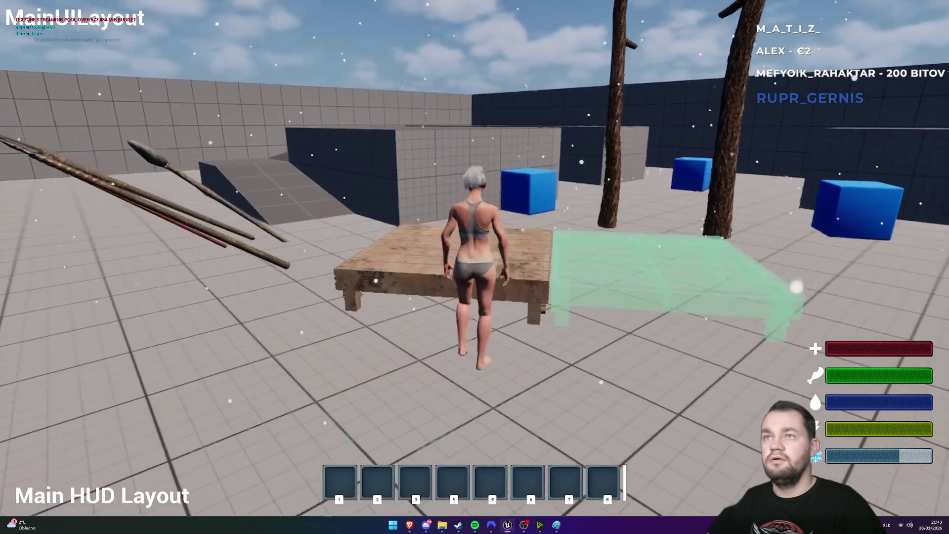
click(474, 267)
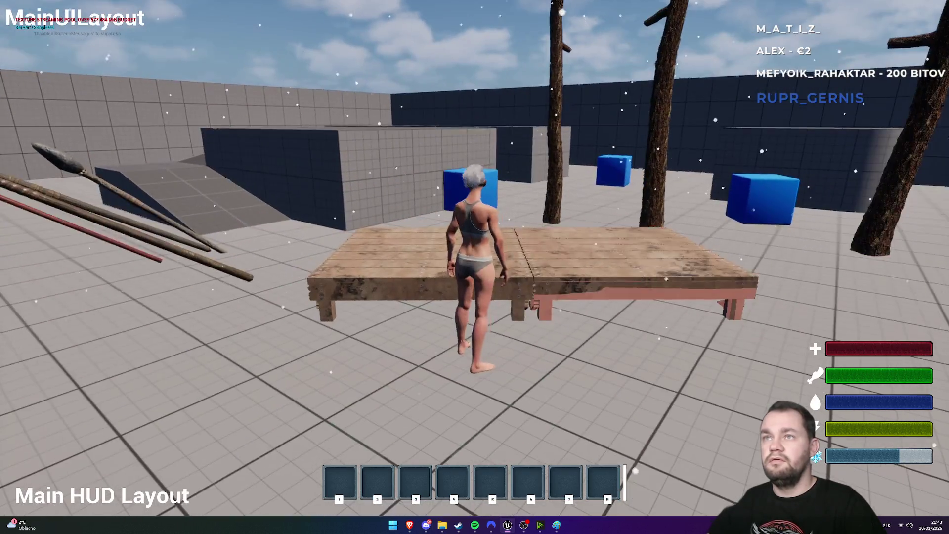
key(w)
key(space)
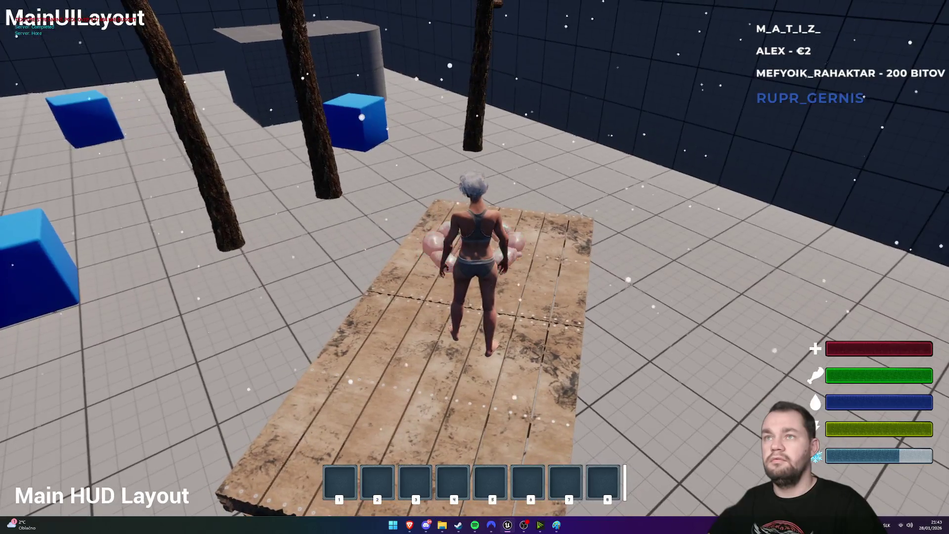
key(w)
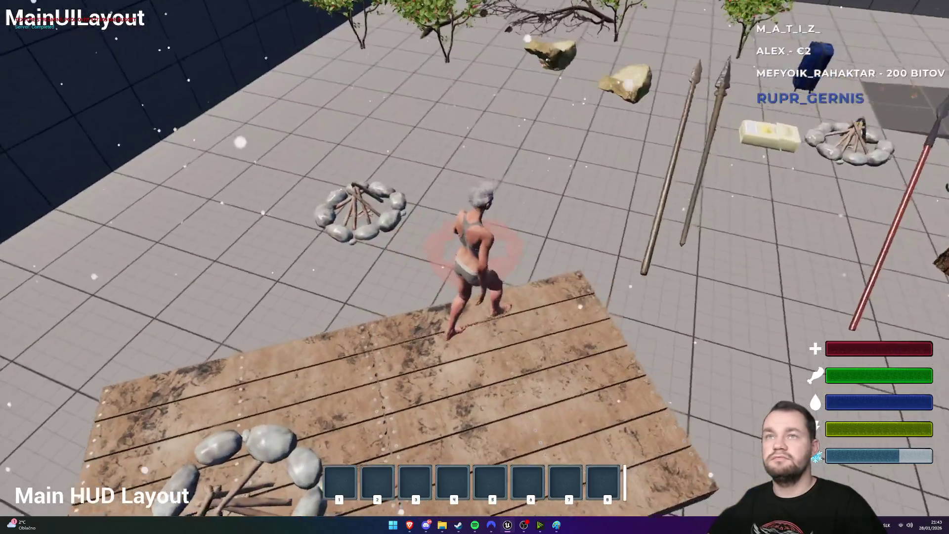
key(Escape)
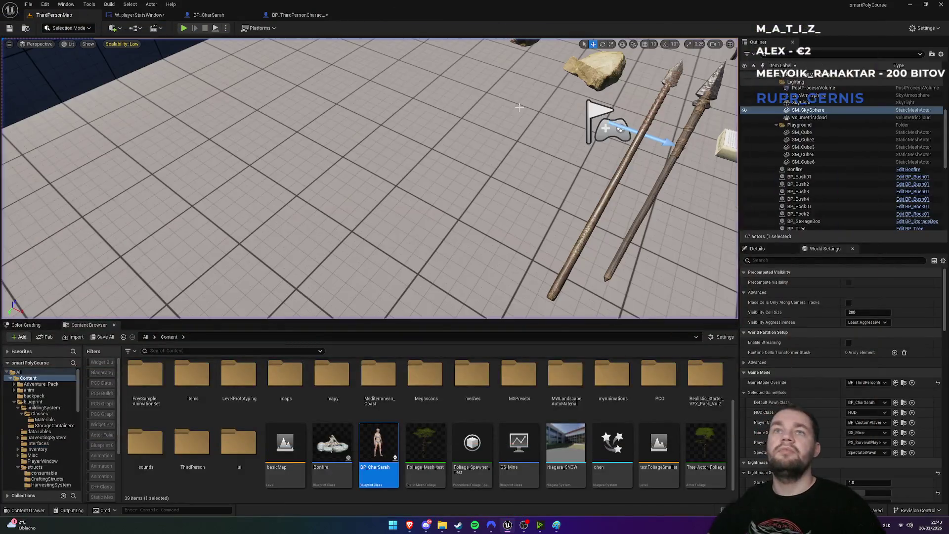
Review BP_CharSarah and W_playerStatsWindow, then select FRemove Health in BP_ThirdPersonCharacter's functions
click(299, 15)
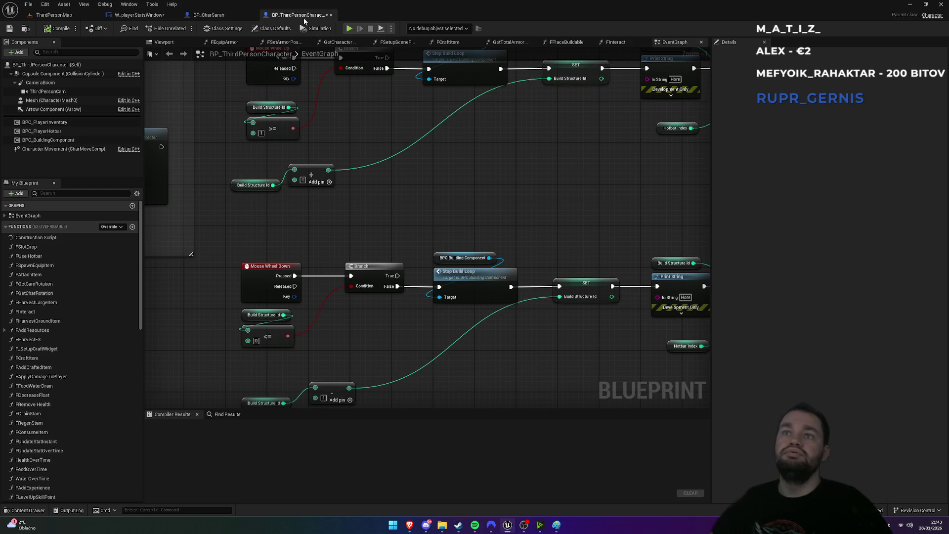
drag(396, 197, 417, 201)
scroll(425, 217, down, 6)
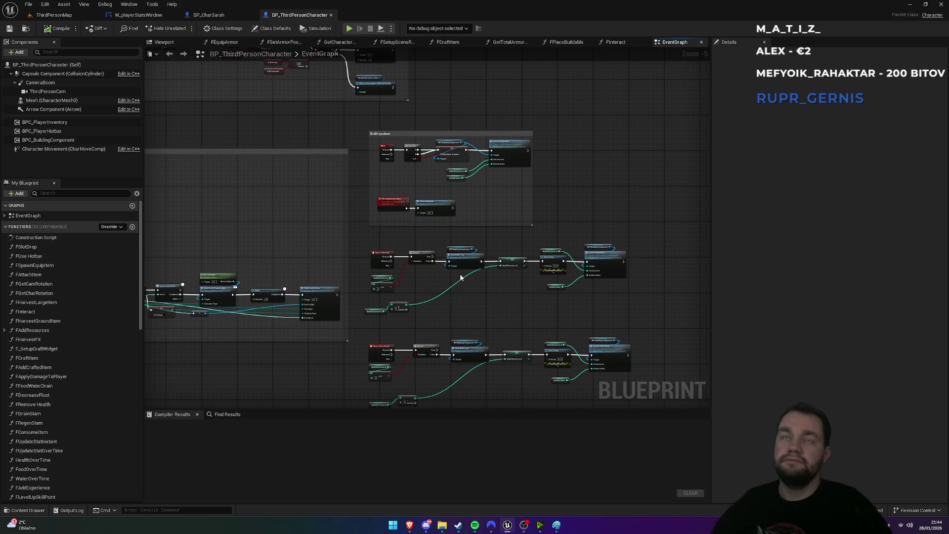
click(227, 15)
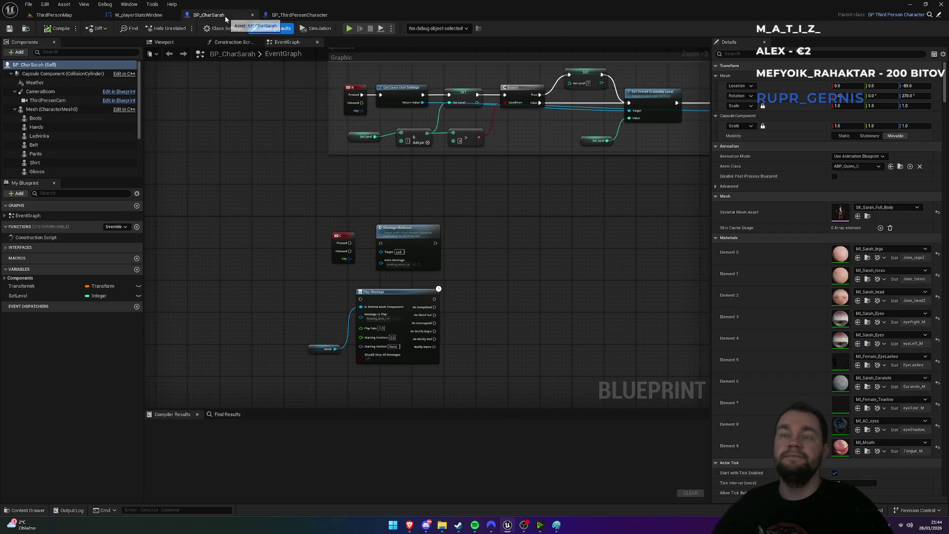
click(151, 18)
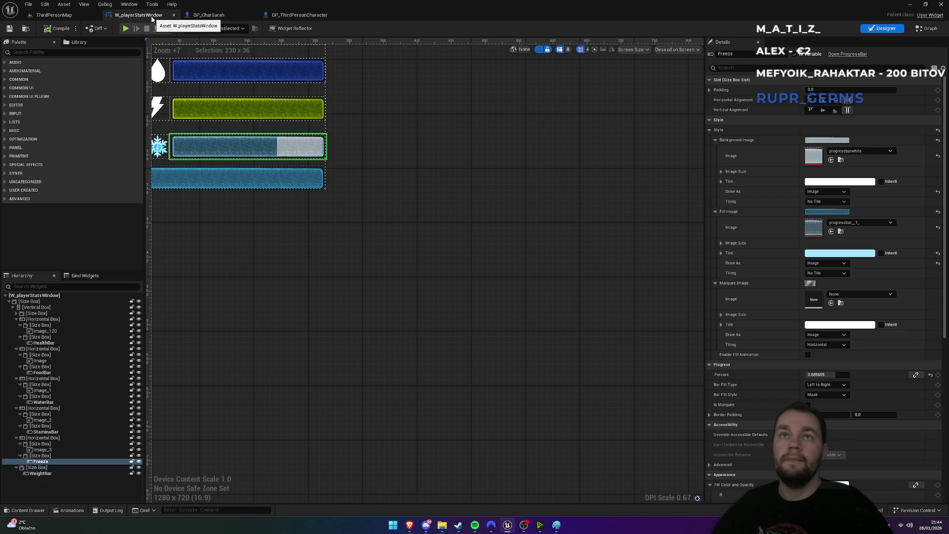
drag(269, 250, 424, 347)
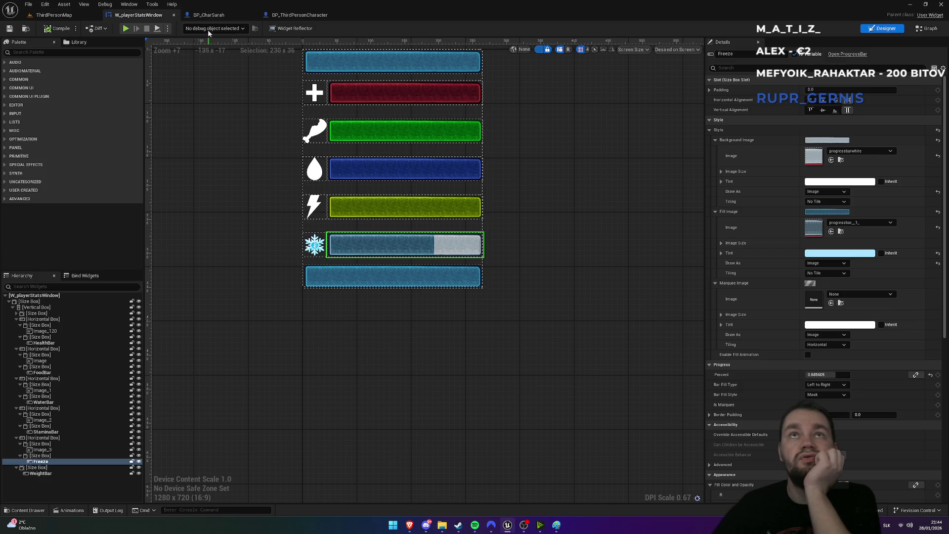
click(208, 15)
scroll(77, 133, down, 5)
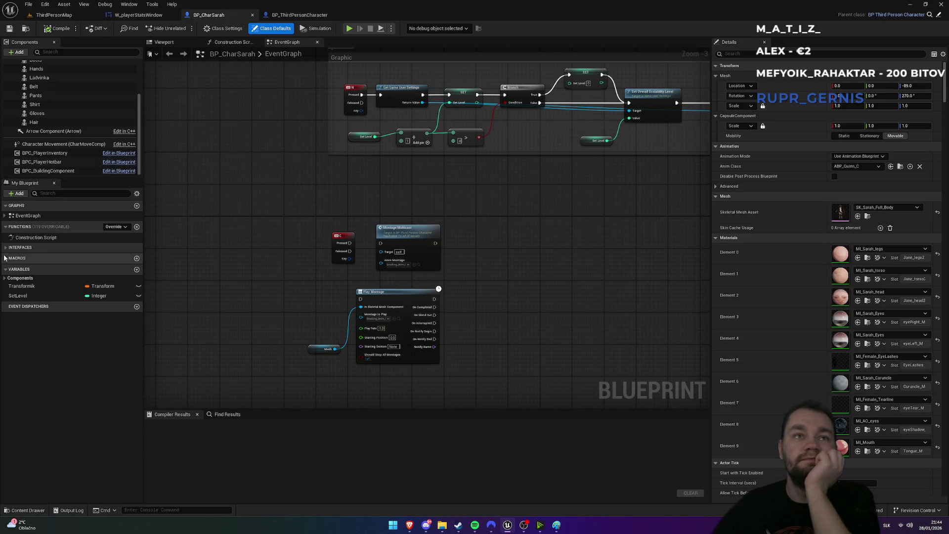
click(284, 16)
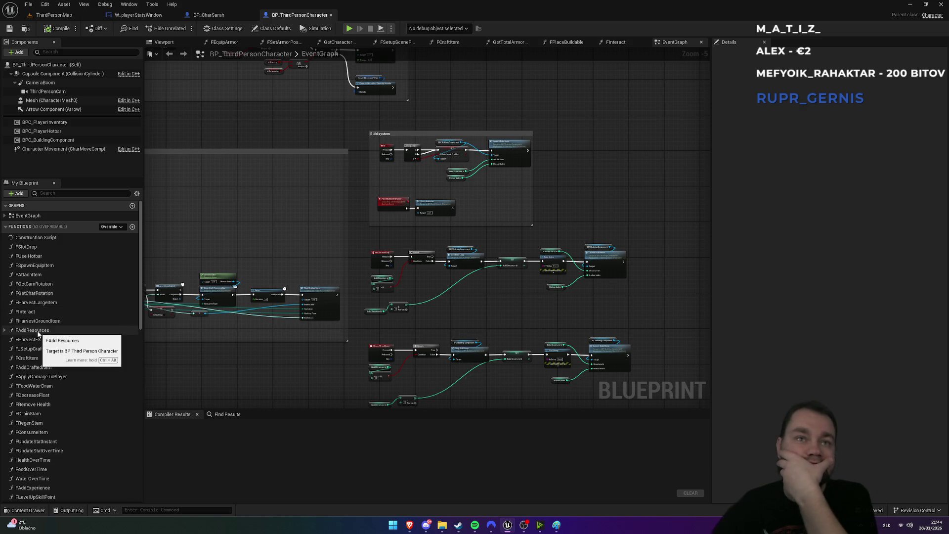
scroll(44, 329, down, 1)
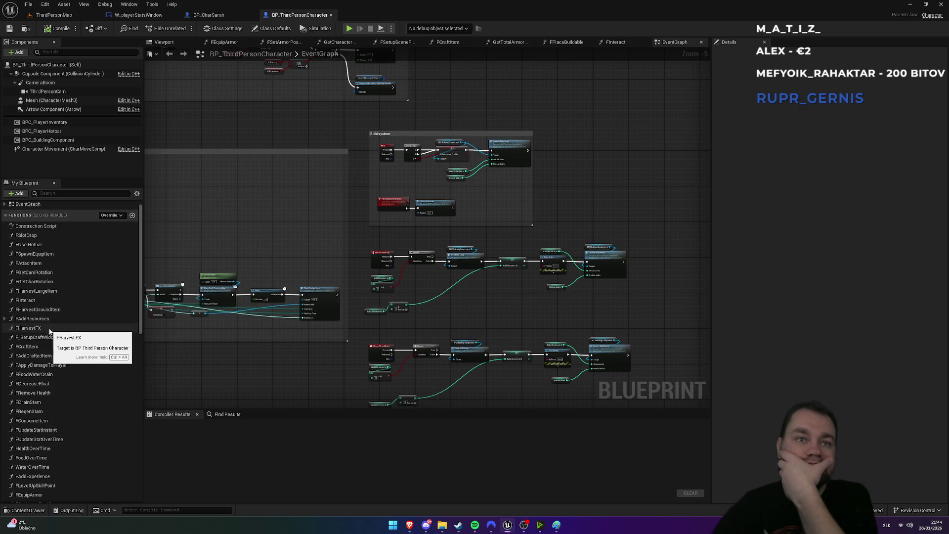
click(50, 395)
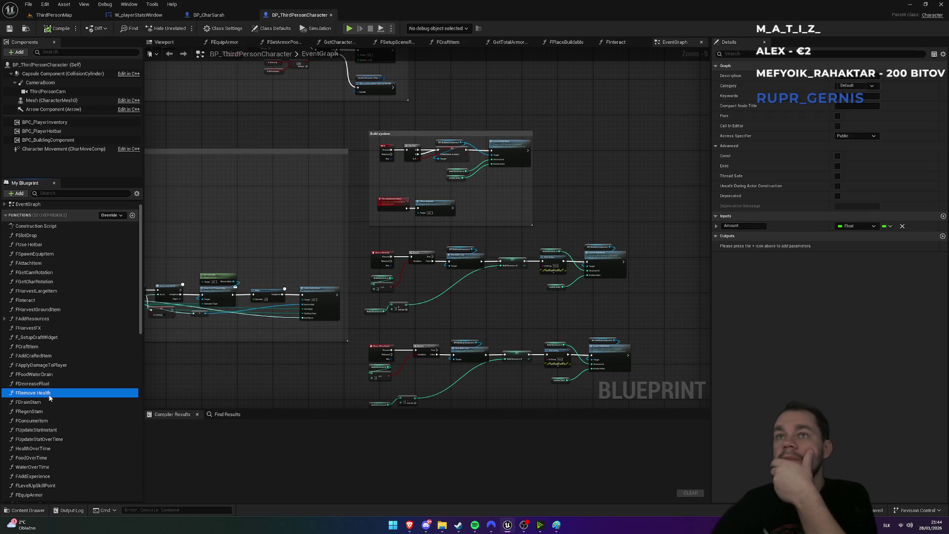
Open the FRemove Health function and find all references to it
double_click(50, 394)
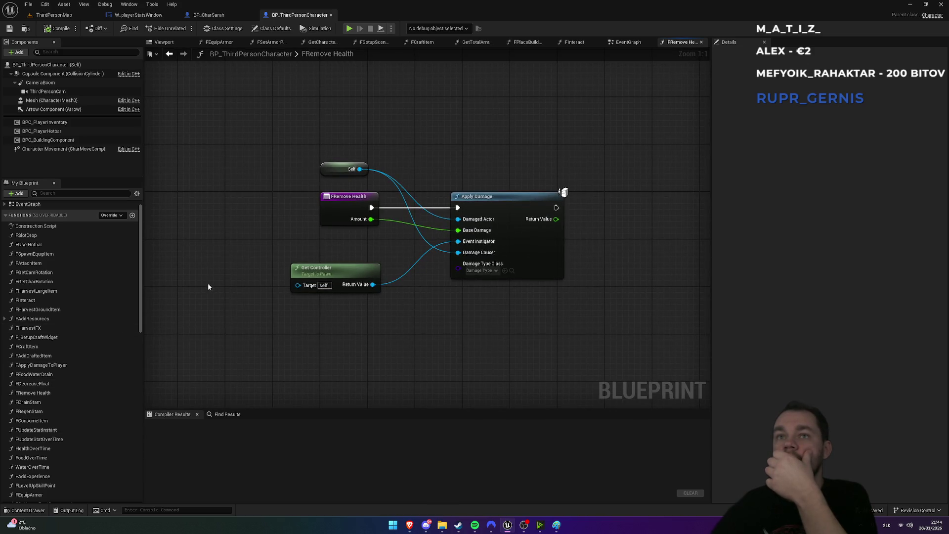
click(340, 201)
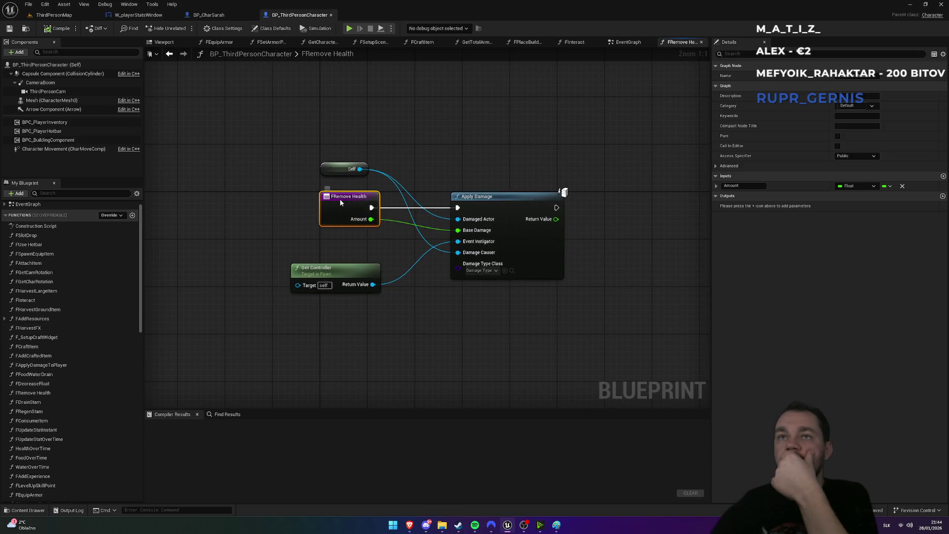
right_click(340, 199)
mouse_move(369, 279)
click(426, 281)
double_click(179, 453)
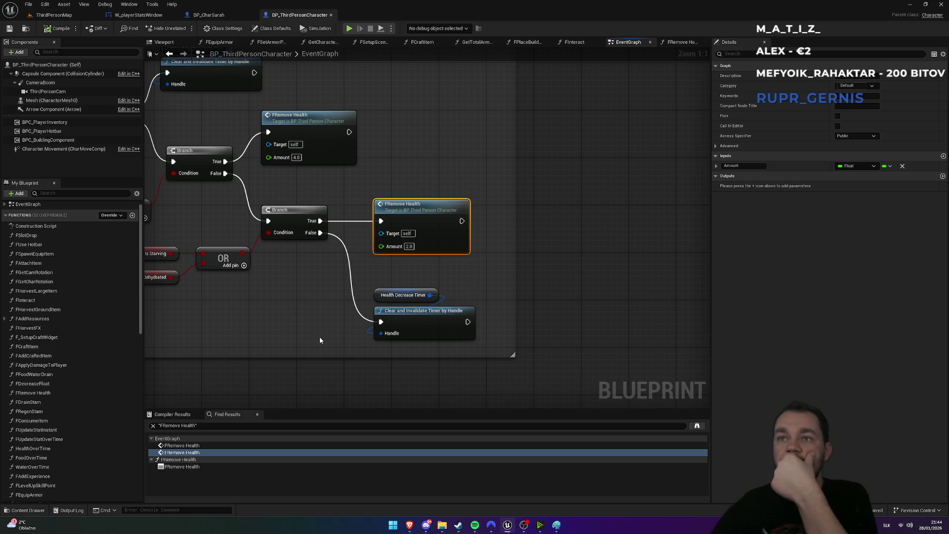
Inspect the DecreaseHealth event, its AND/OR conditions, and the FRemove Health call in the event graph
drag(250, 377, 454, 391)
drag(257, 280, 461, 361)
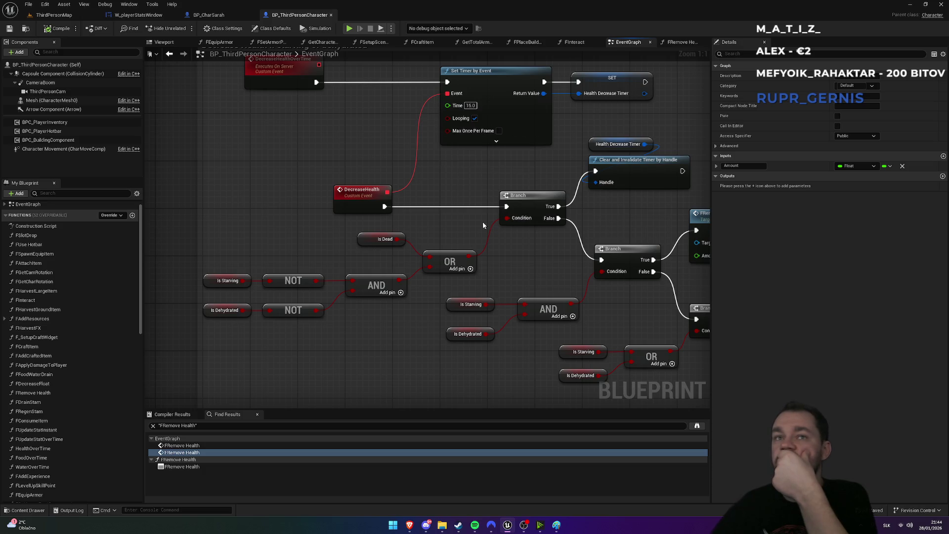
mouse_move(367, 168)
mouse_down()
mouse_move(347, 242)
mouse_move(319, 228)
mouse_up()
drag(492, 262, 311, 208)
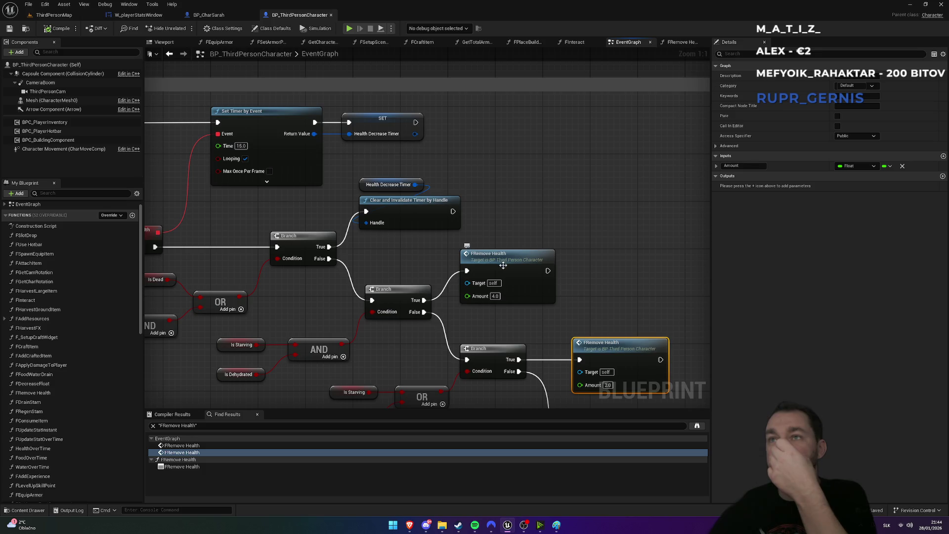
double_click(535, 261)
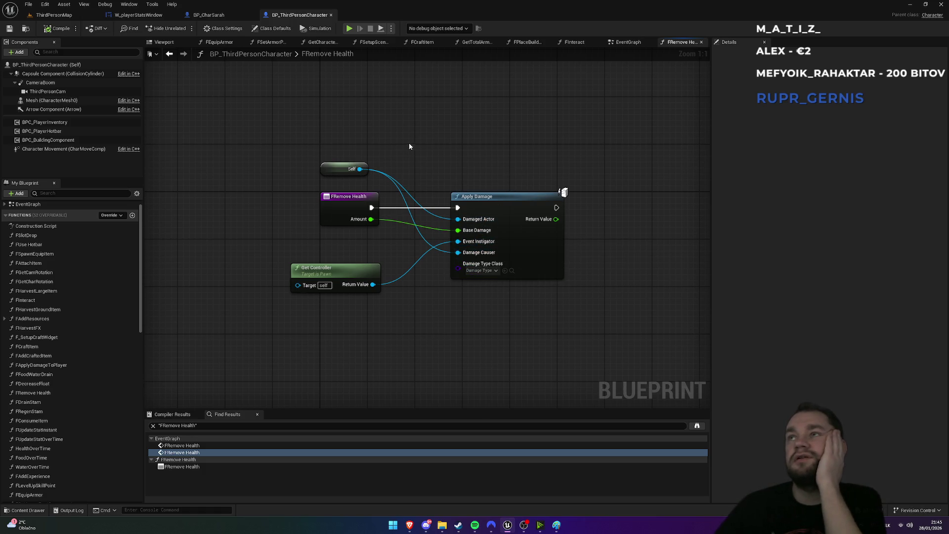
click(635, 44)
Reopen the FRemove Health graph through its Find Results entries, then select FFoodWaterDrain
mouse_move(487, 175)
mouse_down()
mouse_move(498, 159)
mouse_move(433, 70)
mouse_move(432, 97)
mouse_move(633, 219)
mouse_move(531, 131)
mouse_up()
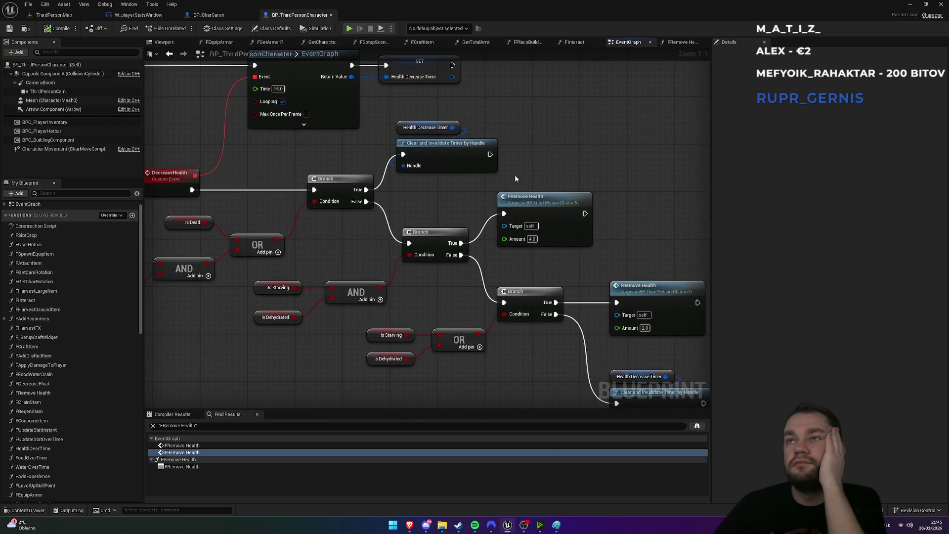
double_click(544, 203)
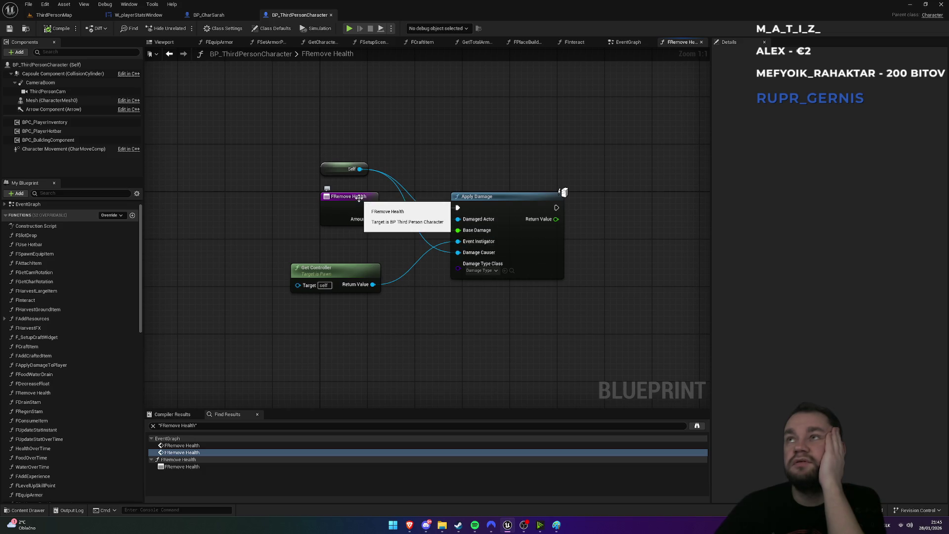
double_click(188, 446)
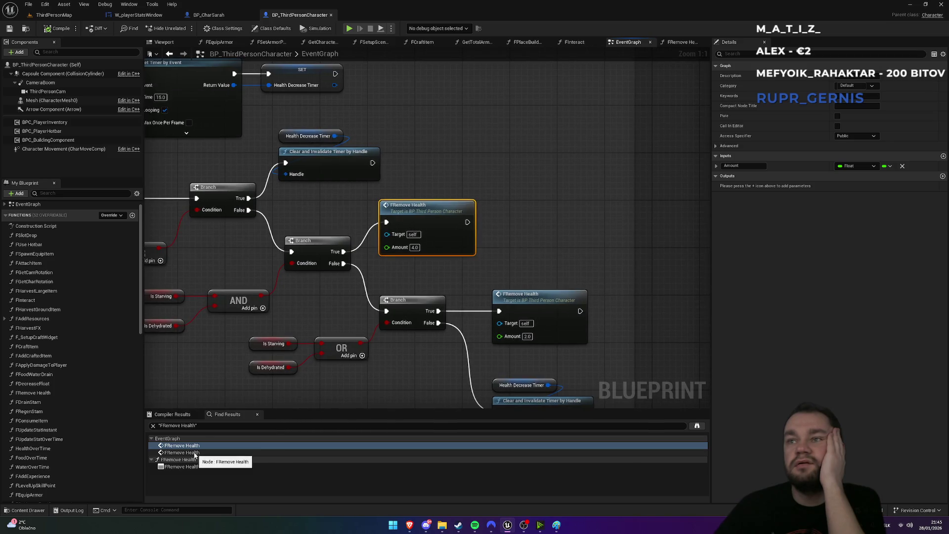
double_click(194, 453)
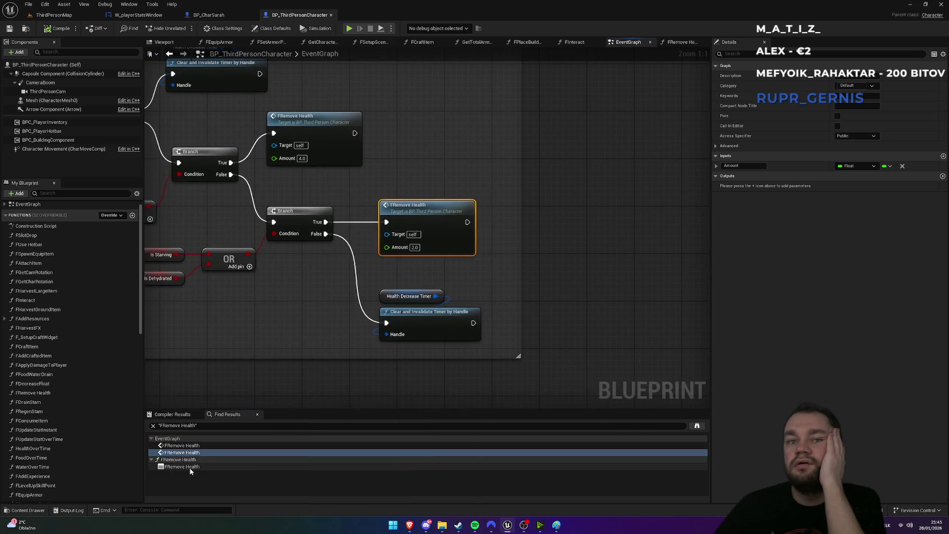
double_click(191, 468)
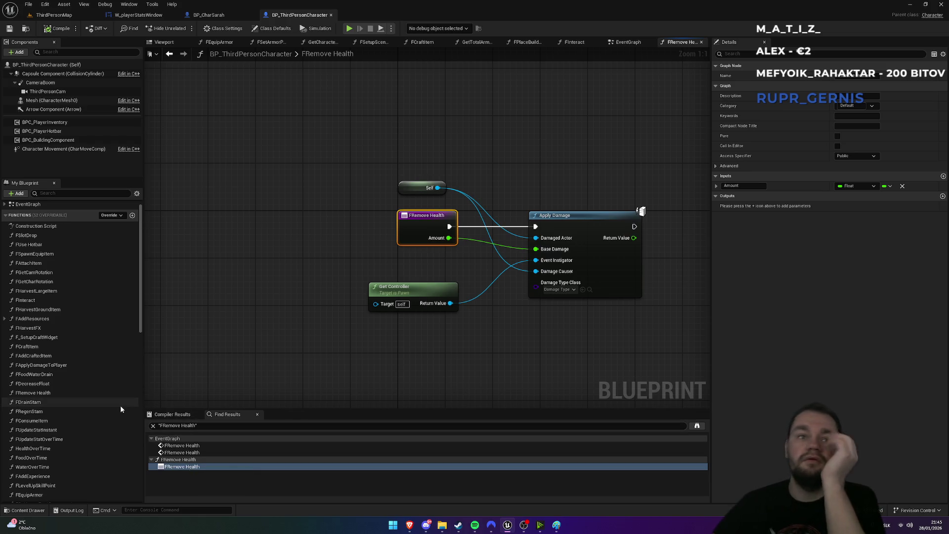
click(54, 377)
Open the FFoodWaterDrain graph, check Player Stats default values, and return to ThirdPersonMap
double_click(54, 376)
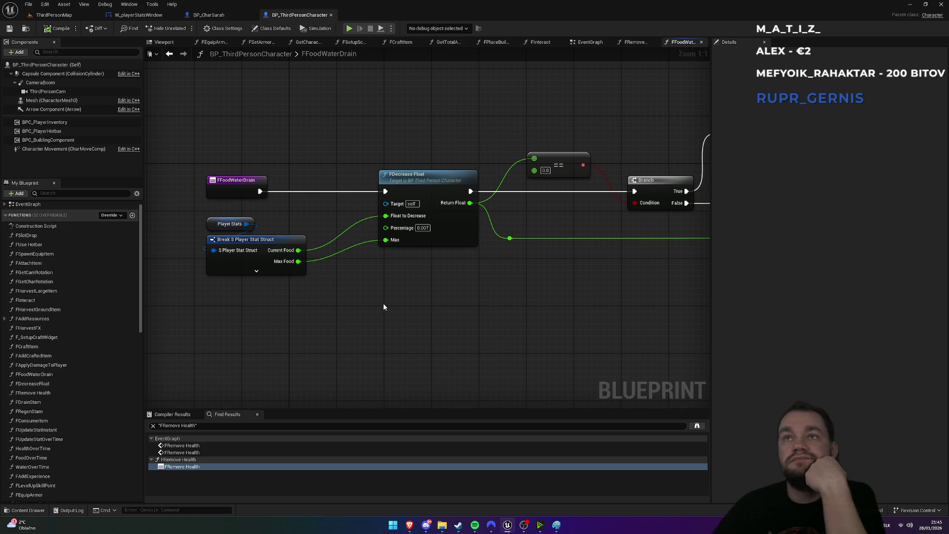
click(262, 274)
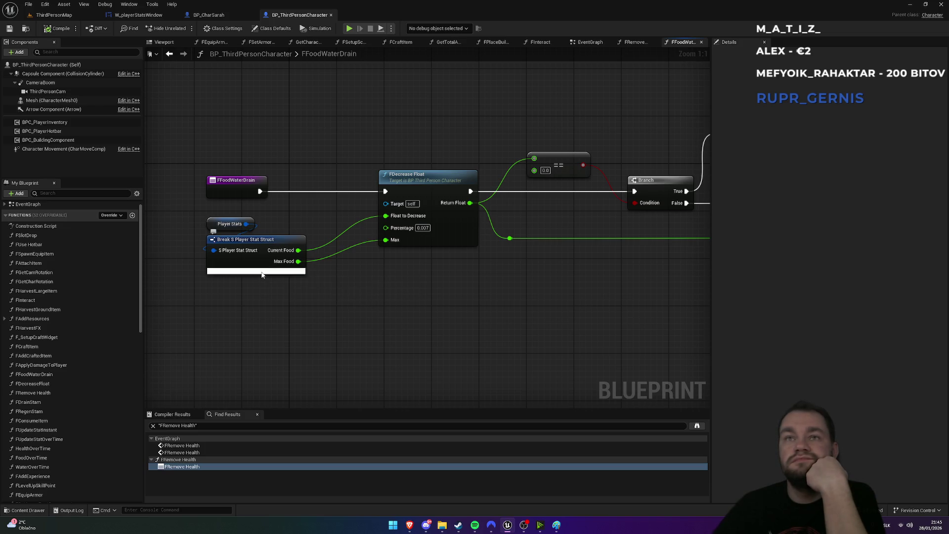
click(231, 227)
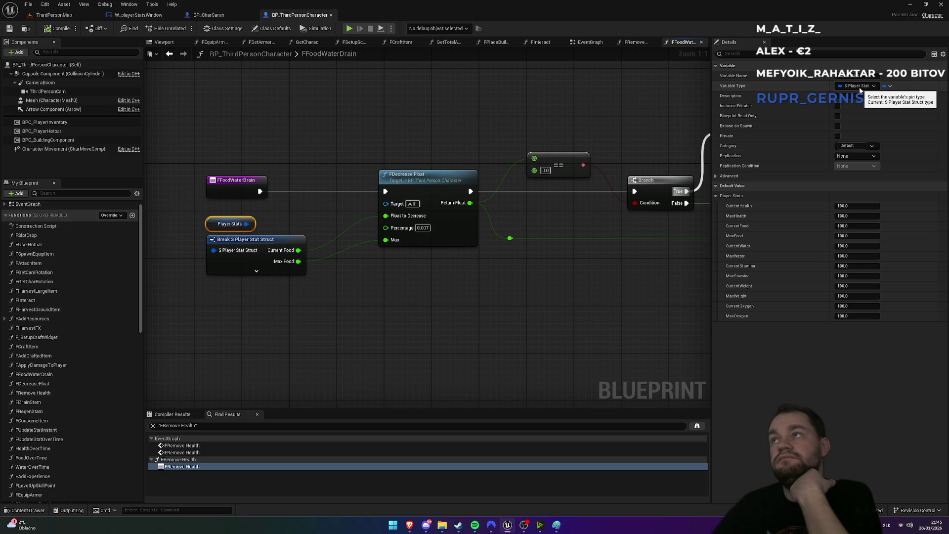
click(52, 15)
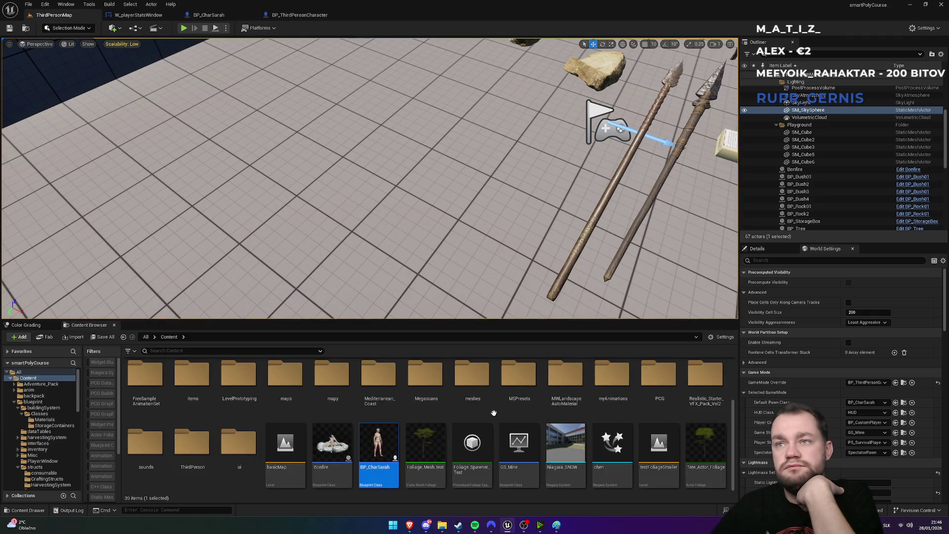
Browse to blueprint > structs > PlayerStructs and open S_PlayerStatStruct for editing
scroll(464, 428, up, 2)
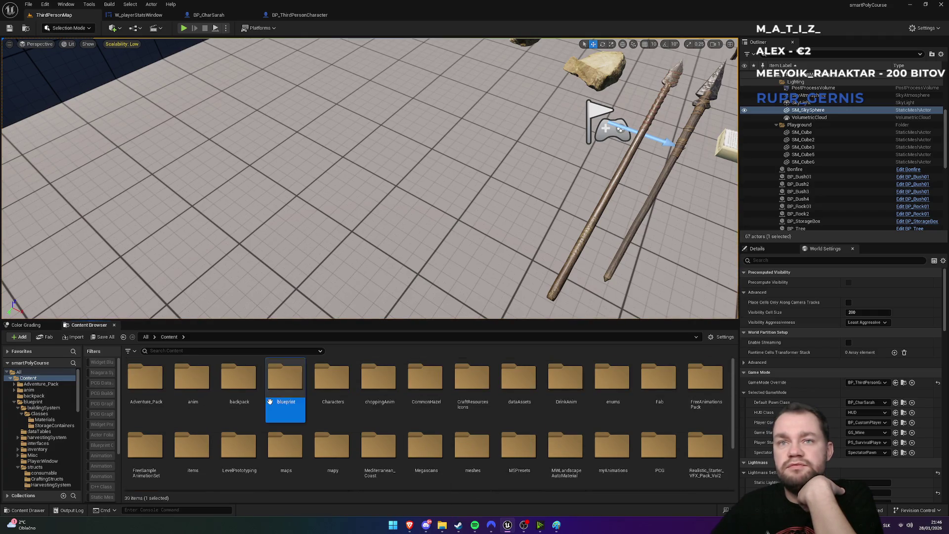
double_click(286, 391)
double_click(431, 421)
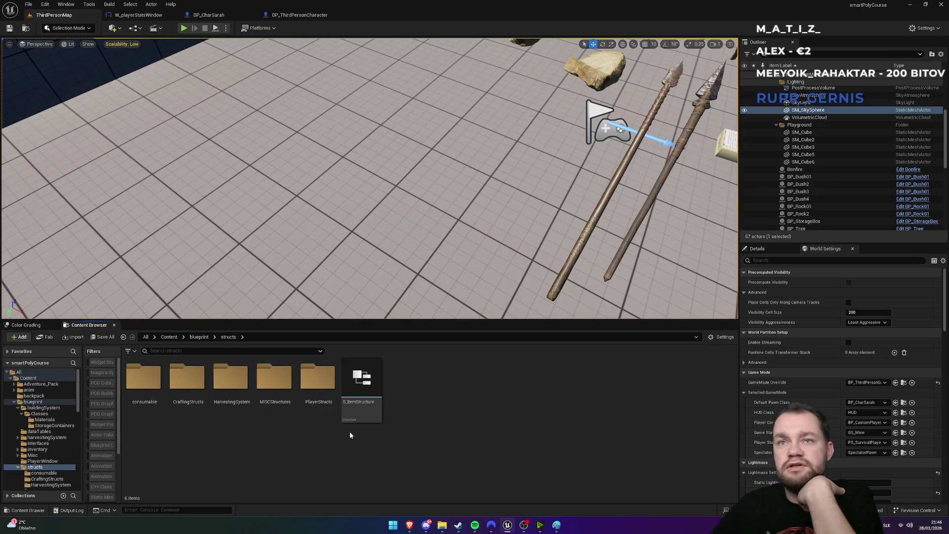
double_click(319, 410)
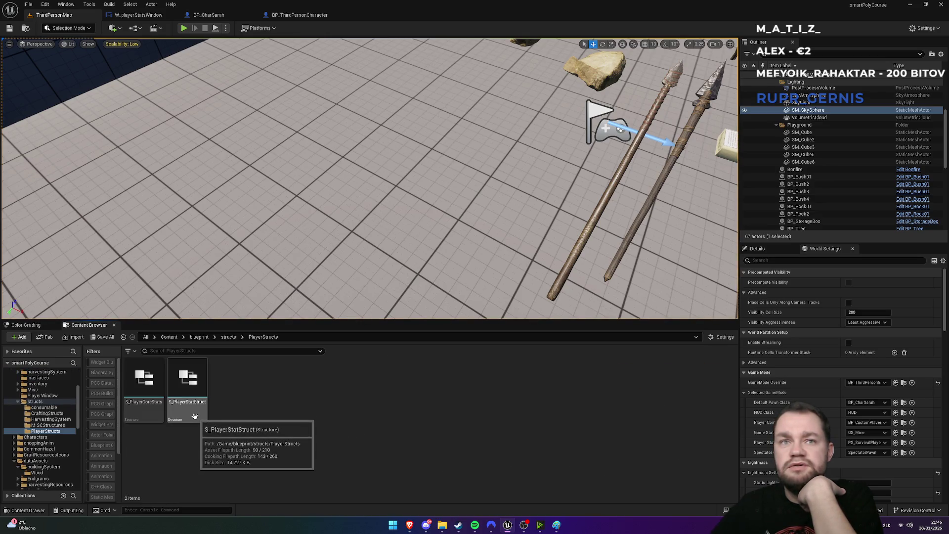
double_click(151, 418)
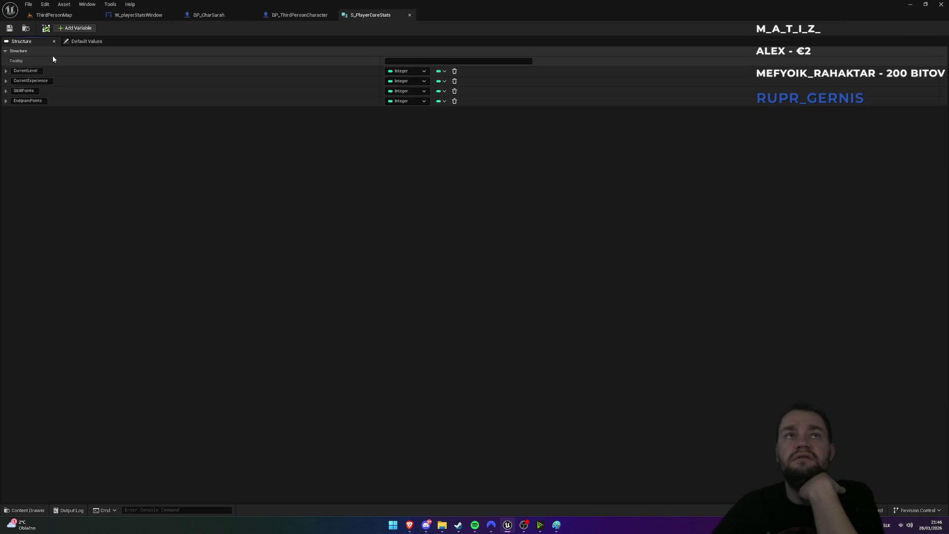
click(54, 15)
double_click(187, 418)
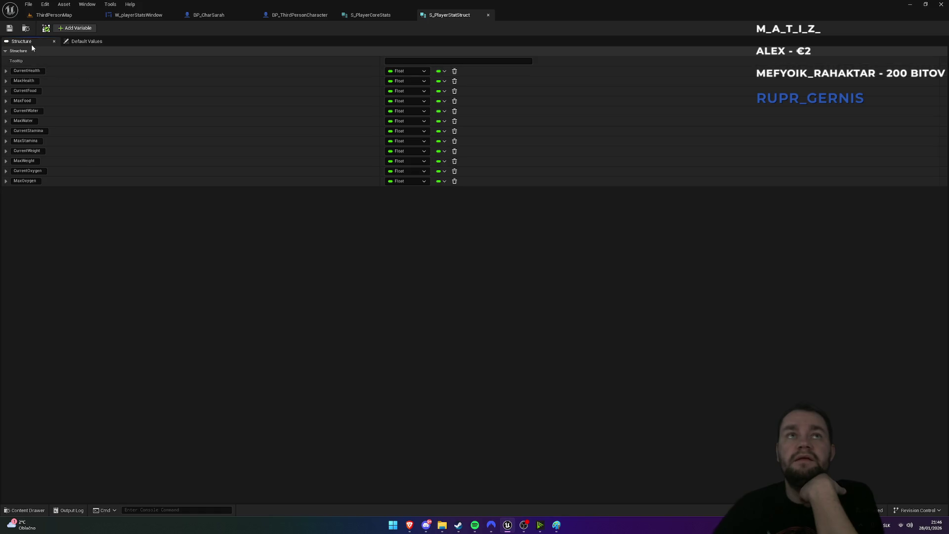
Add new Float freeze members, starting with CurrentFreeze, to S_PlayerStatStruct
click(77, 29)
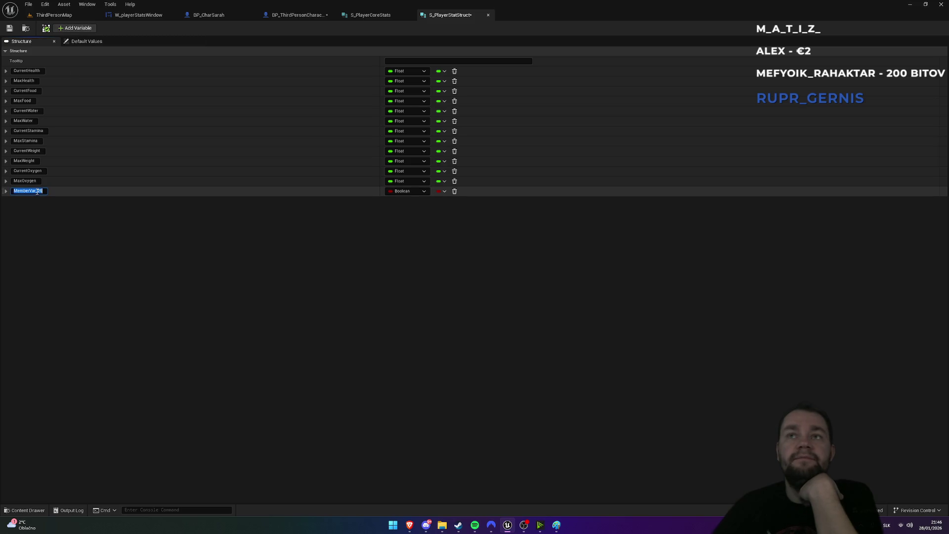
click(399, 191)
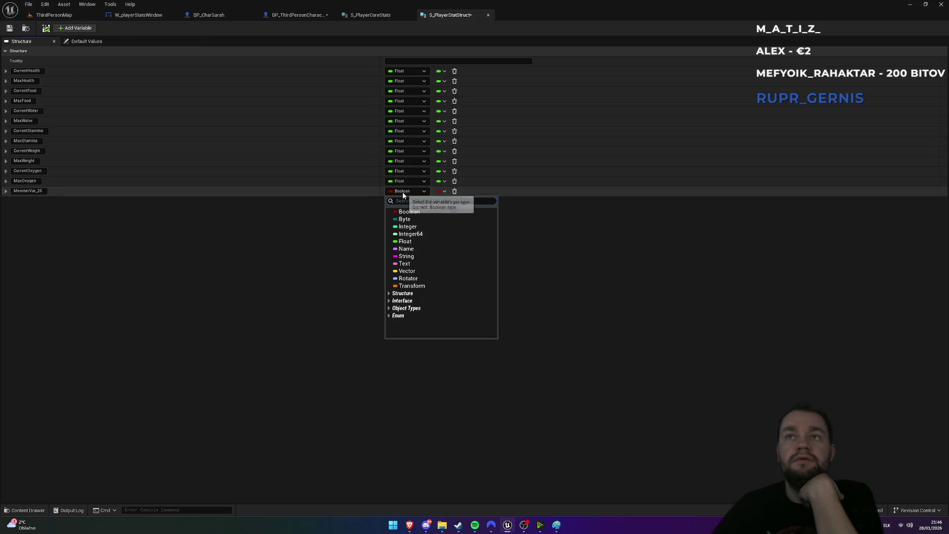
click(405, 242)
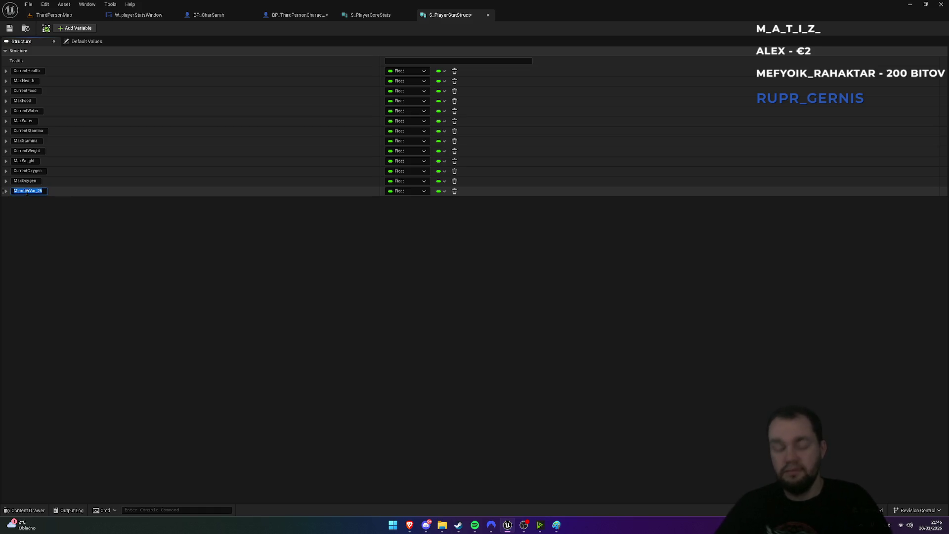
text(CurrentFreeze)
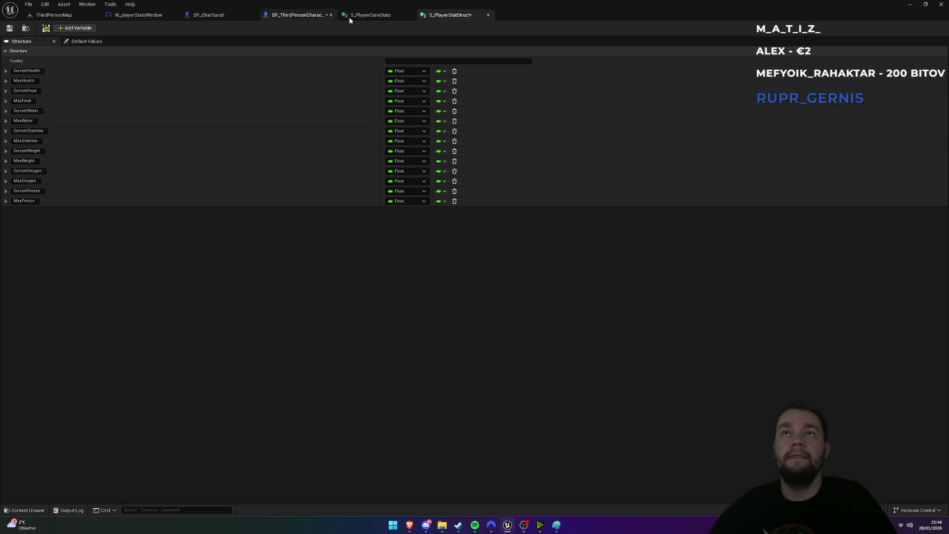
click(54, 15)
click(450, 15)
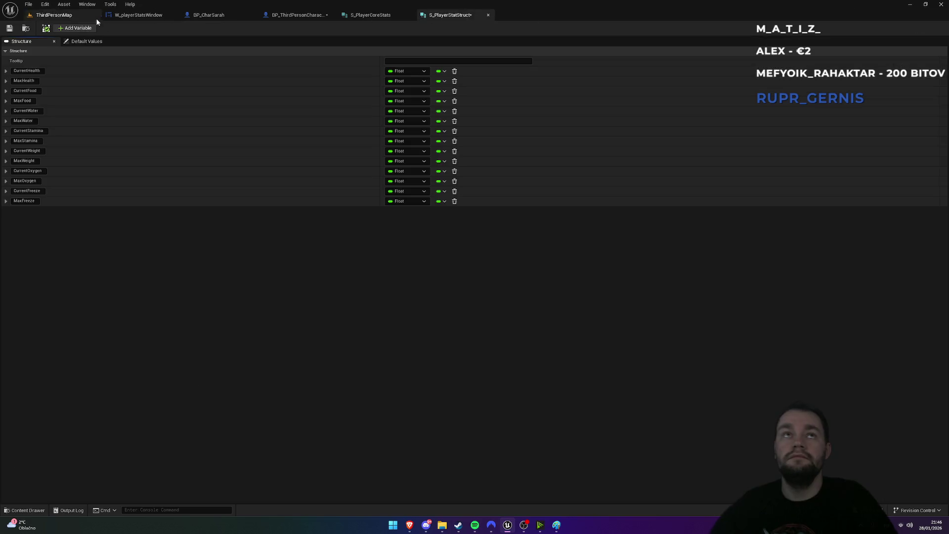
Confirm in the Reference Viewer that BP_ThirdPersonCharacter references S_PlayerStatStruct
click(55, 15)
right_click(182, 411)
mouse_move(247, 285)
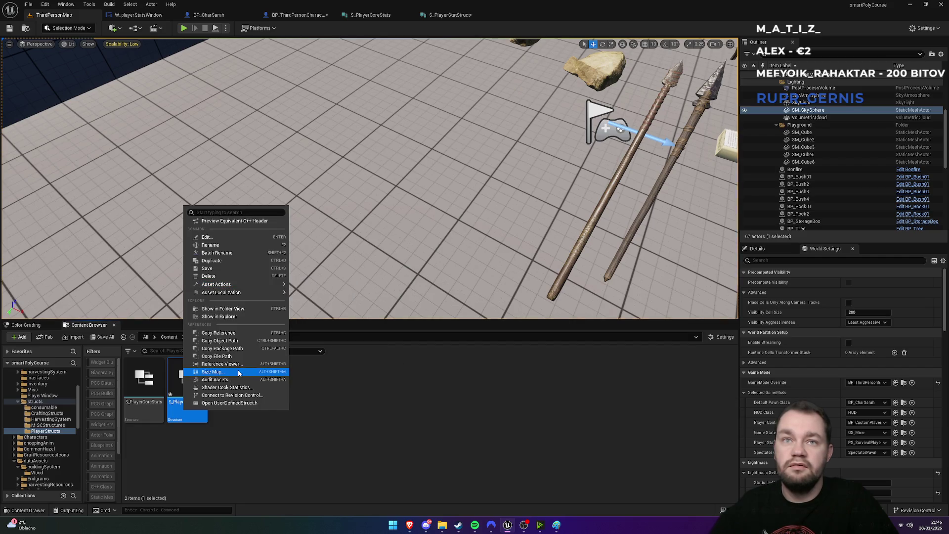
click(230, 364)
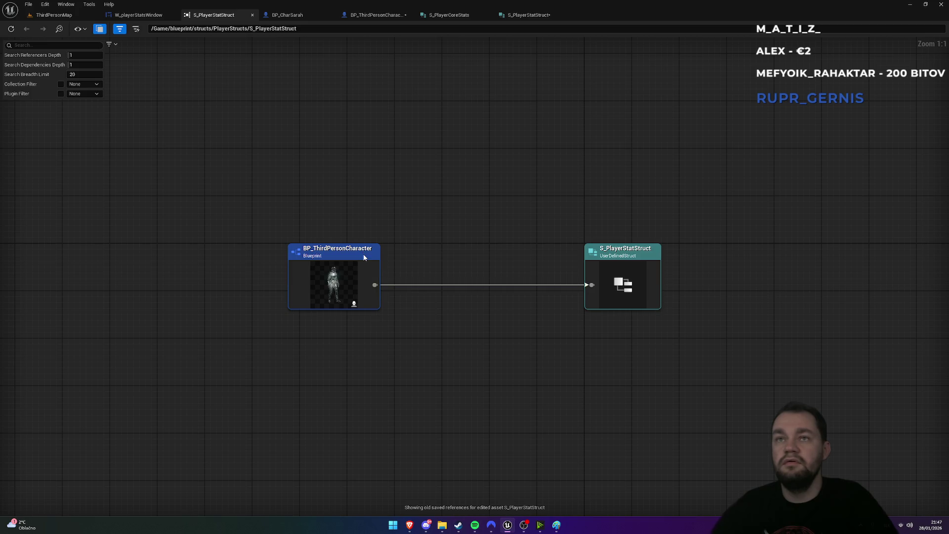
double_click(364, 255)
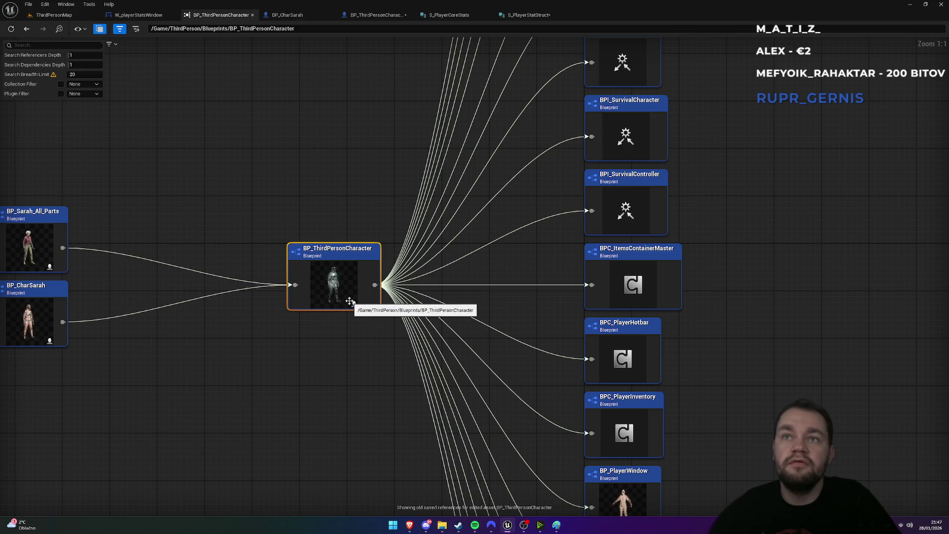
Open BP_ThirdPersonCharacter on its Viewport showing the character's 3D preview
click(80, 18)
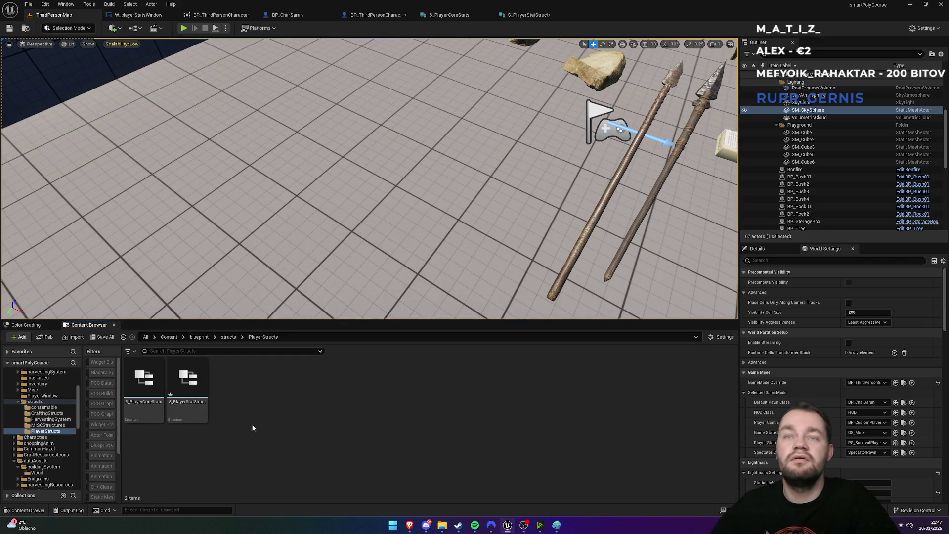
click(285, 15)
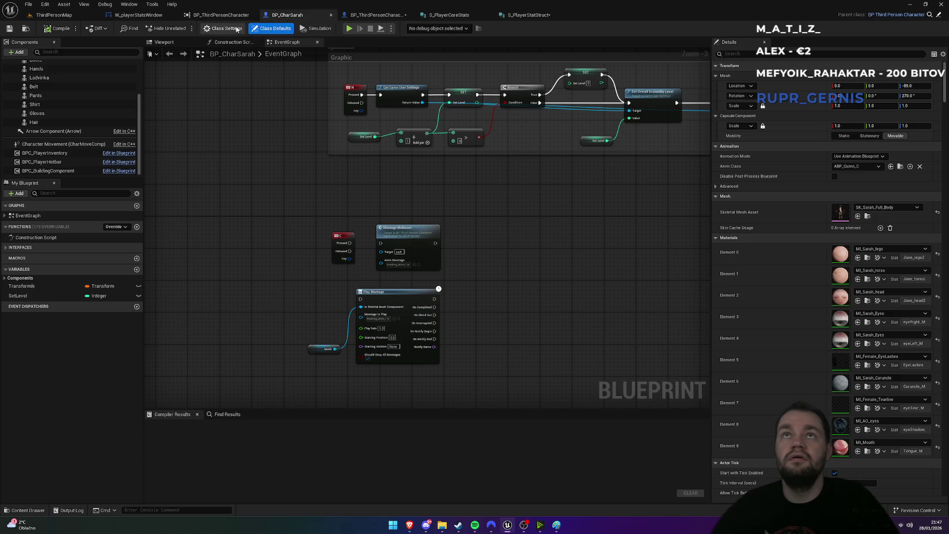
click(383, 15)
click(166, 42)
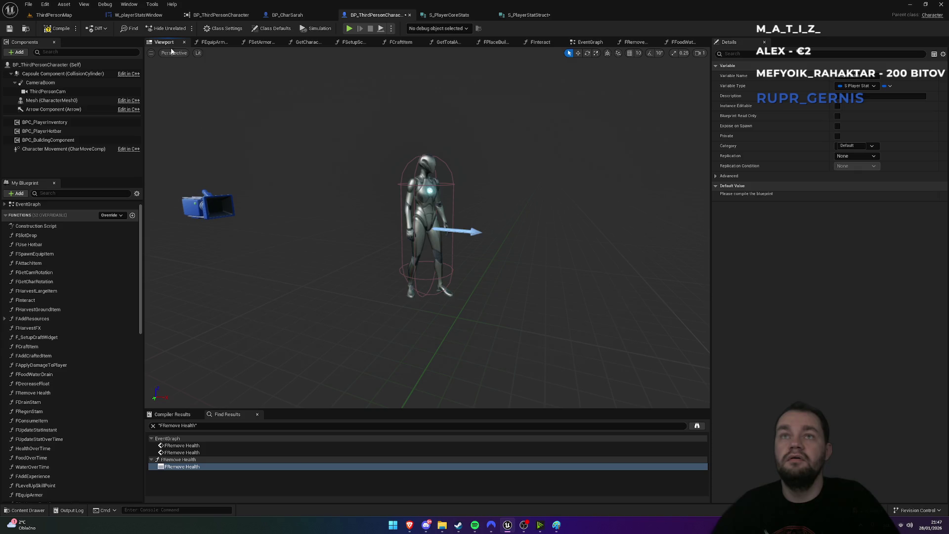
Review the S_PlayerStatStruct and S_PlayerCoreStats structures, then compile BP_ThirdPersonCharacter
click(544, 15)
click(453, 16)
click(379, 20)
scroll(88, 363, up, 5)
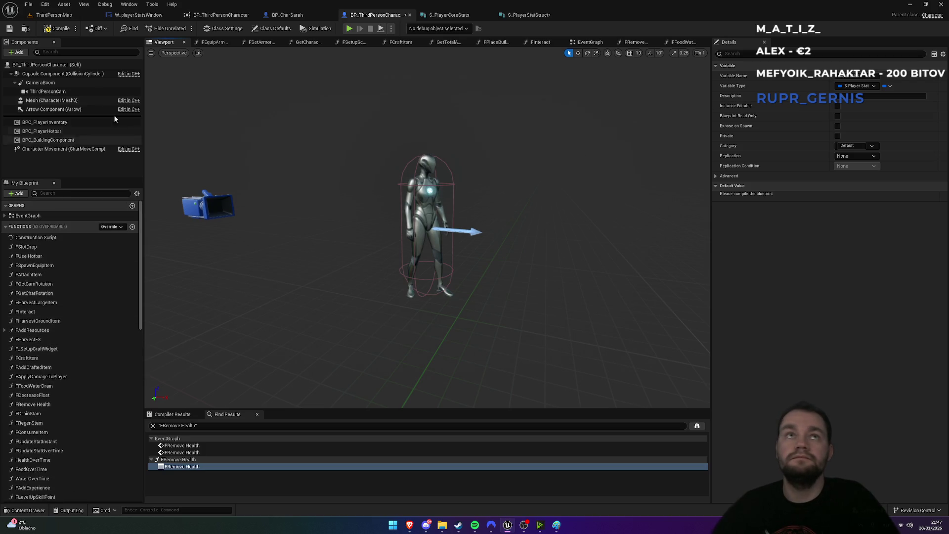
click(53, 33)
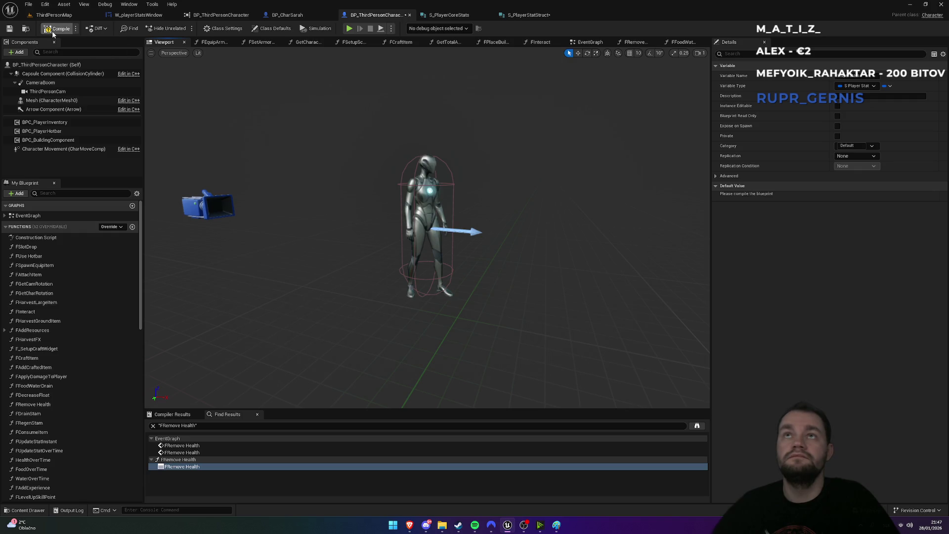
Set the PlayerStats defaults CurrentFreeze and MaxFreeze to 100
click(53, 65)
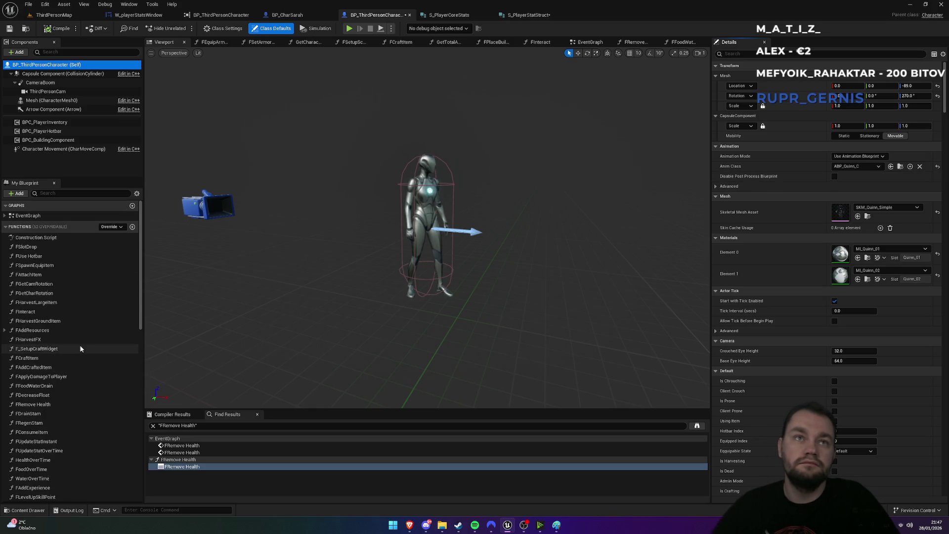
scroll(81, 349, down, 10)
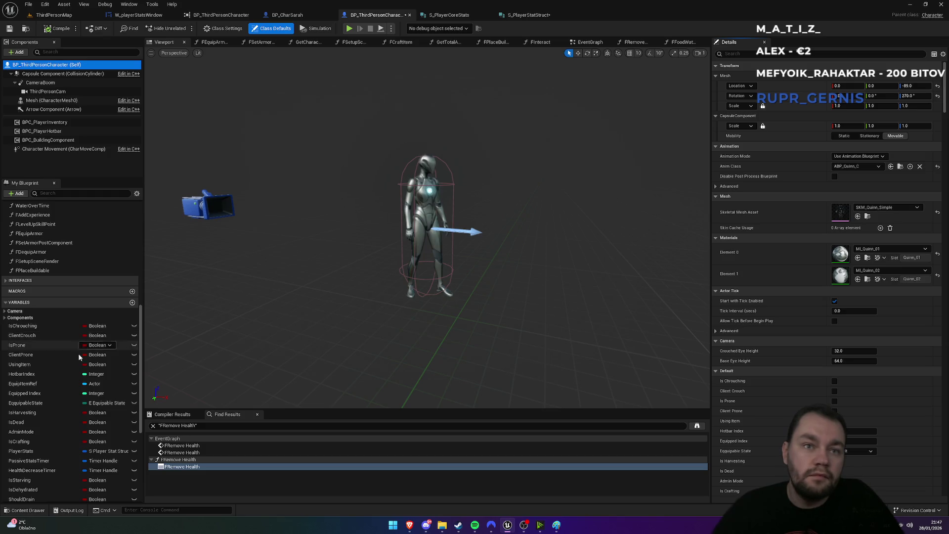
click(39, 451)
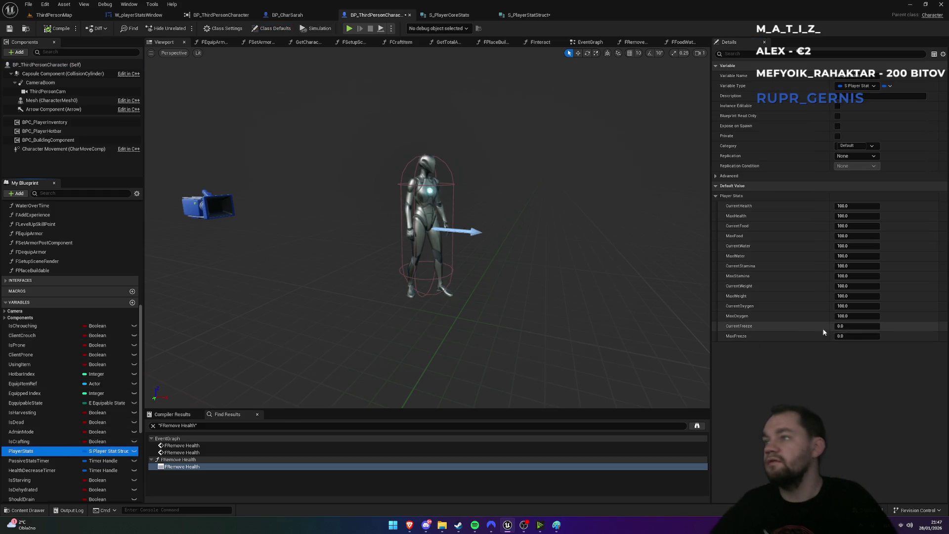
text(10)
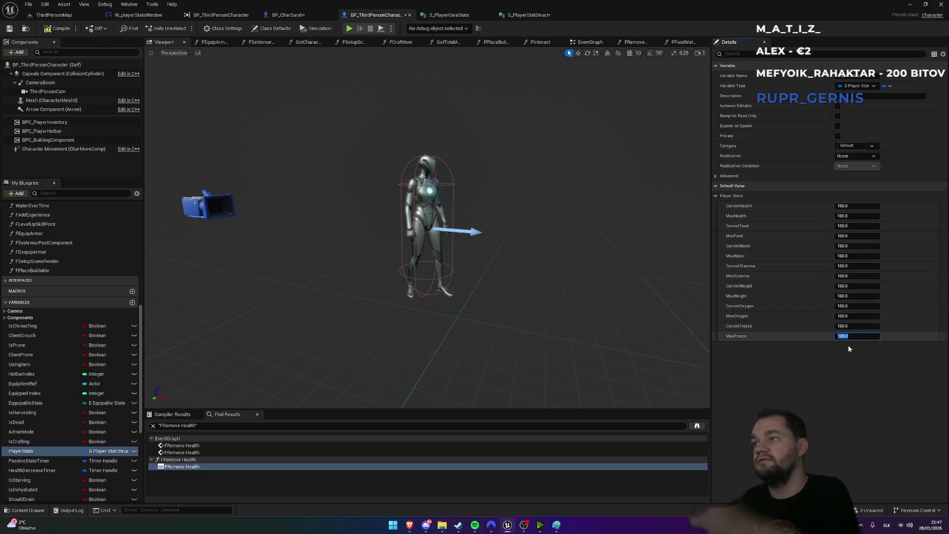
click(842, 363)
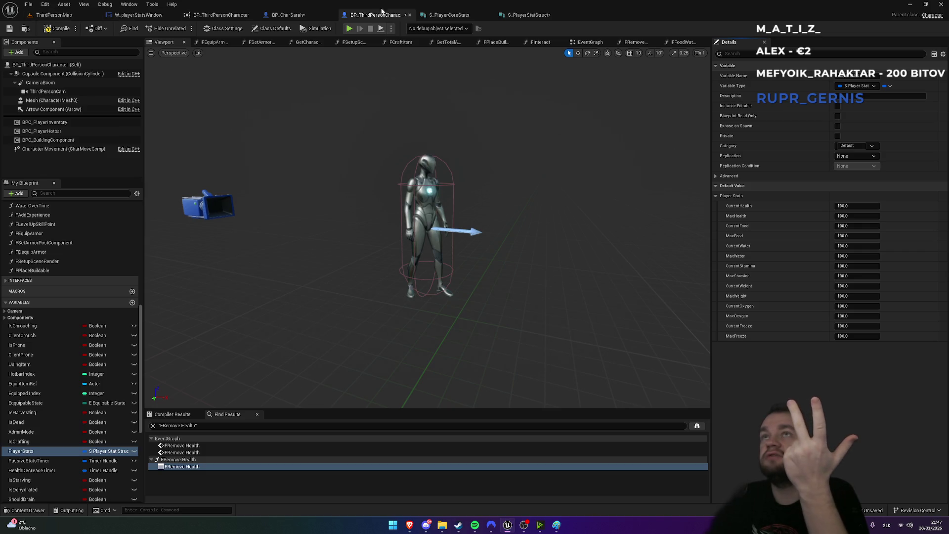
scroll(85, 243, up, 8)
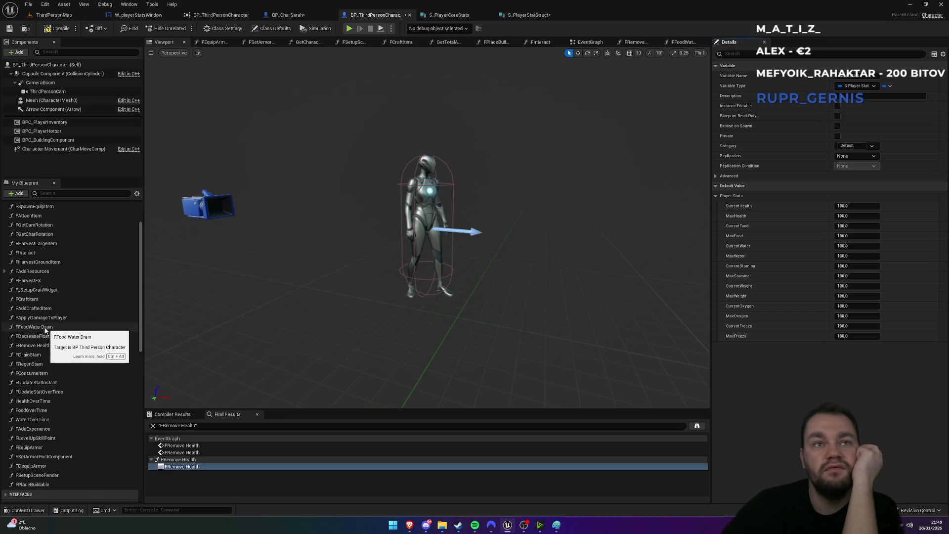
Look over the FFoodWaterDrain and FApplyDamageToPlayer function graphs
double_click(40, 329)
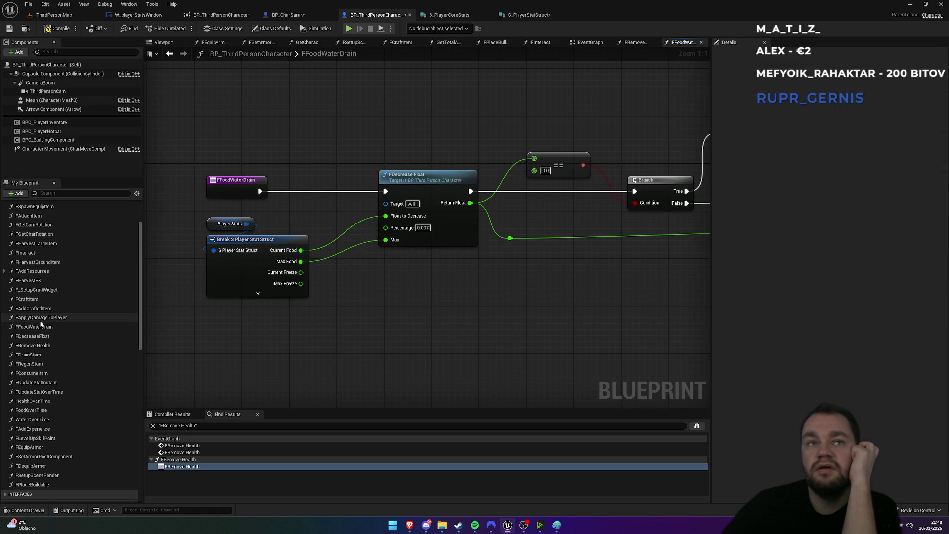
double_click(42, 319)
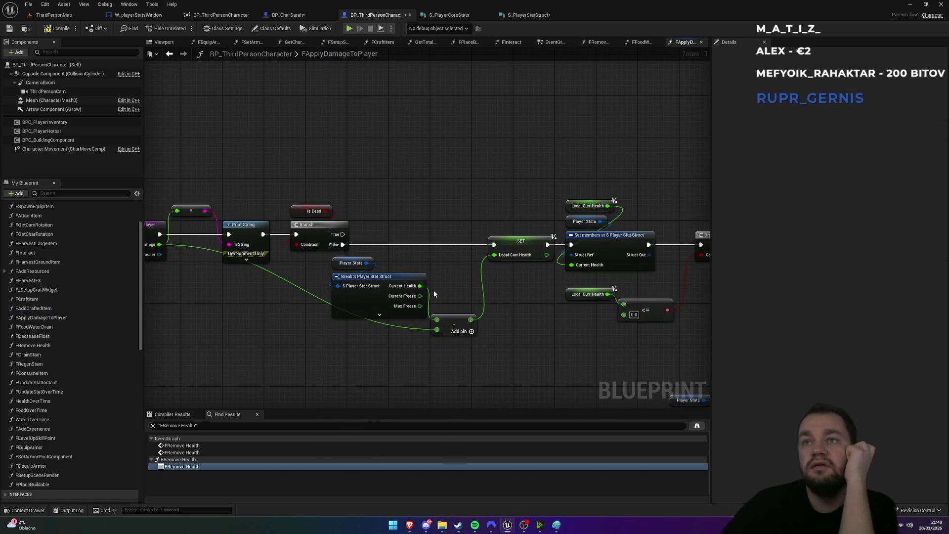
mouse_move(518, 322)
mouse_down()
mouse_move(572, 327)
mouse_move(252, 347)
mouse_up()
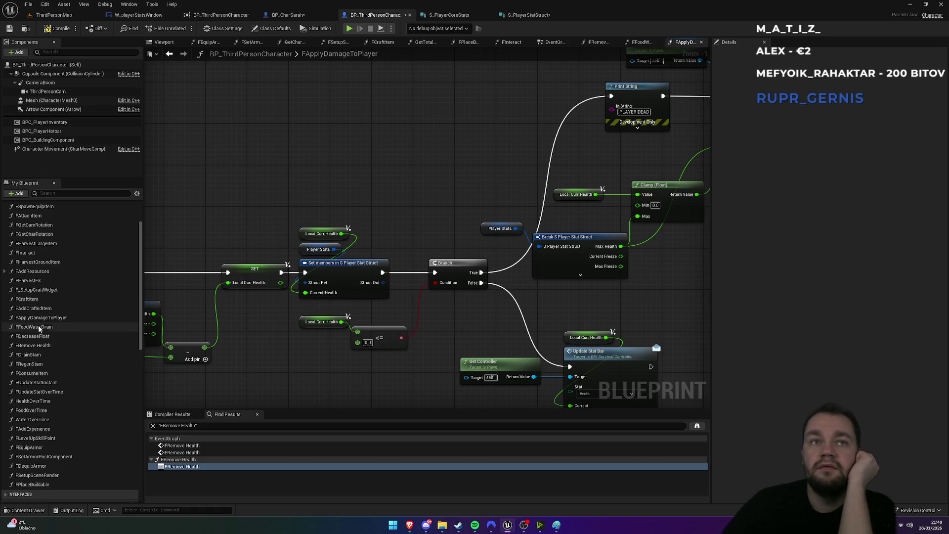
double_click(39, 329)
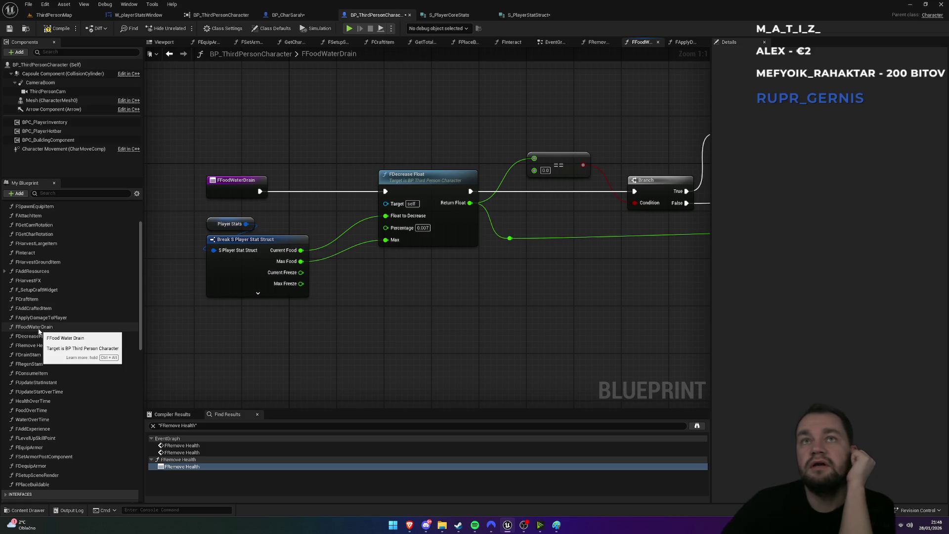
Find references to FFoodWaterDrain and jump to its call in the EventGraph
click(231, 185)
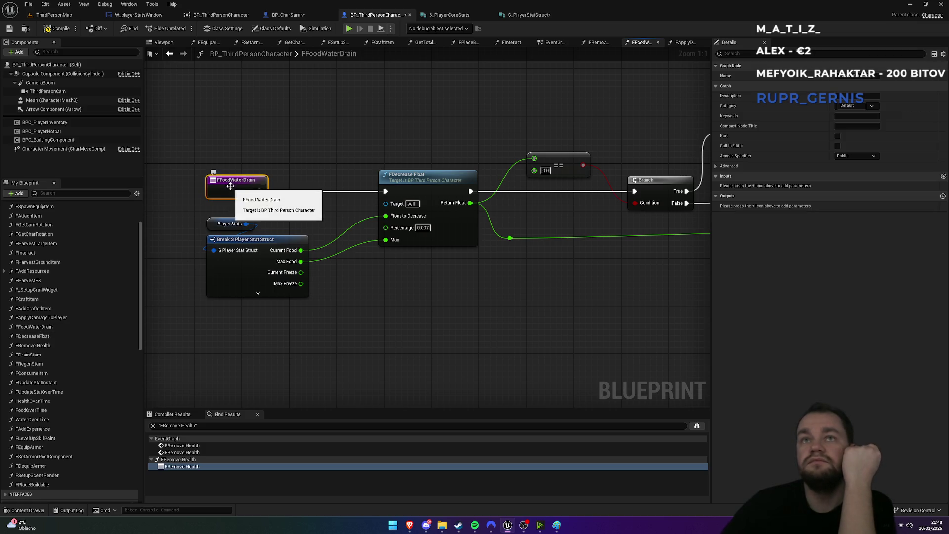
right_click(230, 186)
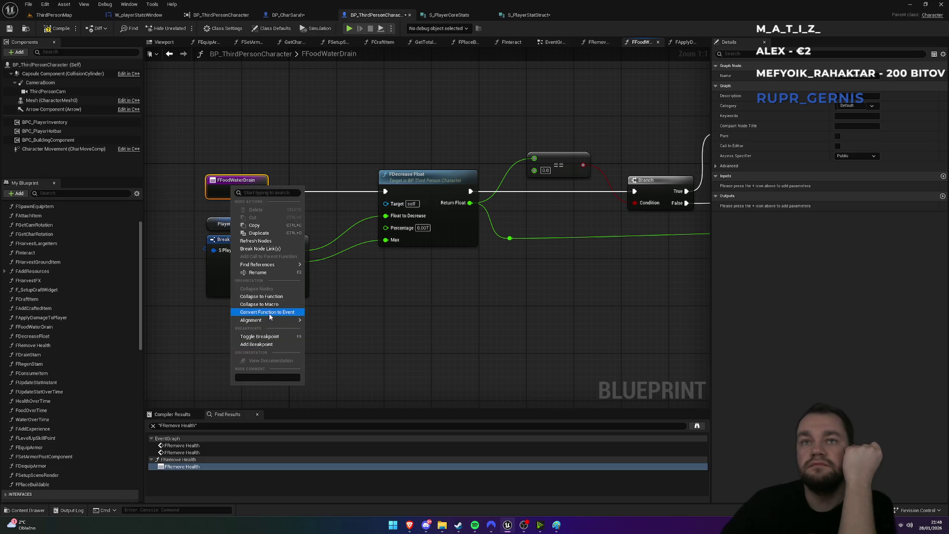
click(326, 269)
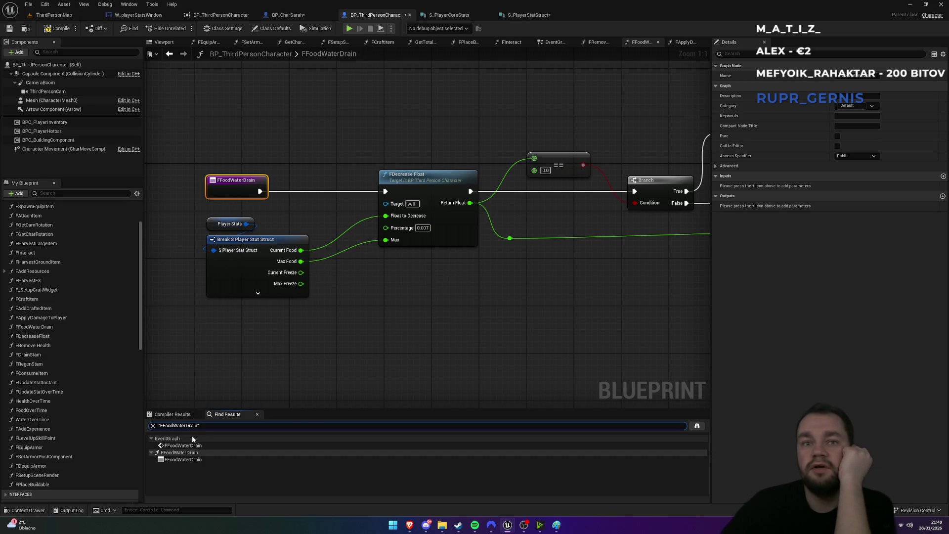
click(185, 446)
double_click(184, 446)
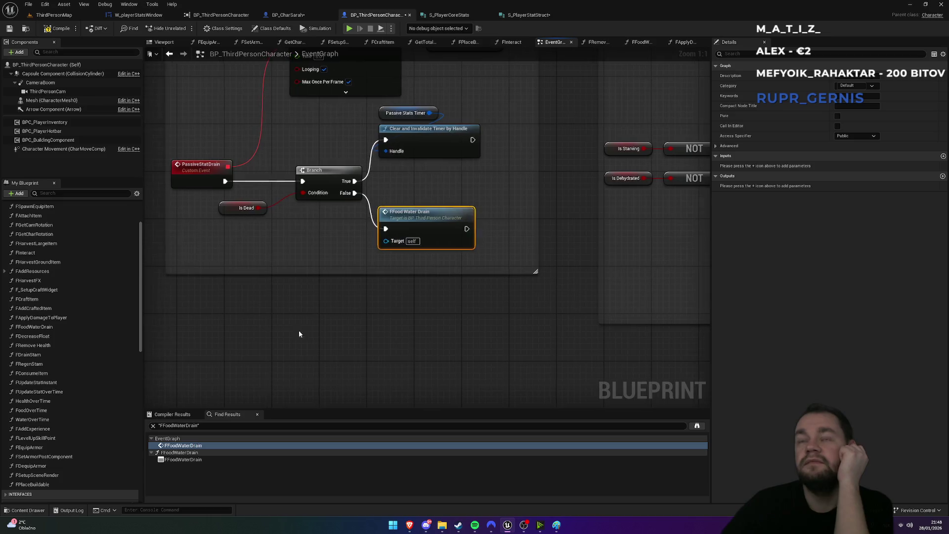
scroll(411, 392, down, 1)
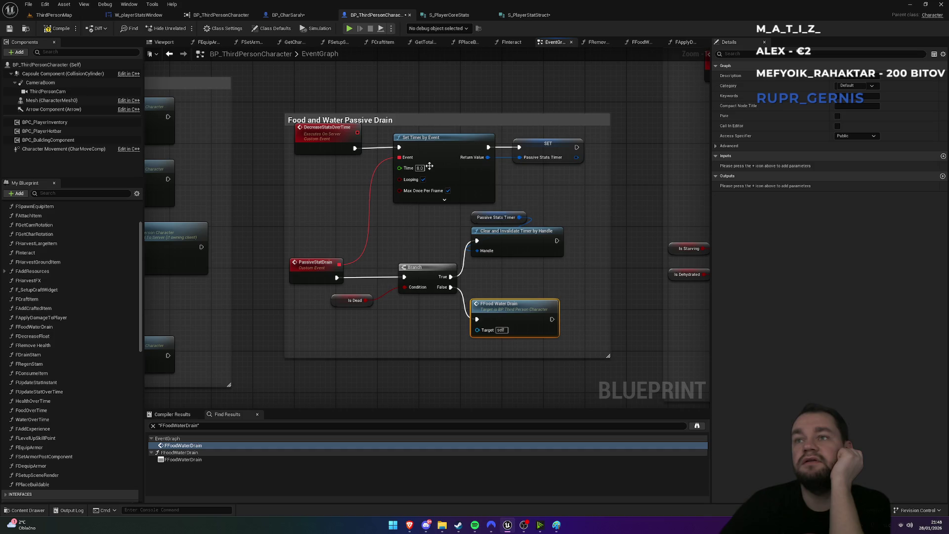
scroll(336, 307, down, 1)
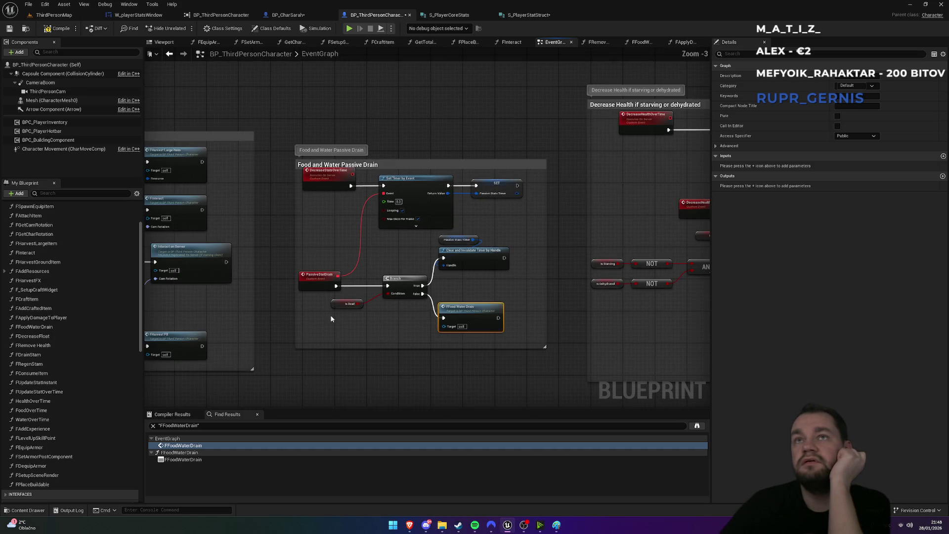
scroll(332, 319, up, 2)
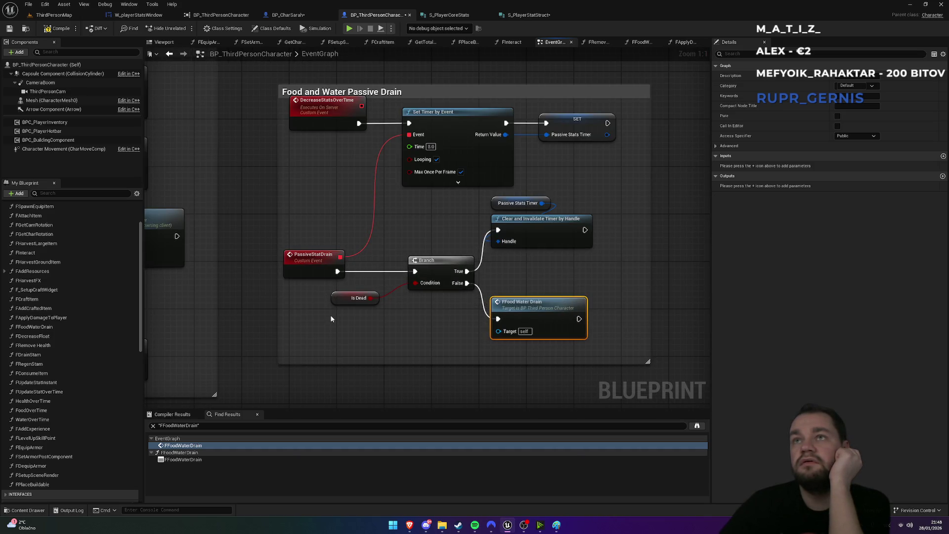
Inspect FFoodWaterDrain's FDecrease Float logic, then return to the ThirdPersonMap level
double_click(533, 312)
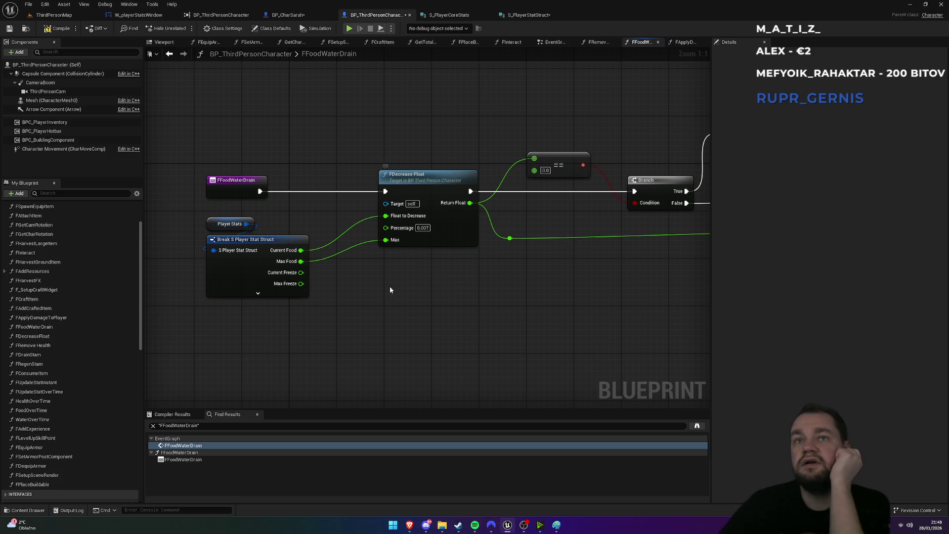
scroll(278, 339, down, 3)
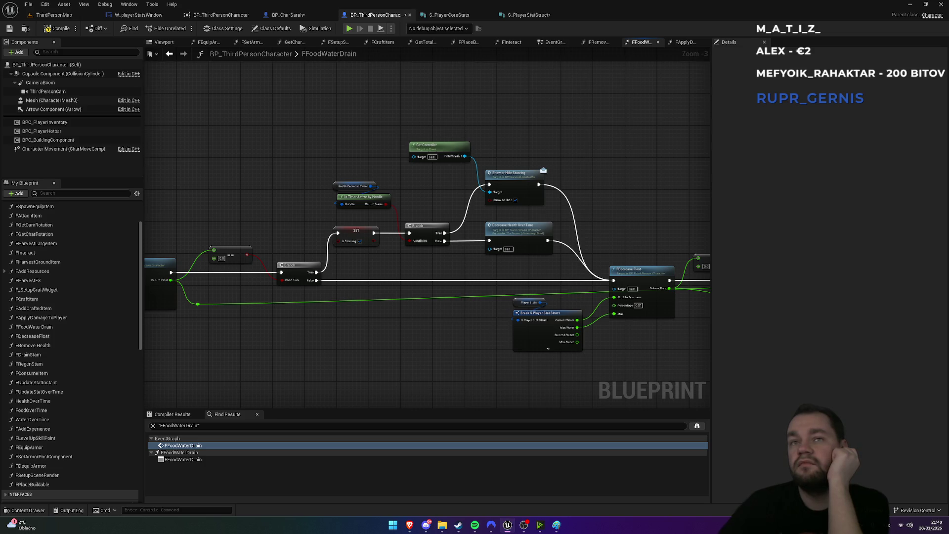
drag(287, 341, 521, 338)
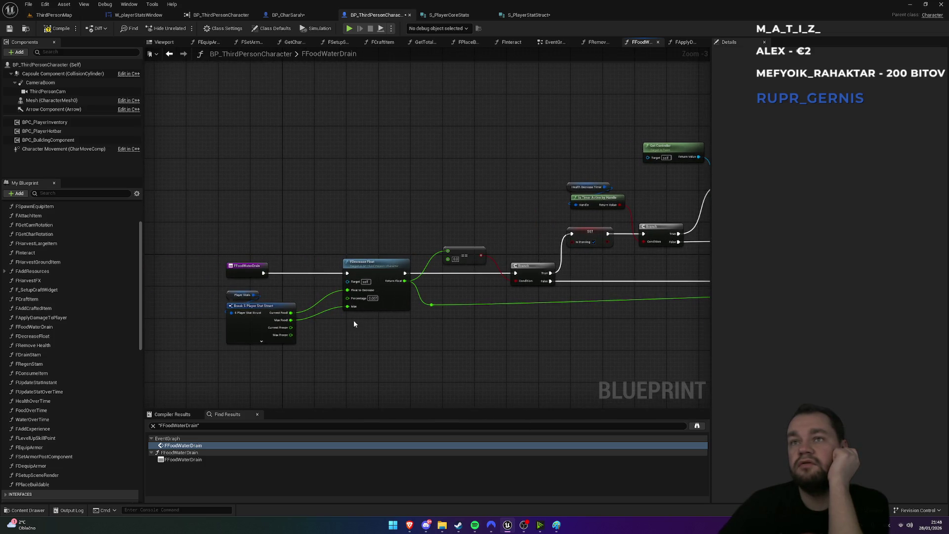
scroll(354, 324, up, 3)
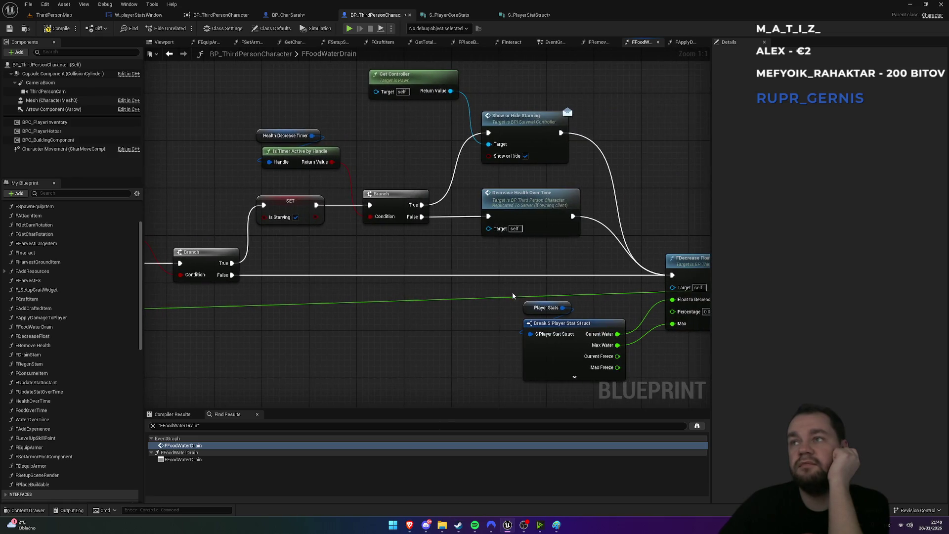
drag(505, 297, 358, 298)
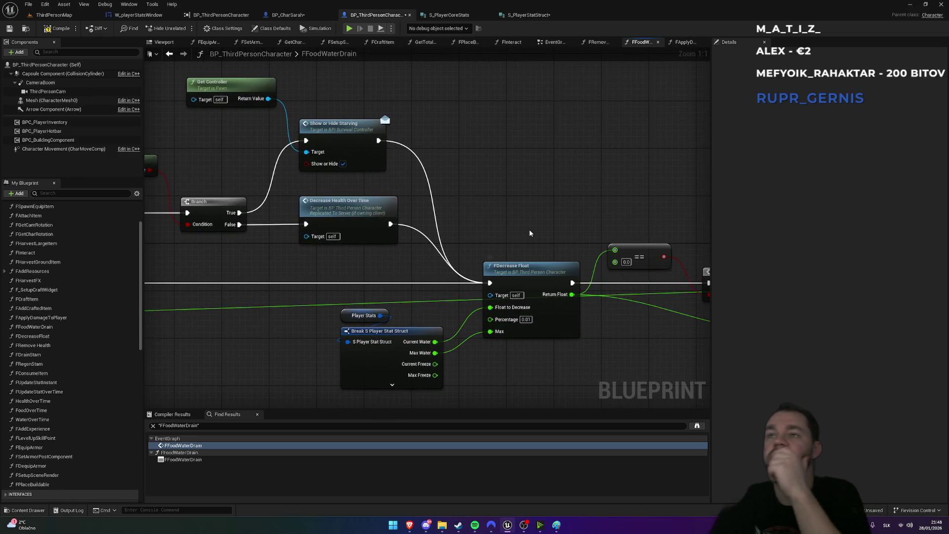
drag(314, 279, 684, 252)
drag(368, 303, 566, 296)
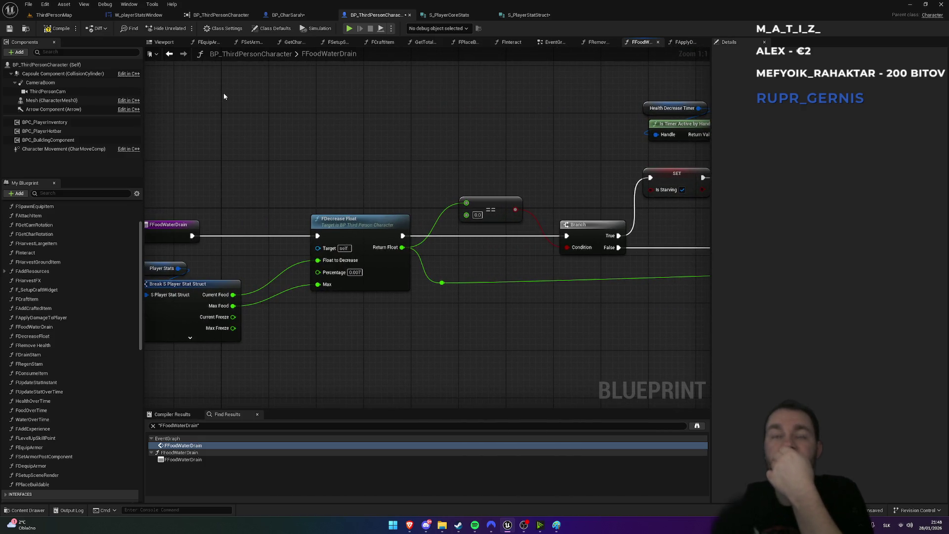
click(76, 21)
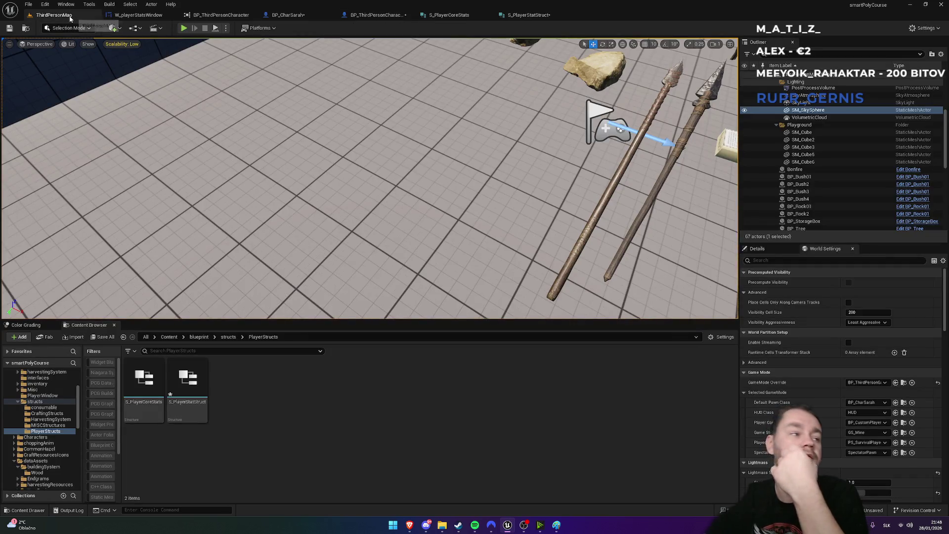
Save all modified assets and look over both player stat structs
key(ctrl+shift+s)
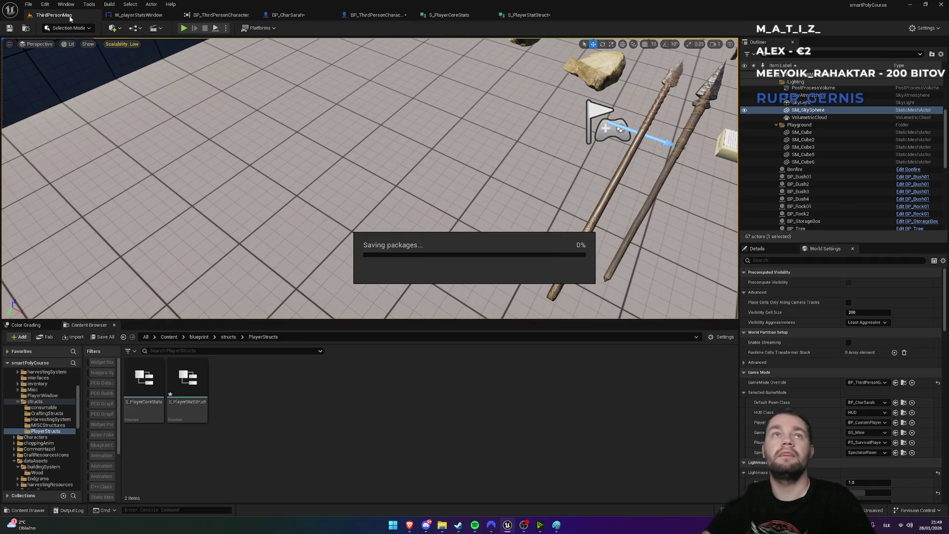
click(457, 16)
click(524, 15)
click(445, 15)
Confirm FFoodWaterDrain's Percentage stays 0.007, then view S_PlayerCoreStats
click(380, 13)
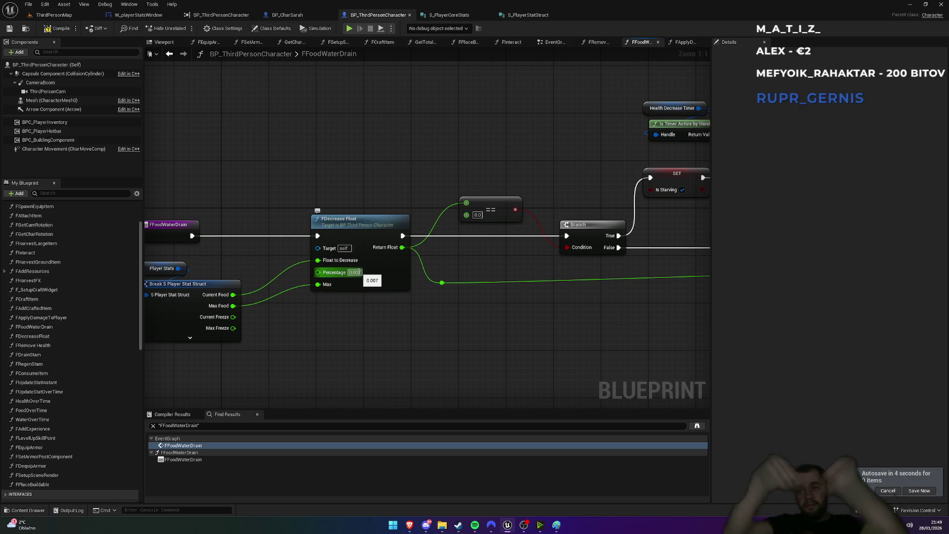
click(475, 239)
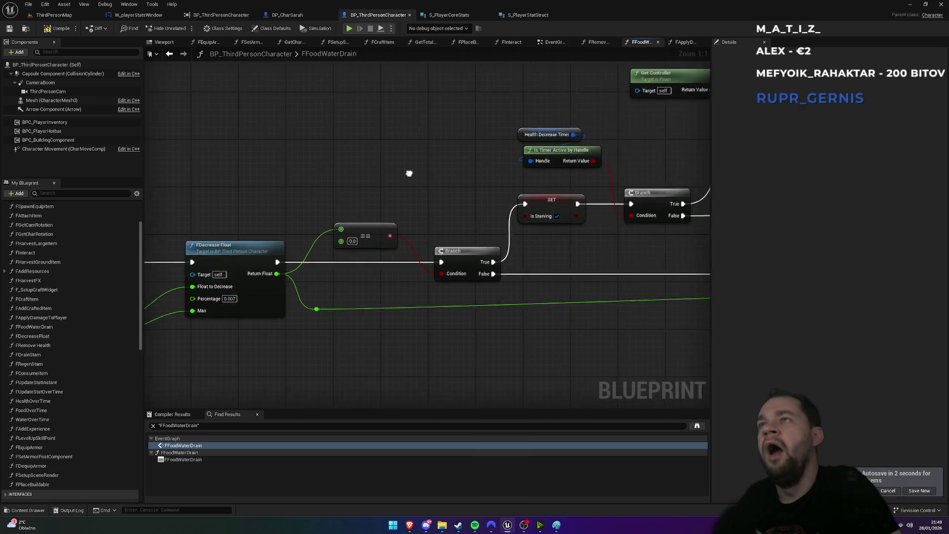
scroll(365, 202, down, 3)
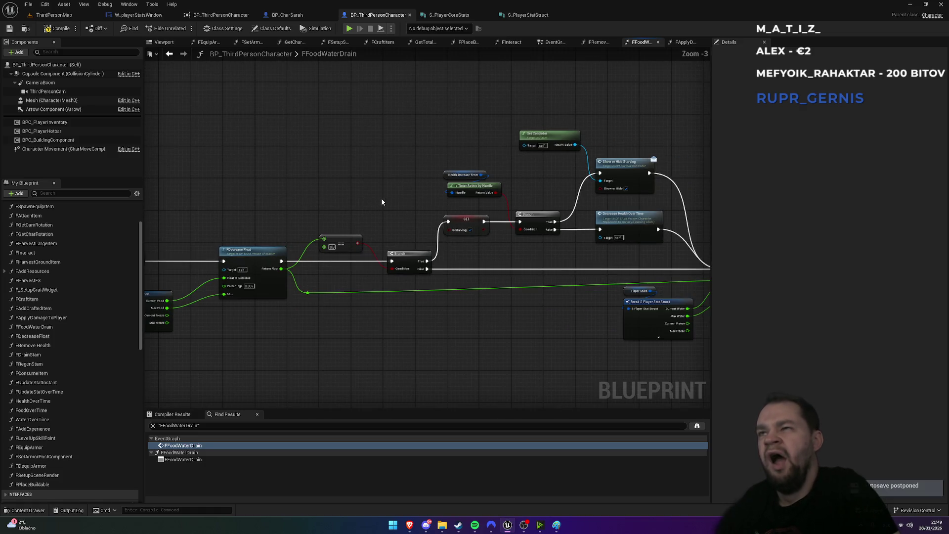
click(452, 16)
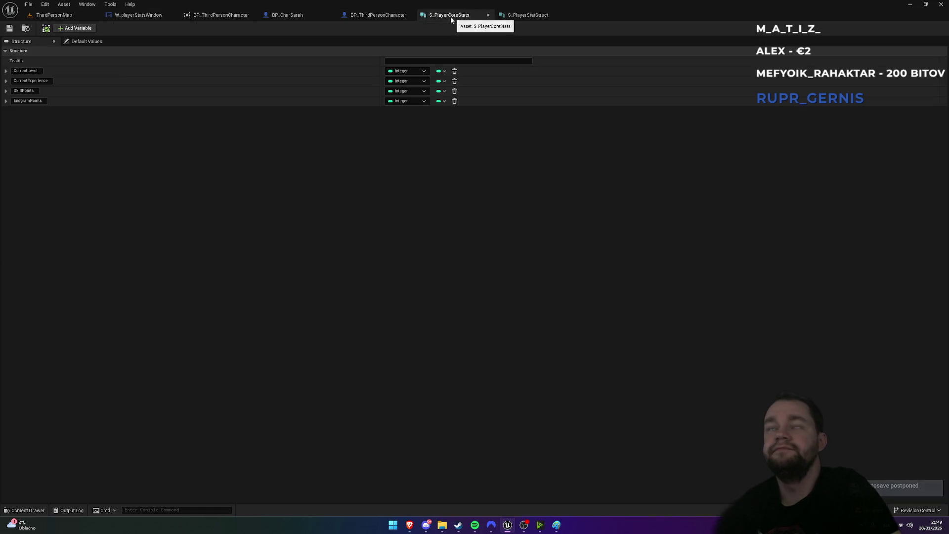
In the W_playerStatsWindow widget graph, find references to the UpdateBar event
click(378, 15)
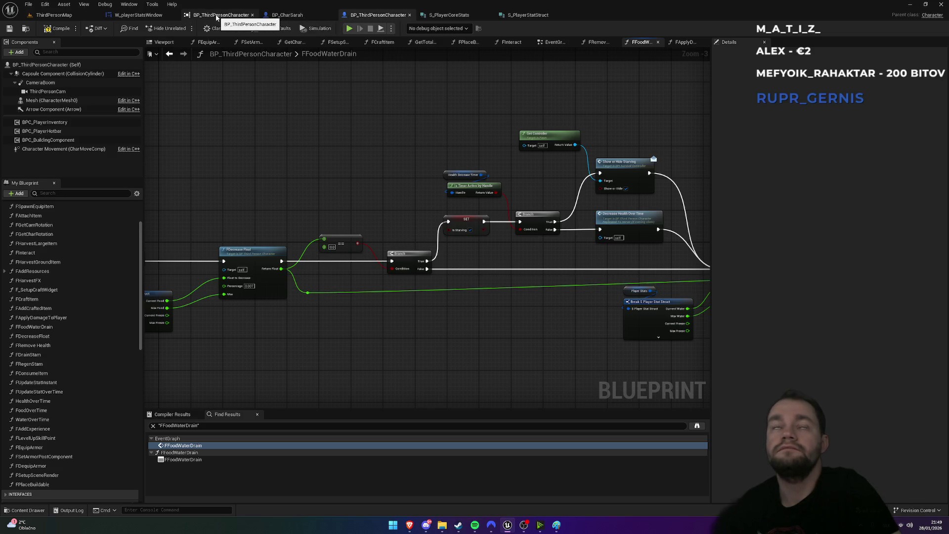
click(139, 15)
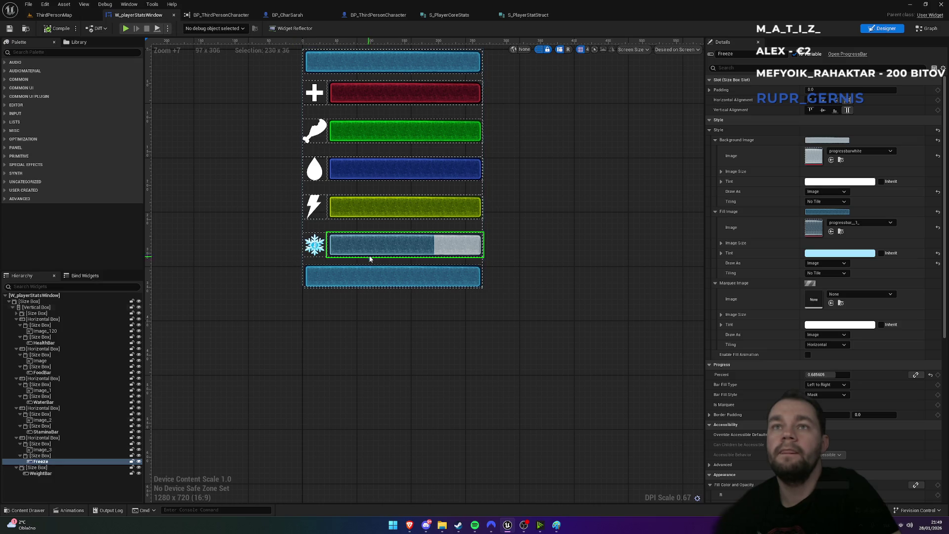
click(45, 463)
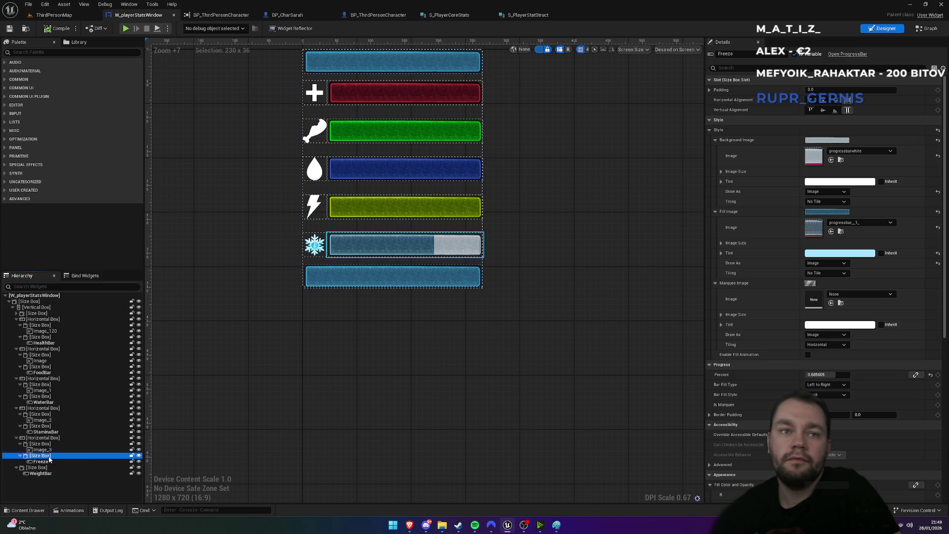
double_click(45, 462)
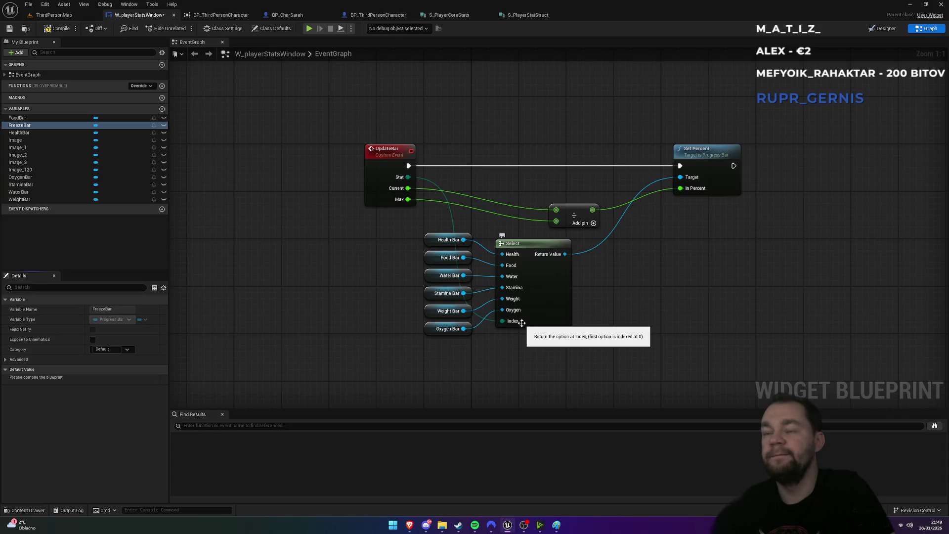
click(388, 157)
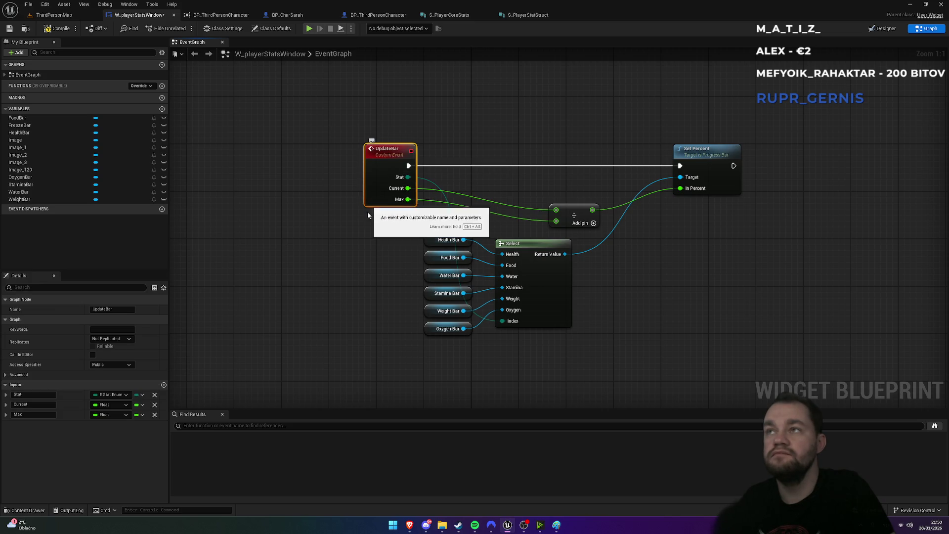
right_click(392, 156)
click(484, 236)
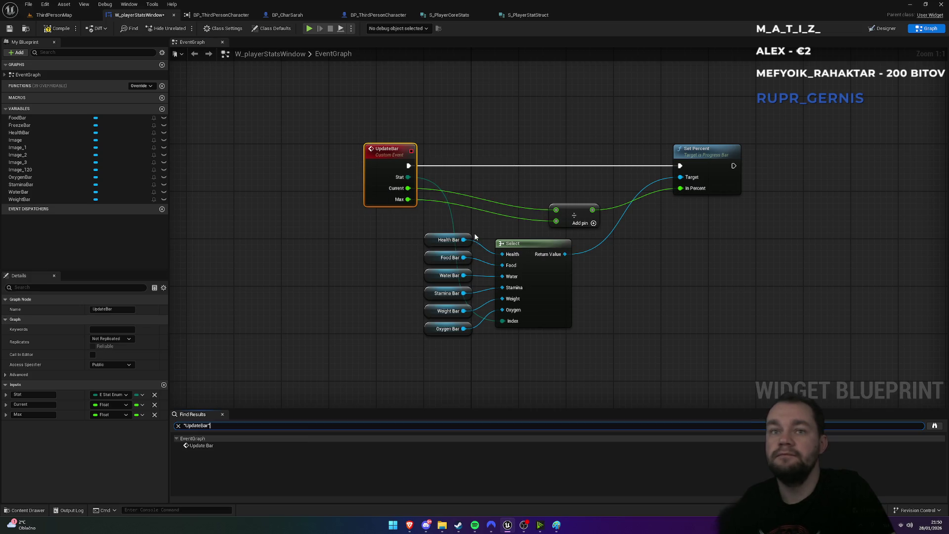
click(231, 445)
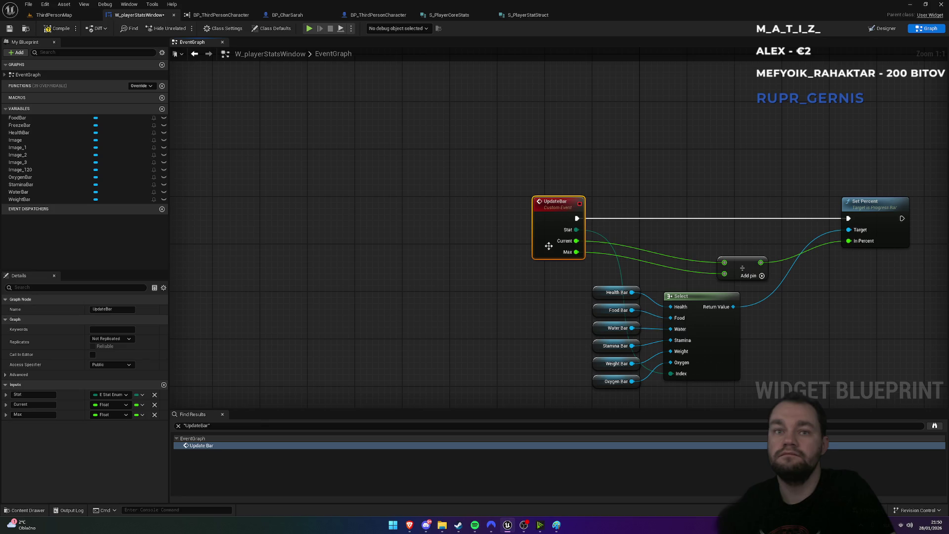
Search all blueprints for UpdateBar and jump to BP_CustomPlayerController's Update Bar call
right_click(565, 208)
mouse_move(601, 285)
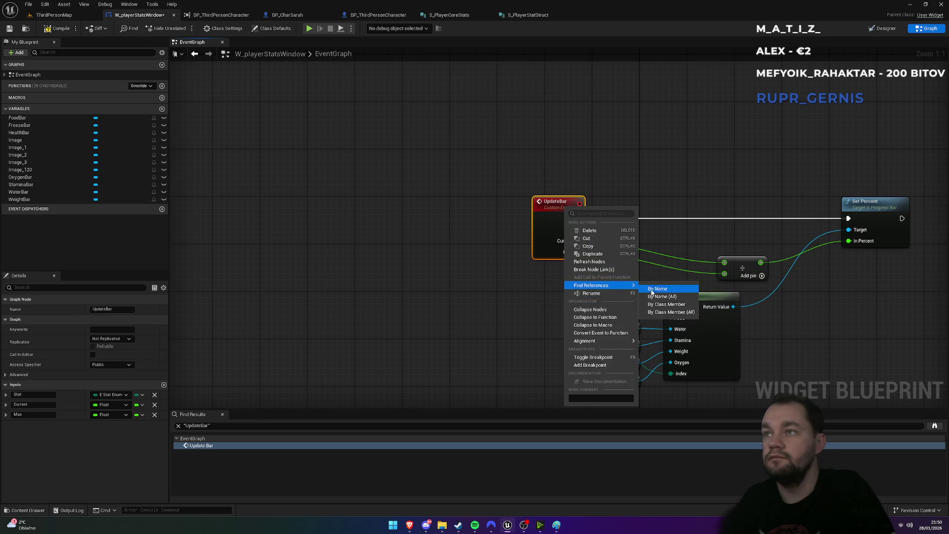
click(658, 298)
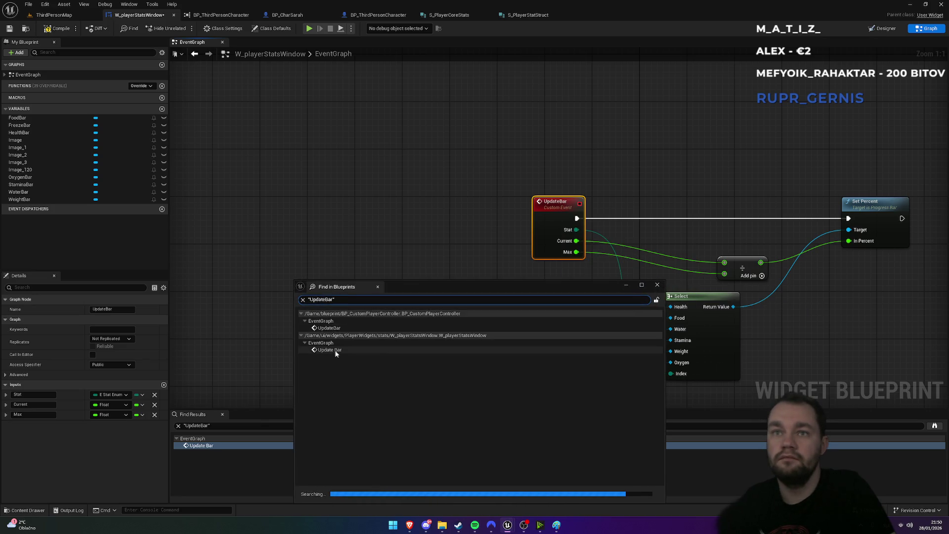
click(336, 351)
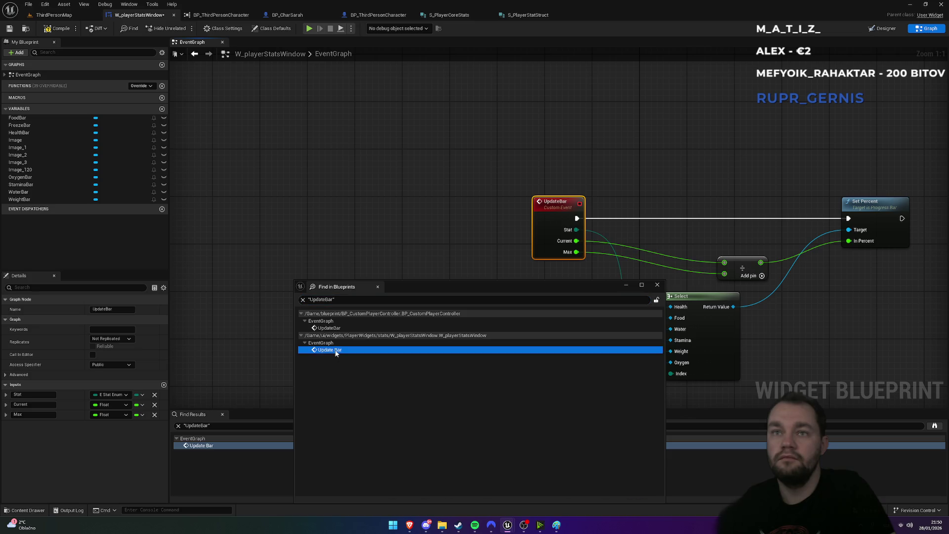
click(328, 329)
double_click(327, 331)
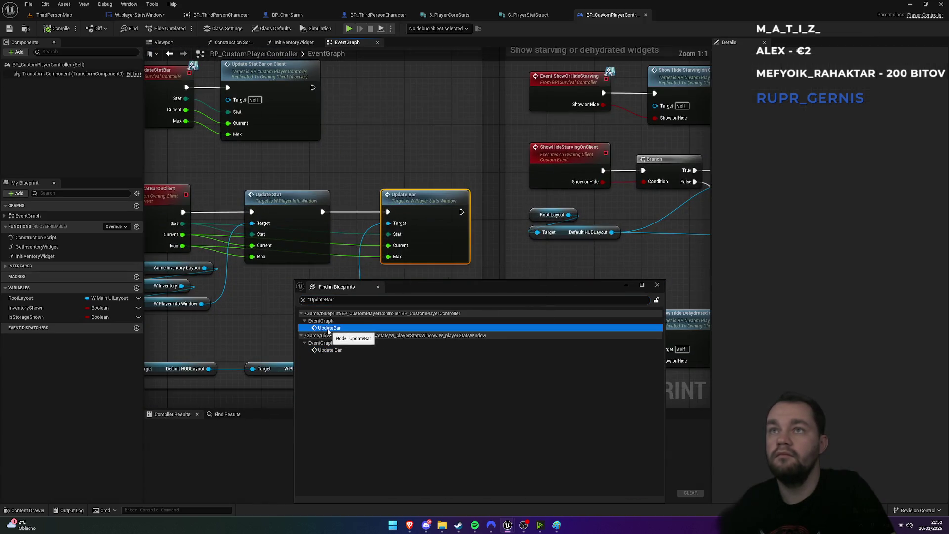
click(658, 285)
Bring the Update player stats widgets section into view and select Event UpdateStatBar
mouse_move(349, 286)
mouse_down()
mouse_move(451, 286)
mouse_move(511, 307)
mouse_up()
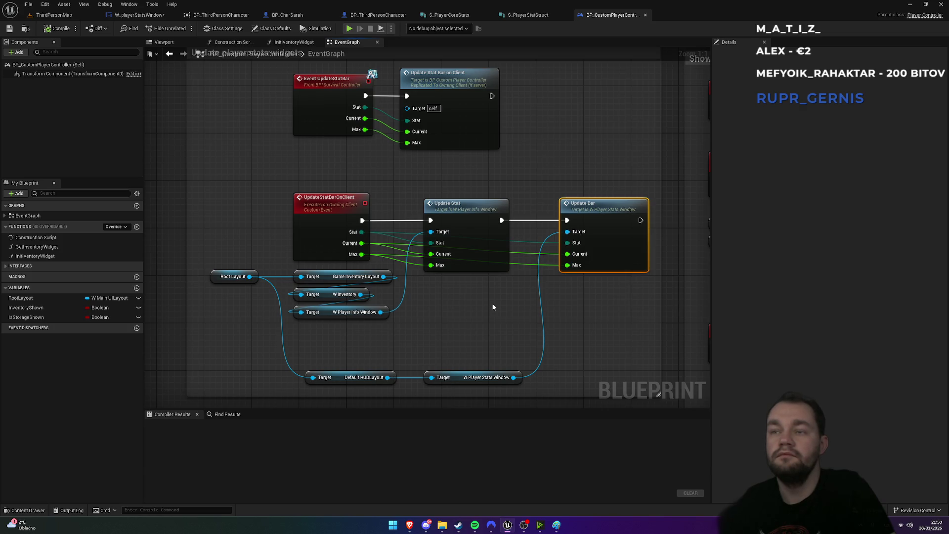
click(457, 383)
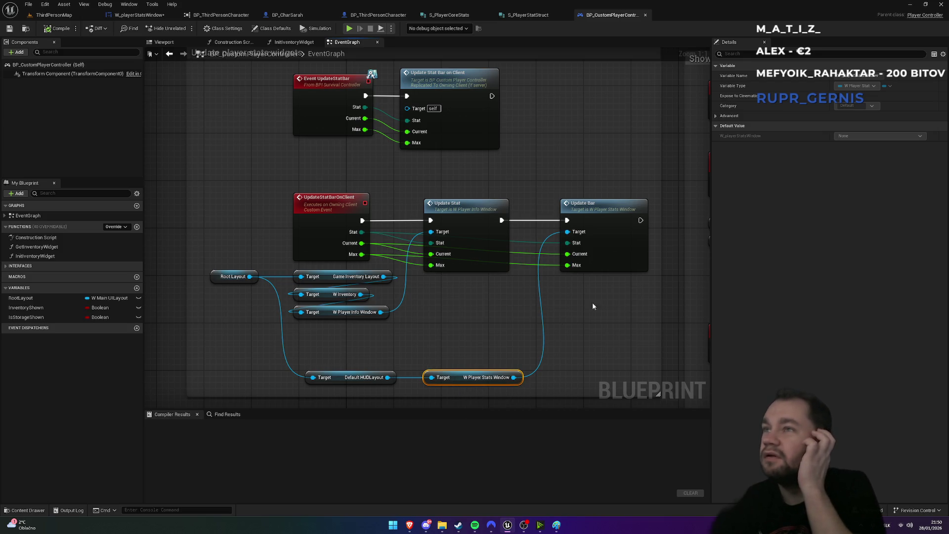
click(334, 211)
drag(332, 207, 380, 336)
click(379, 219)
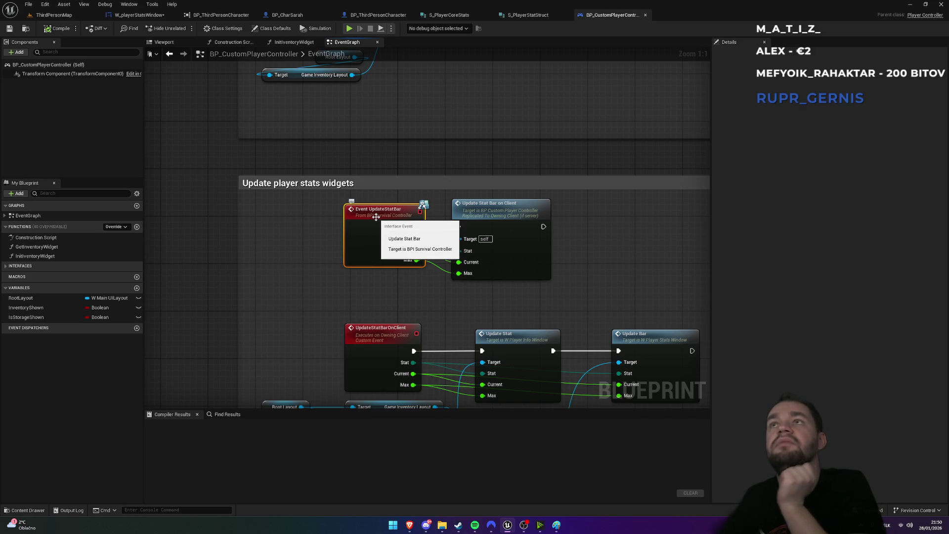
right_click(379, 220)
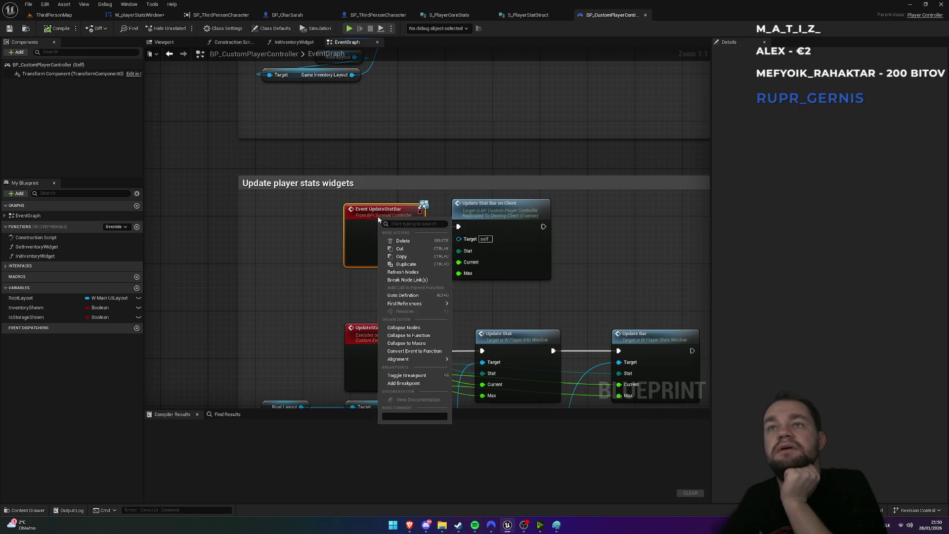
Find all UpdateStatBar references and confirm the FApplyDamageToPlayer call passes Health
mouse_move(436, 300)
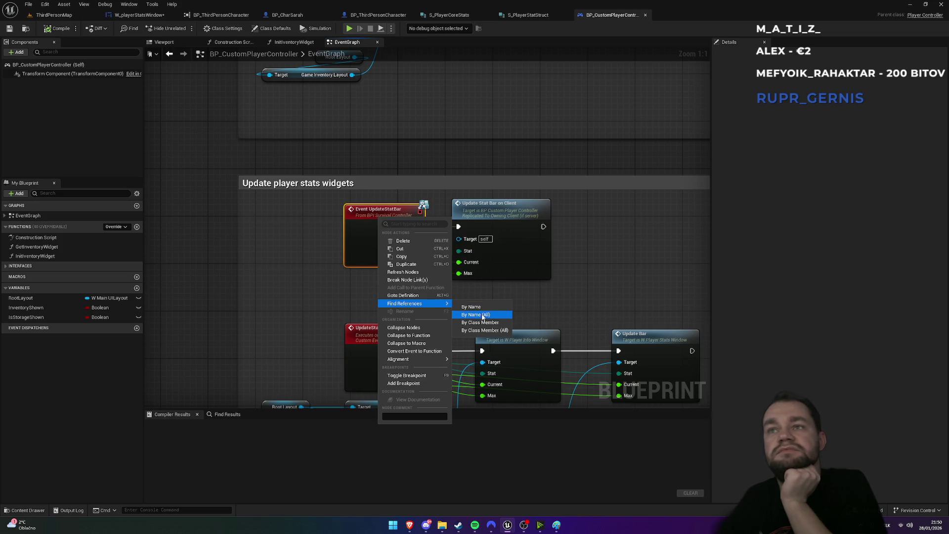
click(482, 313)
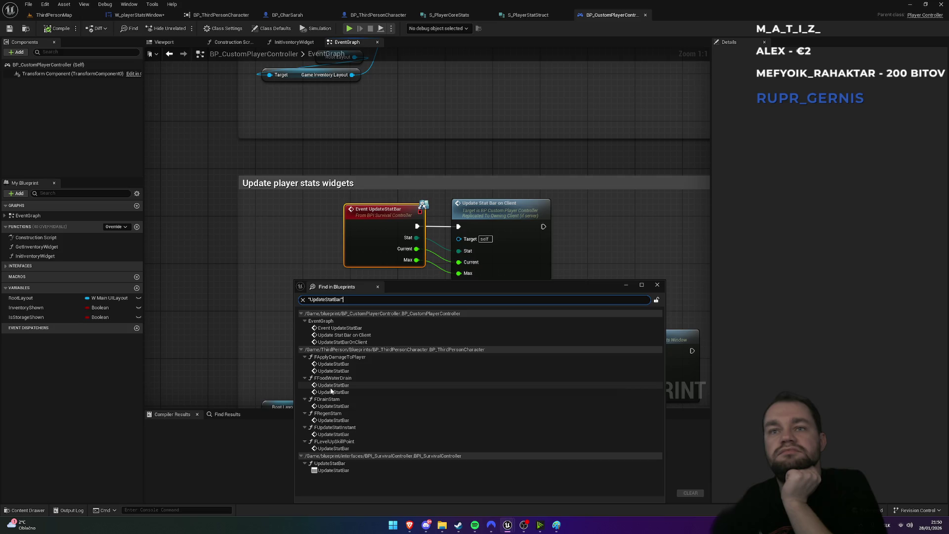
double_click(351, 364)
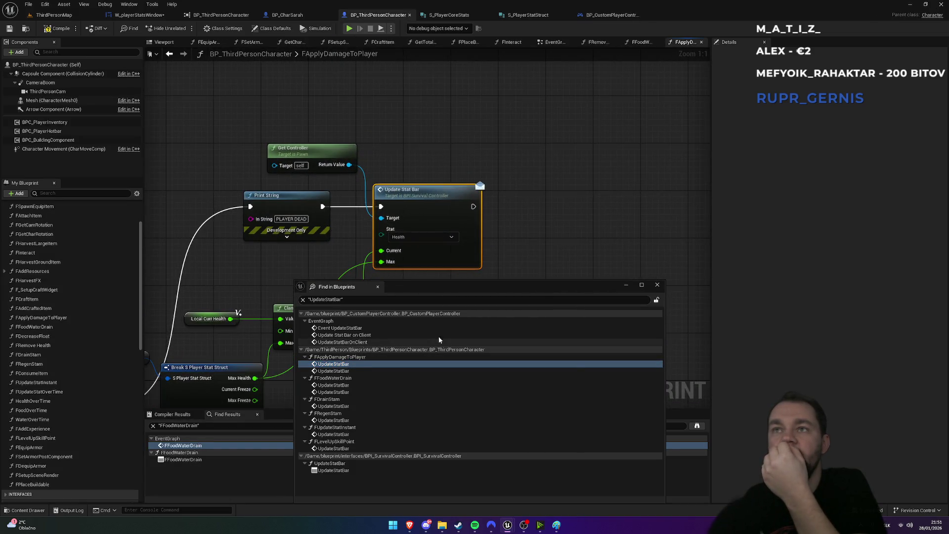
click(442, 241)
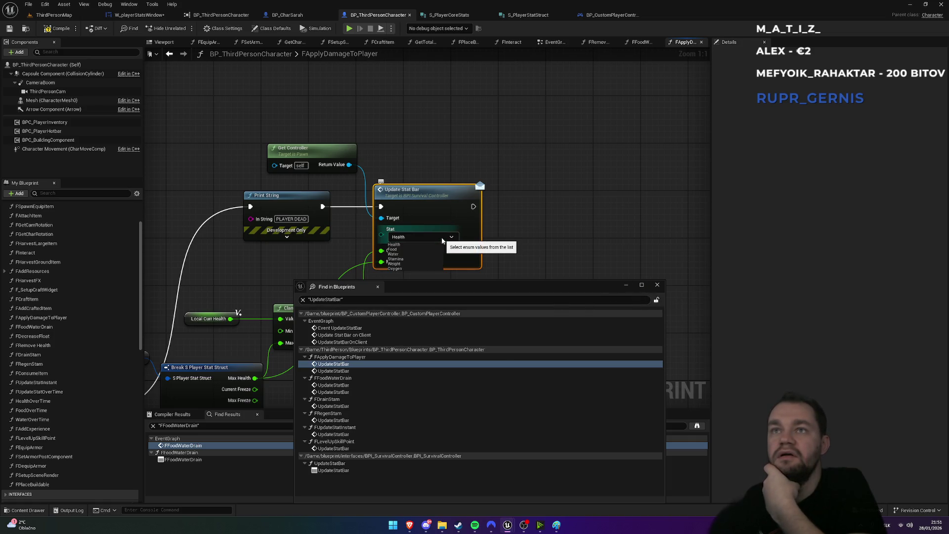
click(442, 238)
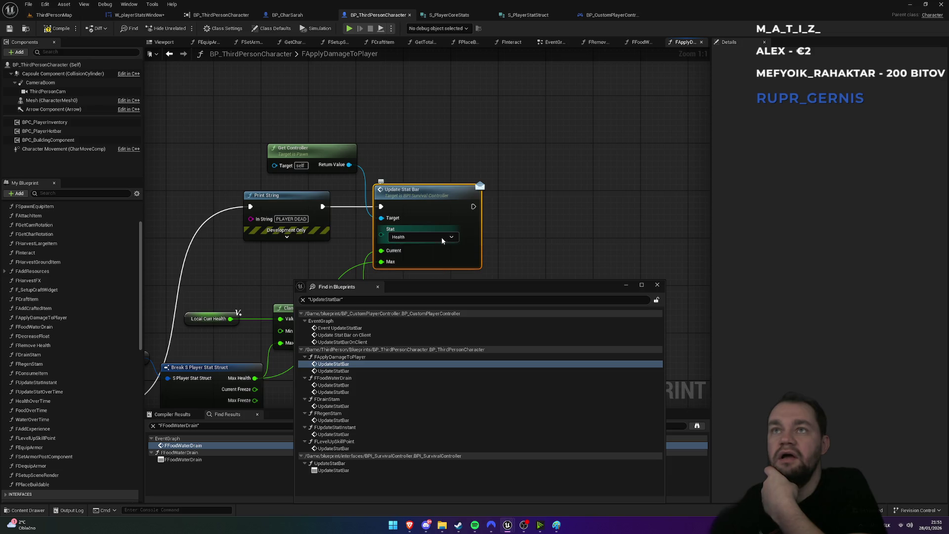
Inspect the inputs of the interface's UpdateStatBar function
double_click(463, 218)
click(657, 285)
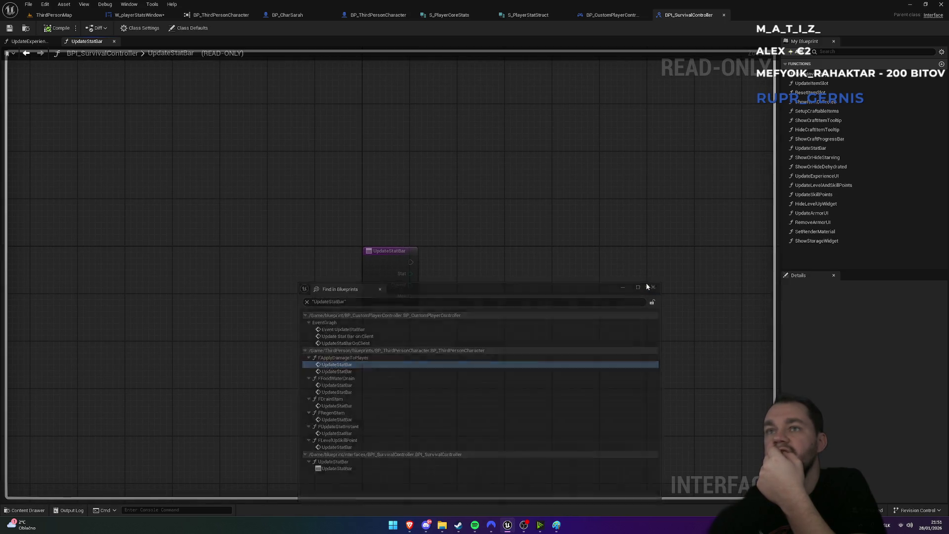
click(394, 251)
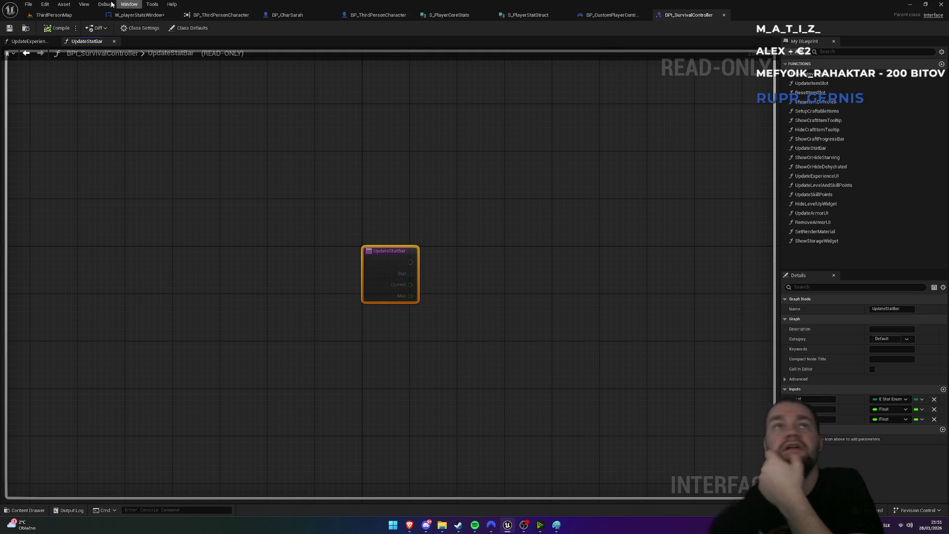
Open E_StatEnum from the Content > enums folder
click(53, 14)
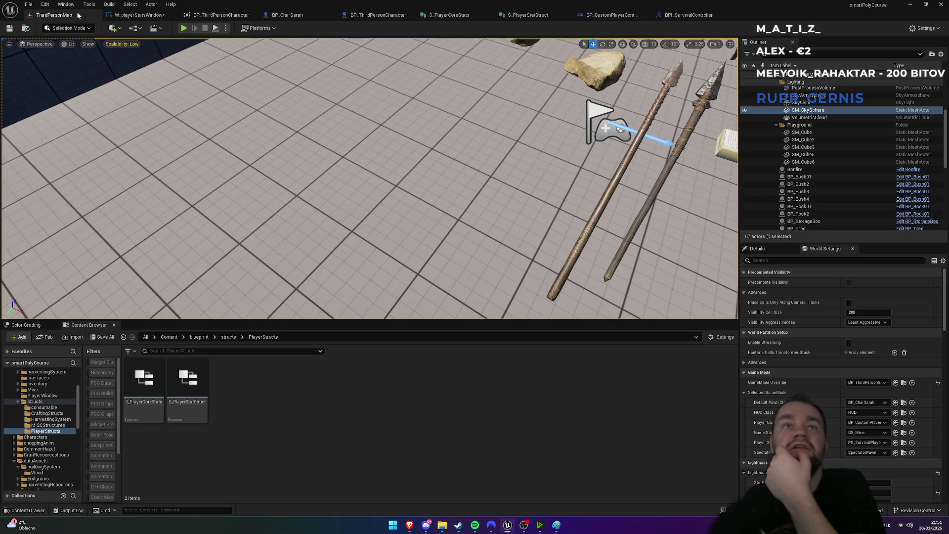
click(207, 338)
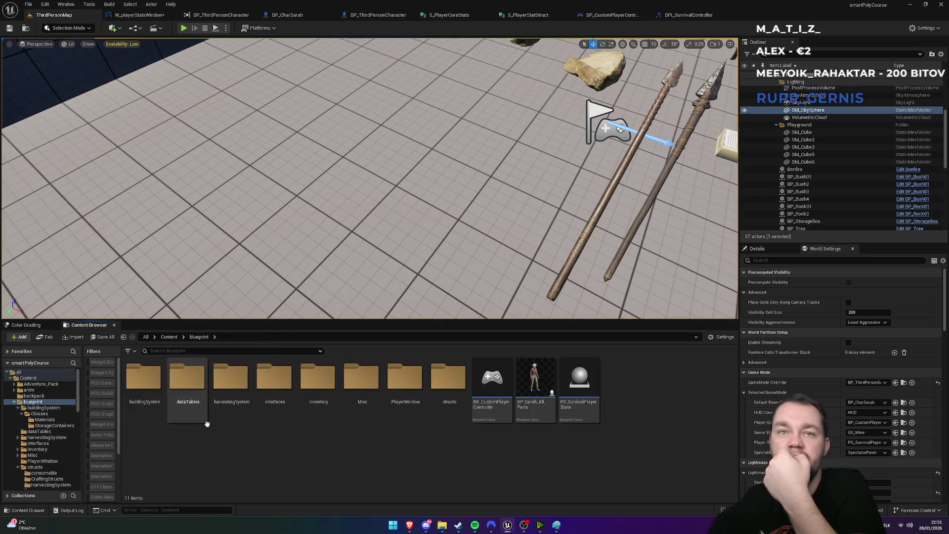
click(169, 338)
click(619, 411)
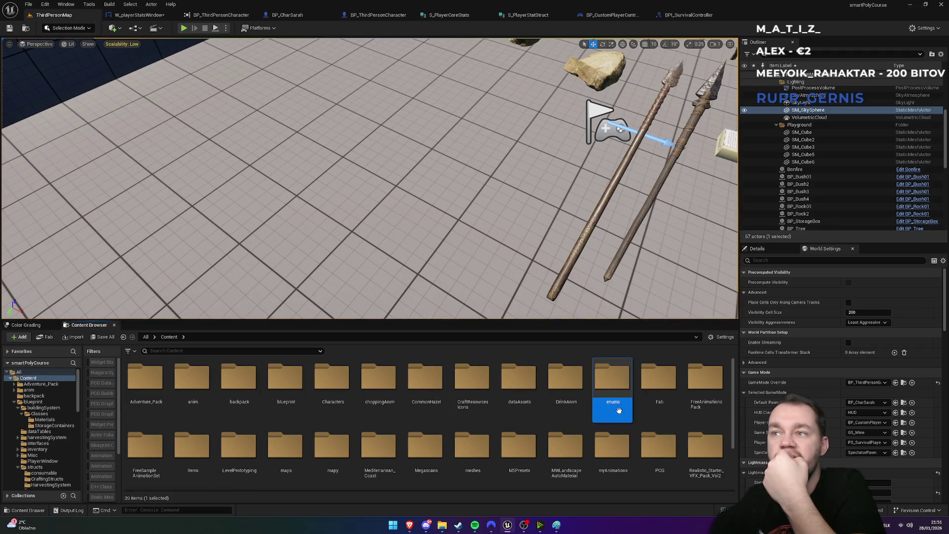
double_click(619, 411)
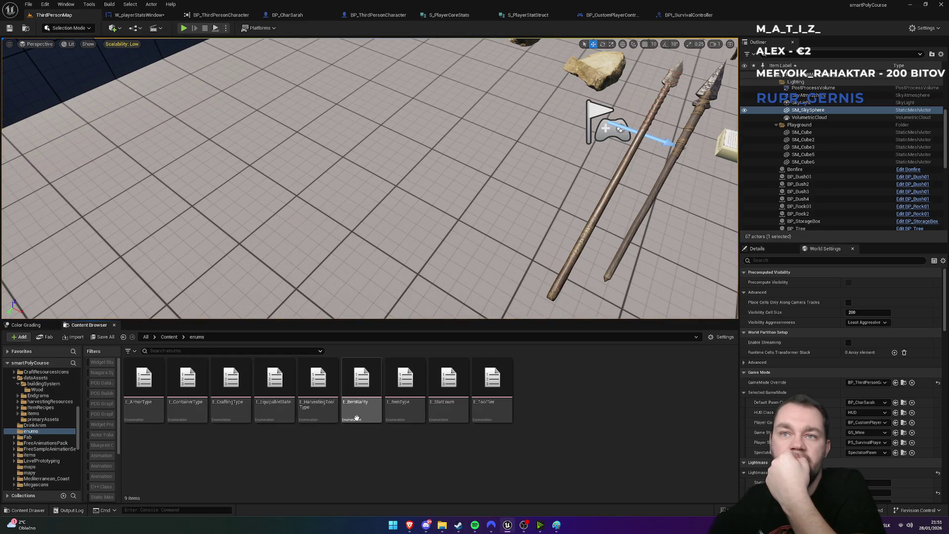
double_click(466, 421)
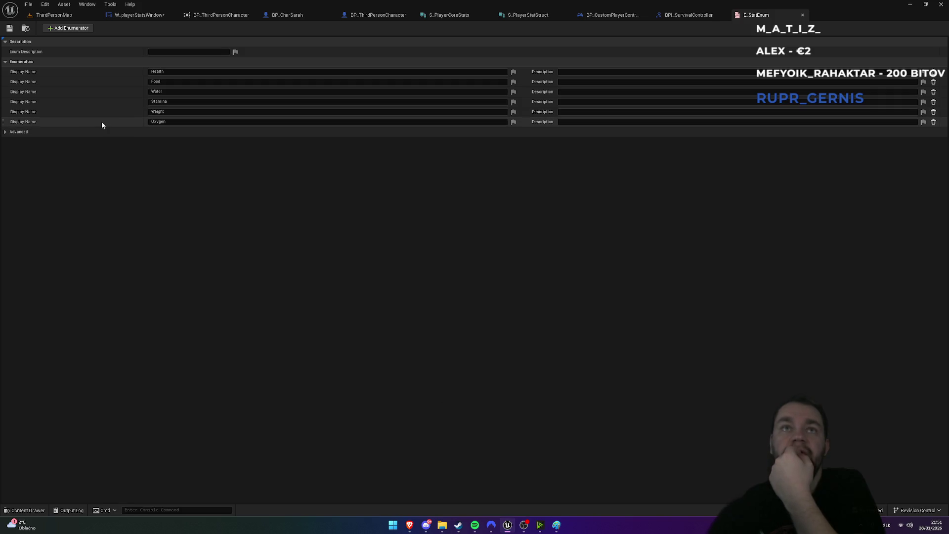
Add a Freeze enumerator after Oxygen and save all assets
click(163, 132)
text(Freeze)
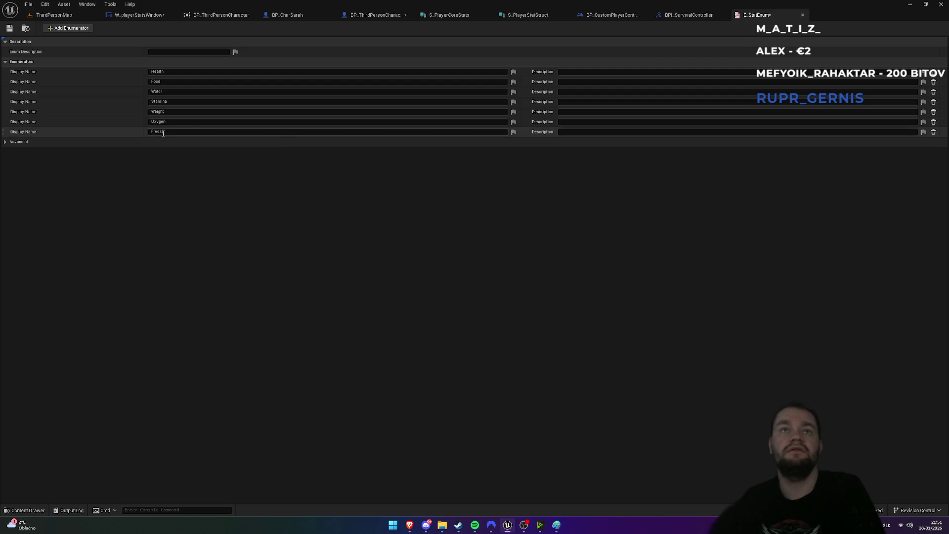
click(313, 212)
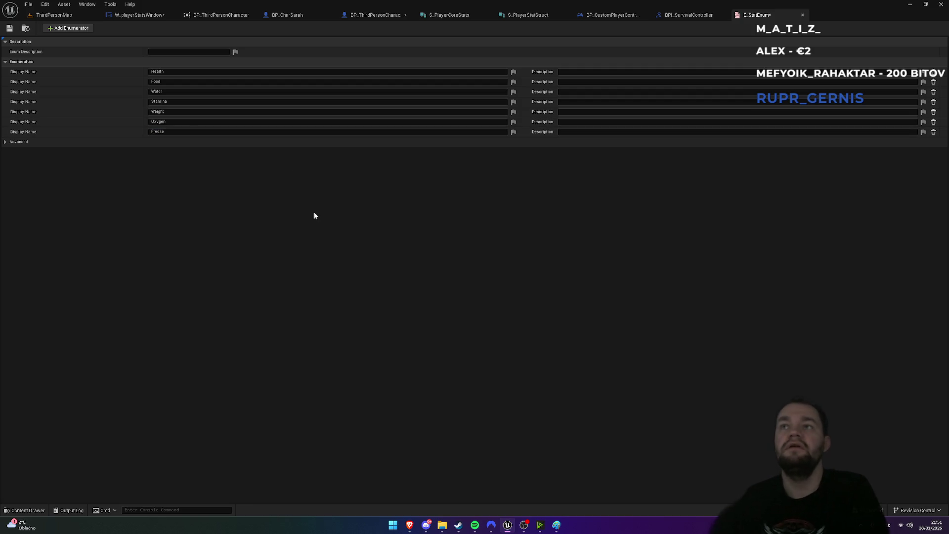
key(ctrl+shift+s)
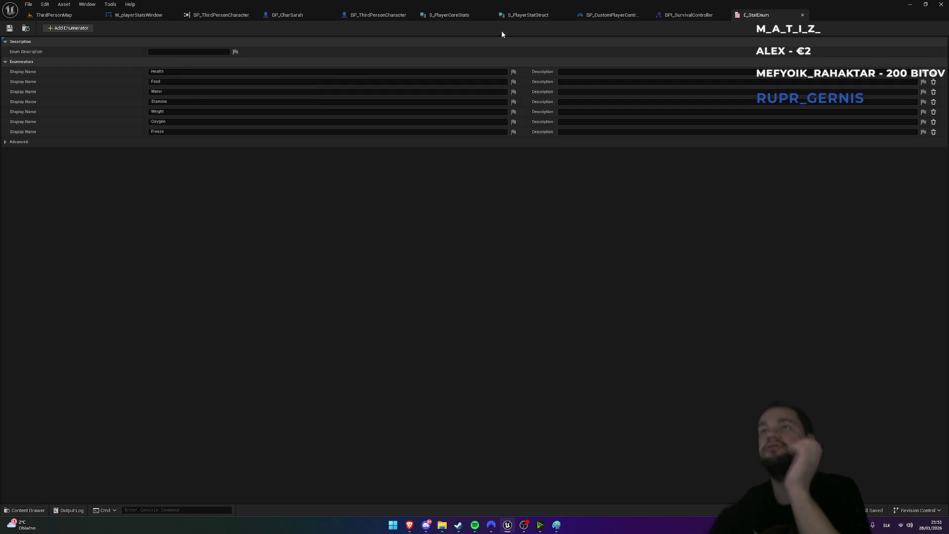
click(712, 15)
click(607, 19)
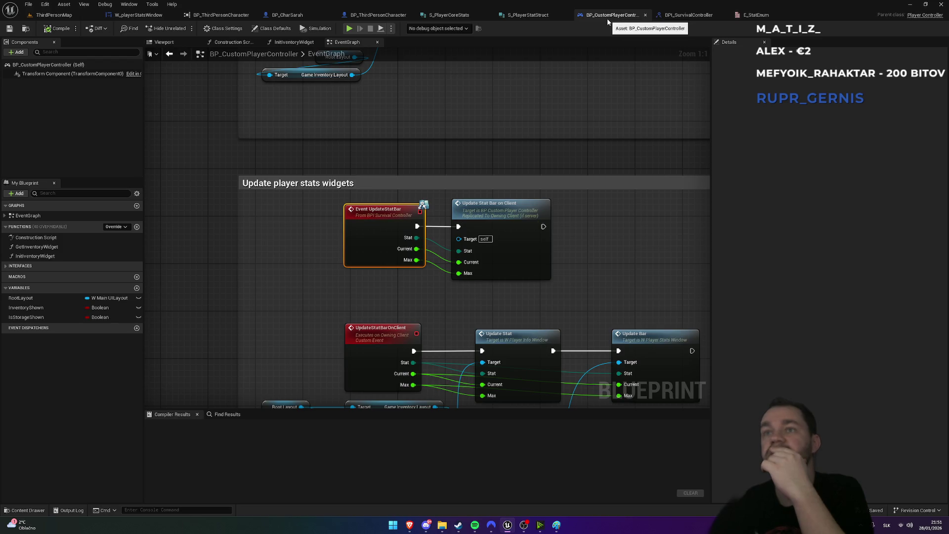
Review the stat structures' Freeze fields before returning to the stats window graph
click(687, 14)
click(534, 16)
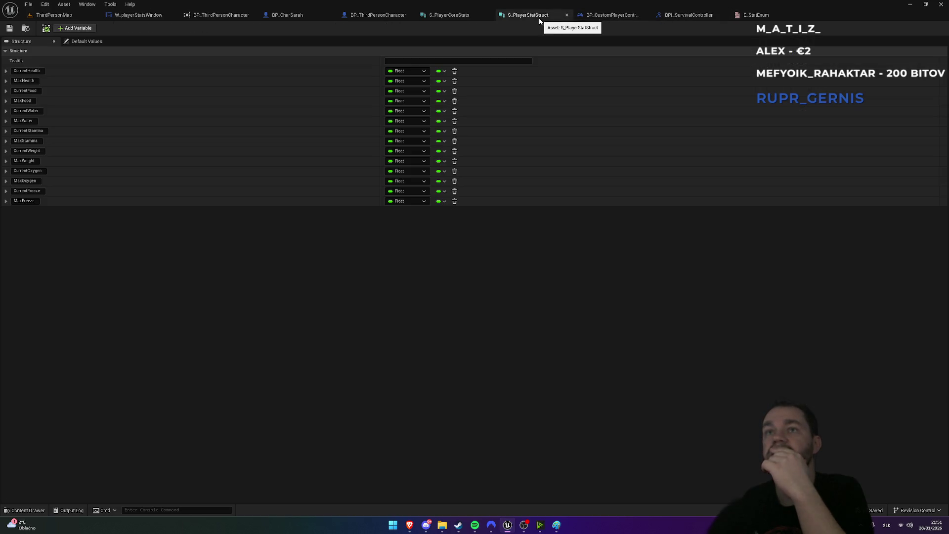
click(451, 15)
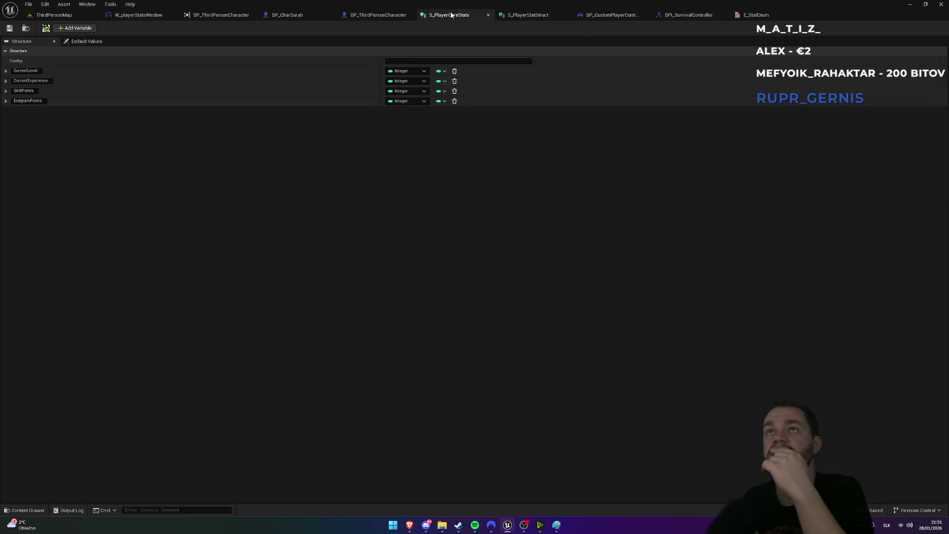
click(488, 15)
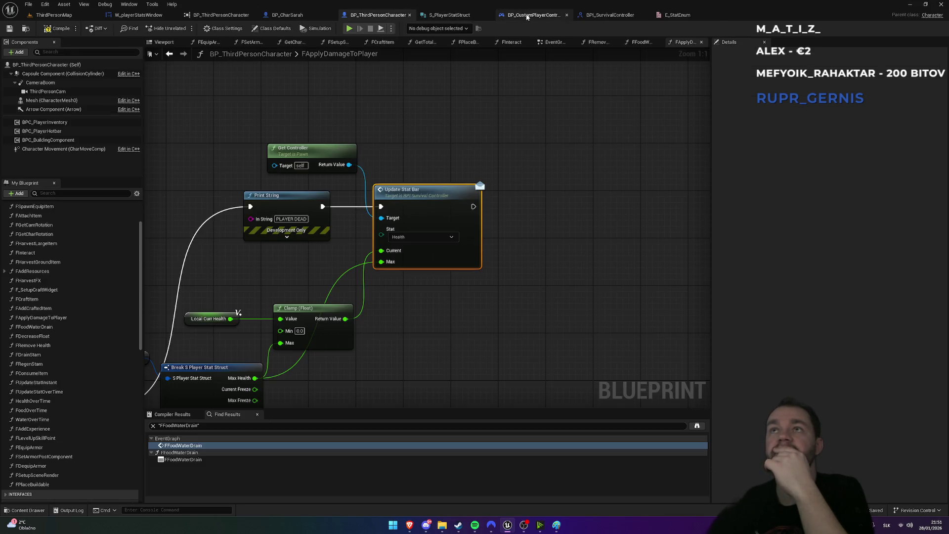
click(143, 15)
Wire Freeze Bar into the Select node's Freeze input and compile the widget
drag(678, 198, 514, 102)
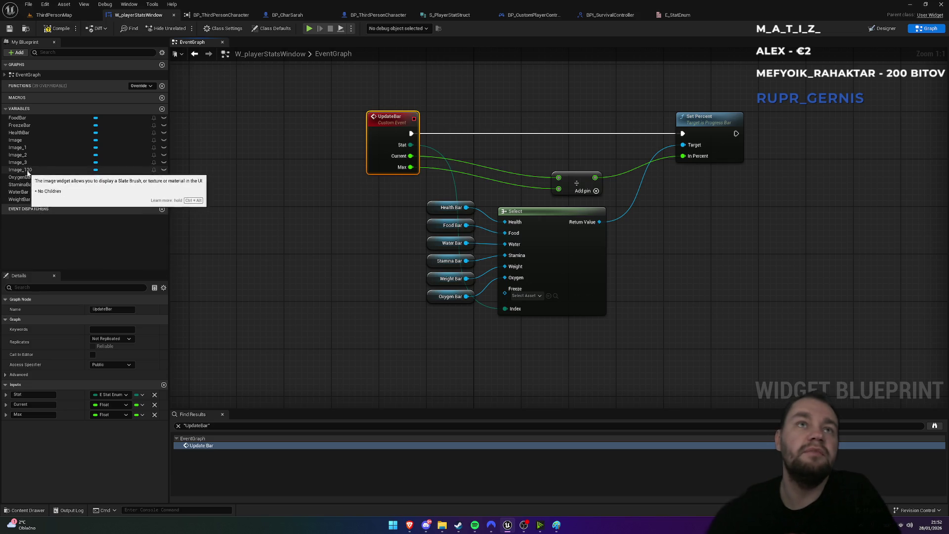
mouse_move(30, 128)
mouse_down()
mouse_move(435, 329)
mouse_move(505, 288)
mouse_up()
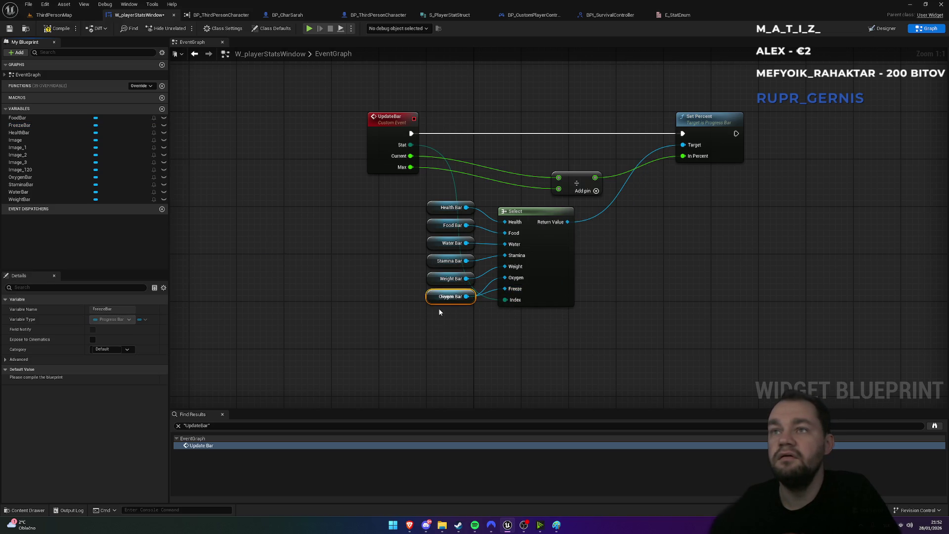
click(512, 345)
click(55, 32)
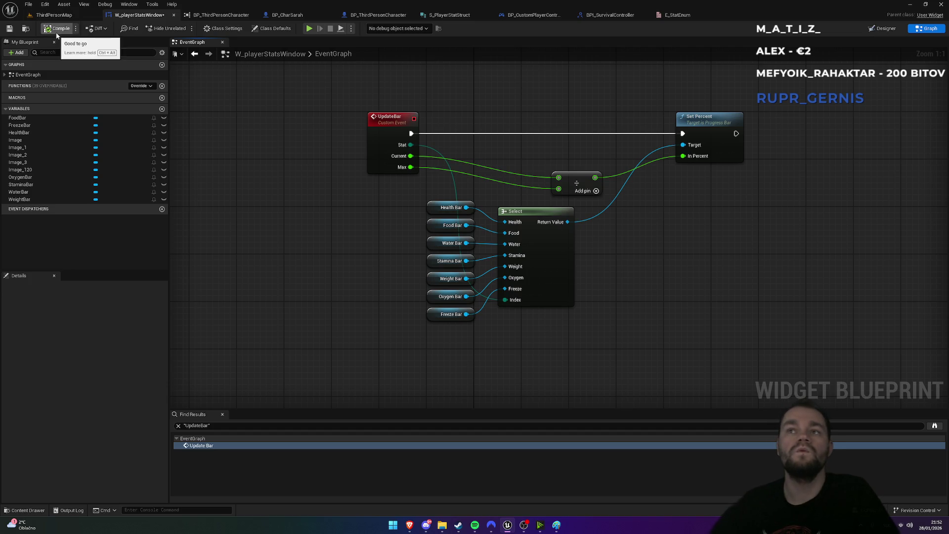
click(74, 15)
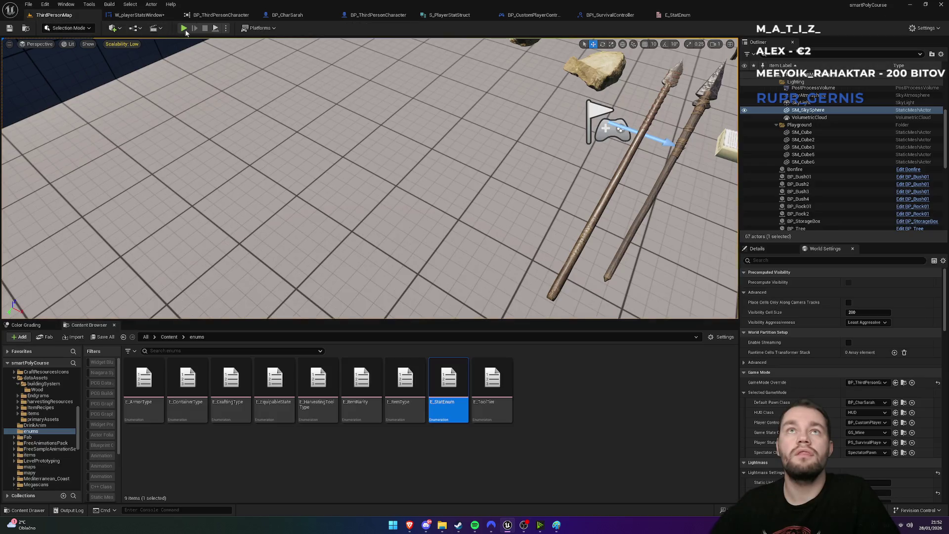
Play-test full screen to confirm the light-blue freeze bar appears in the HUD
click(183, 28)
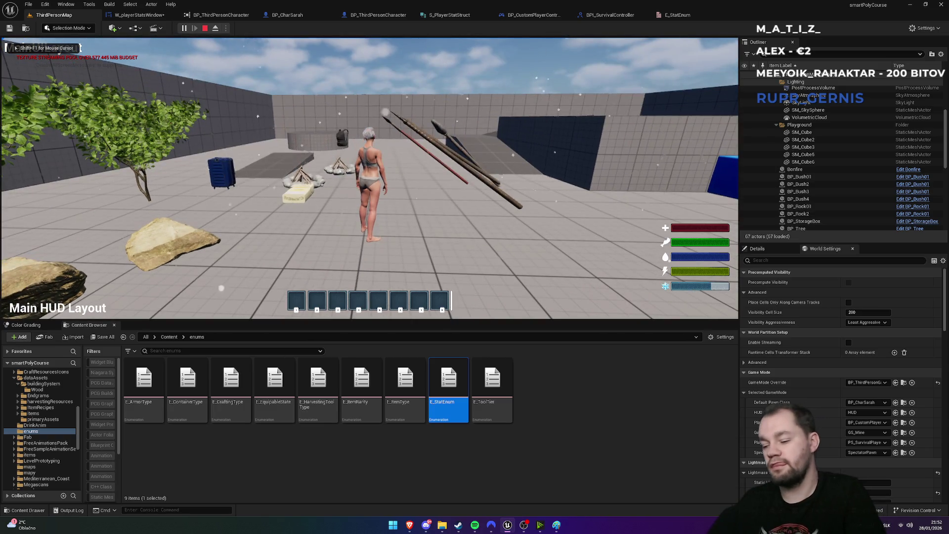
key(F11)
key(F11)
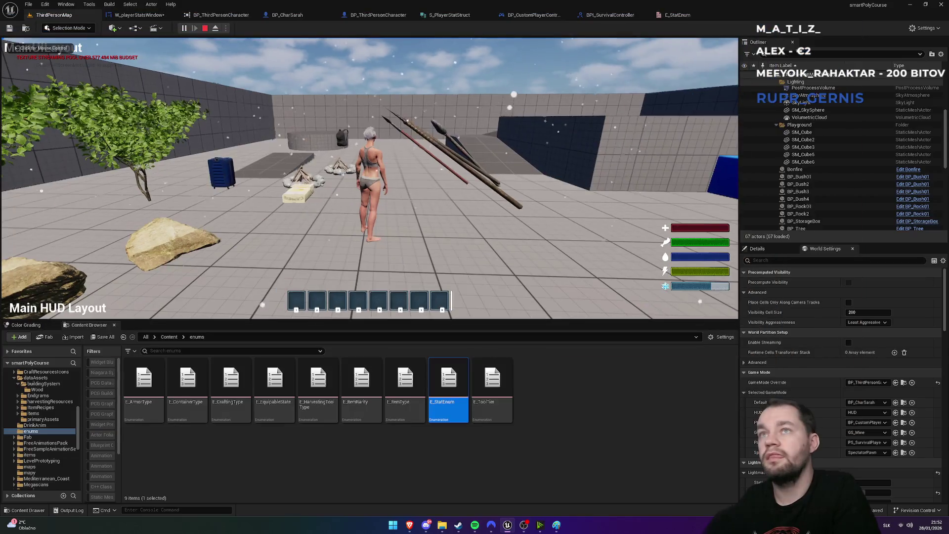
key(Escape)
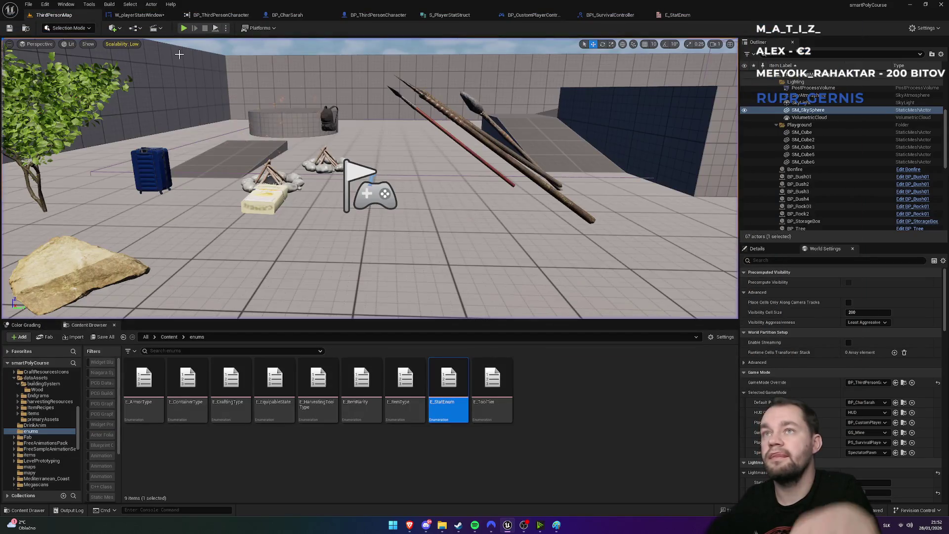
click(697, 16)
click(609, 16)
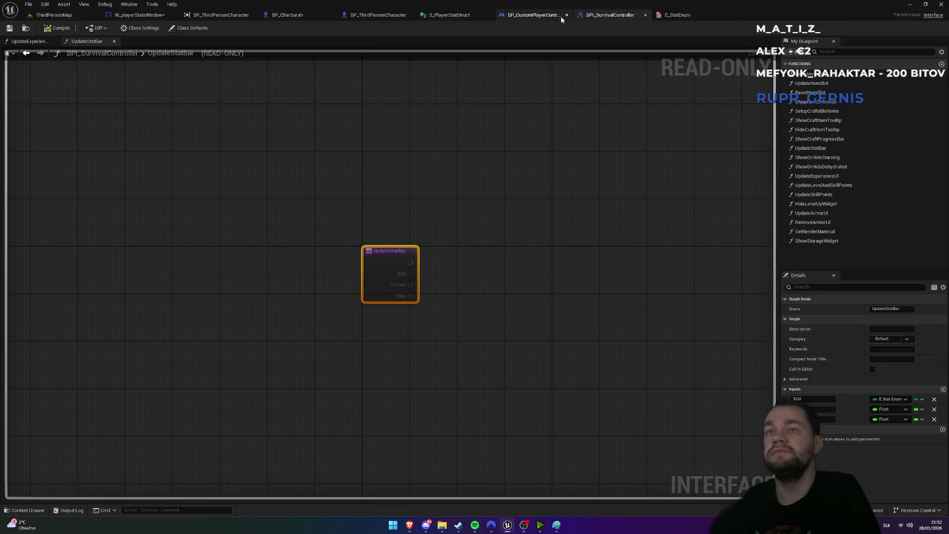
In BP_ThirdPersonCharacter, select the Get Controller and Update Stat Bar nodes
click(533, 14)
click(449, 15)
click(378, 15)
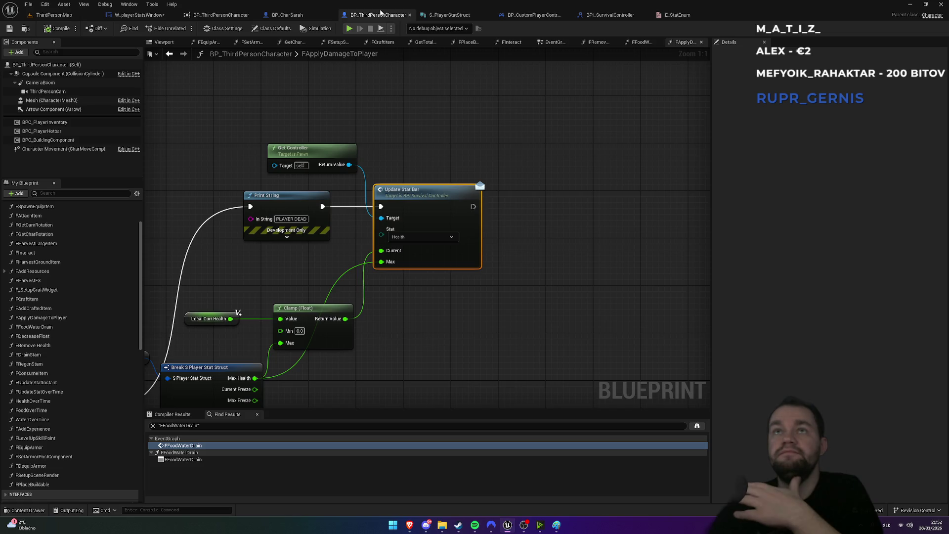
scroll(384, 91, down, 3)
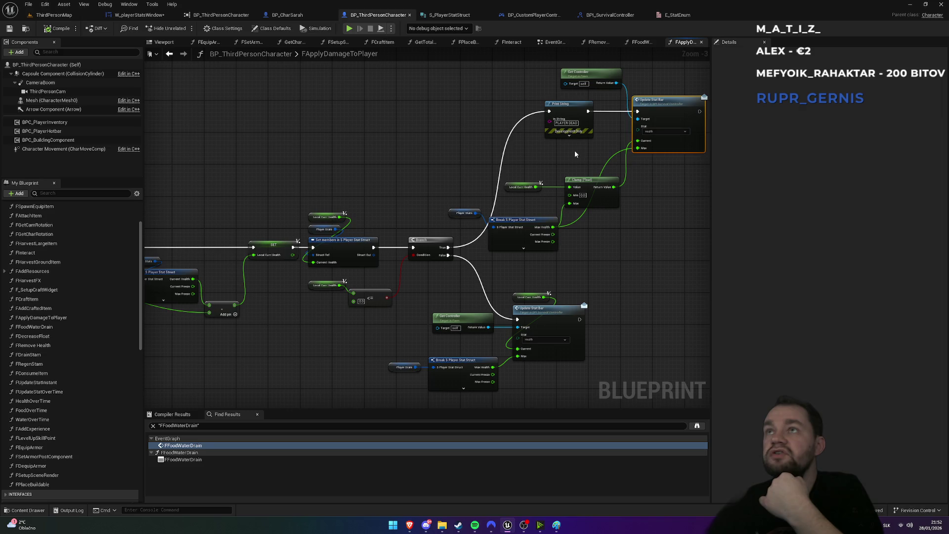
scroll(487, 151, up, 2)
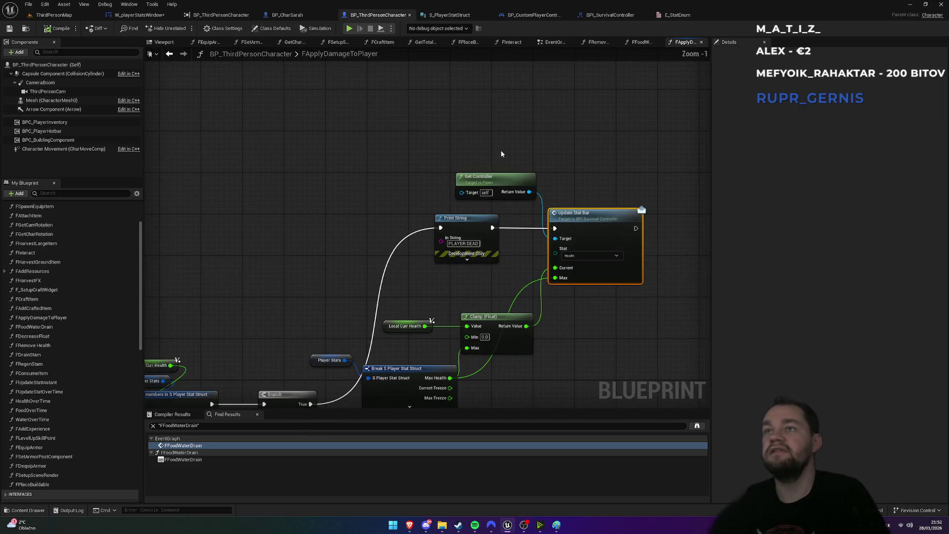
mouse_move(461, 133)
mouse_down()
mouse_move(604, 222)
mouse_move(636, 218)
mouse_move(607, 179)
mouse_up()
mouse_move(661, 144)
mouse_down()
mouse_move(594, 197)
mouse_move(524, 210)
mouse_up()
scroll(331, 226, down, 8)
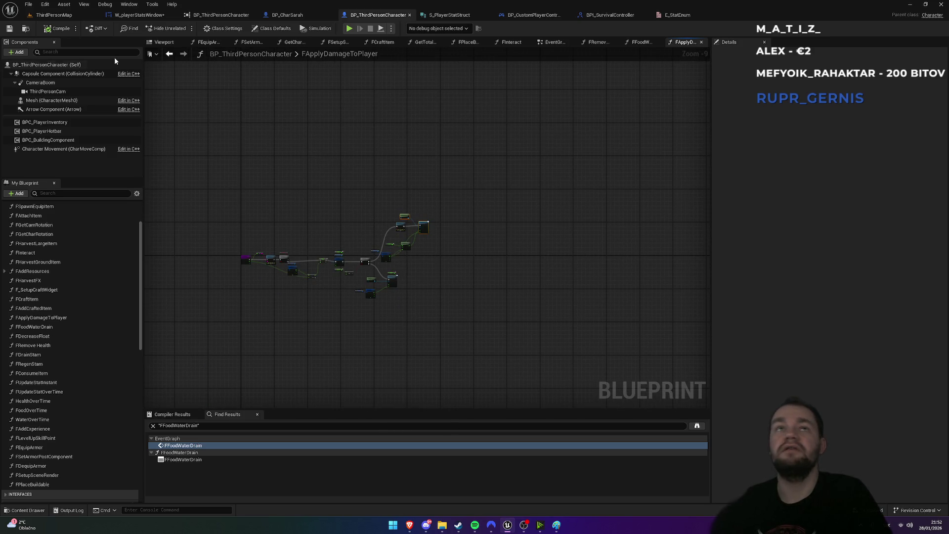
click(163, 42)
scroll(71, 258, up, 10)
Open the character's EventGraph and browse the hotbar and interact node groups
click(44, 225)
double_click(41, 218)
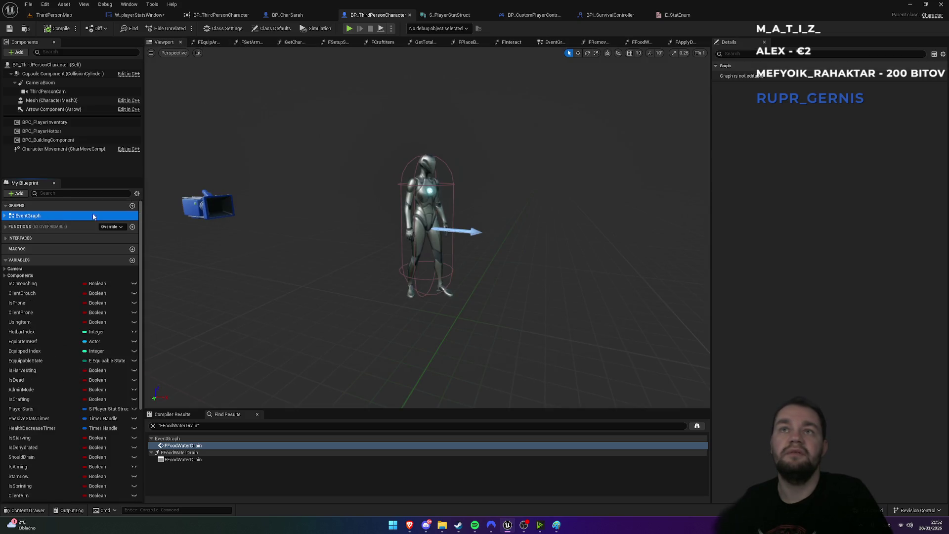
scroll(316, 168, down, 10)
scroll(401, 291, up, 7)
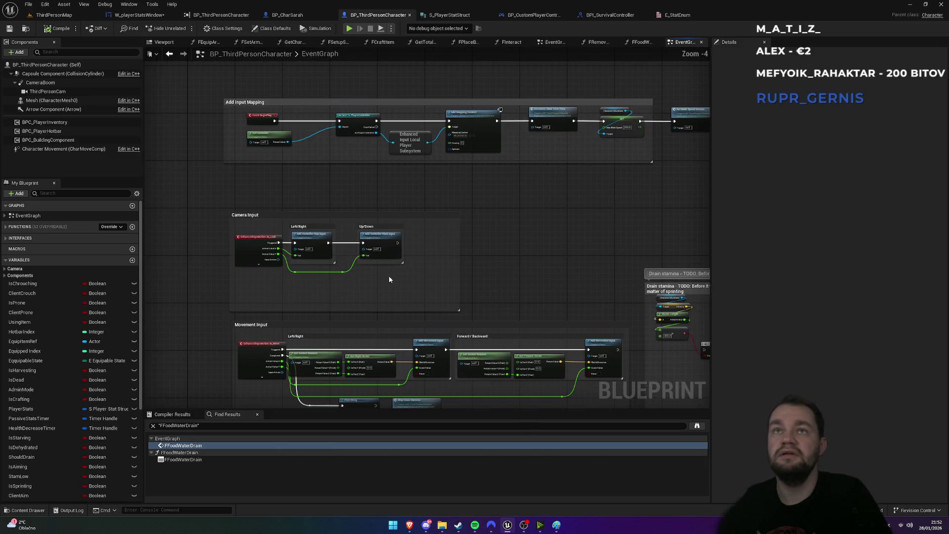
scroll(346, 336, down, 3)
scroll(425, 354, up, 4)
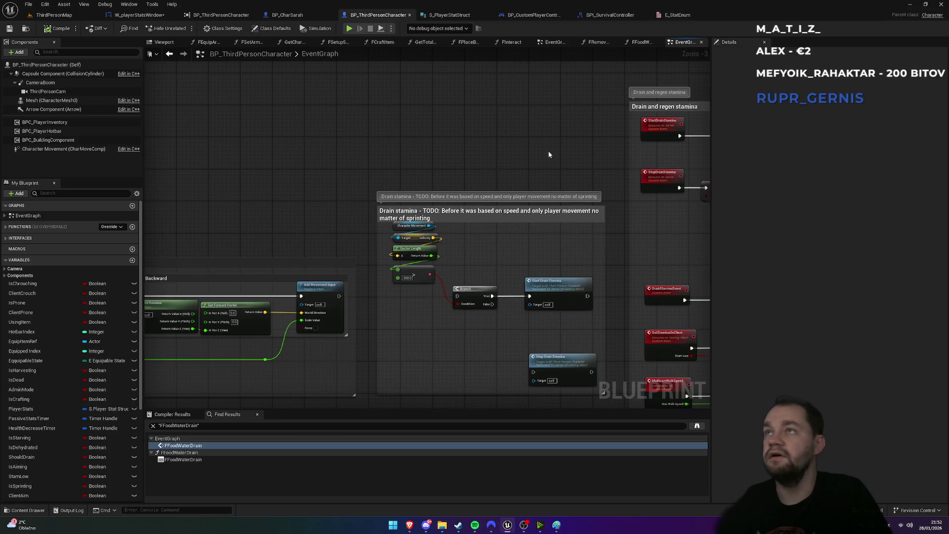
scroll(447, 262, down, 6)
scroll(440, 257, up, 5)
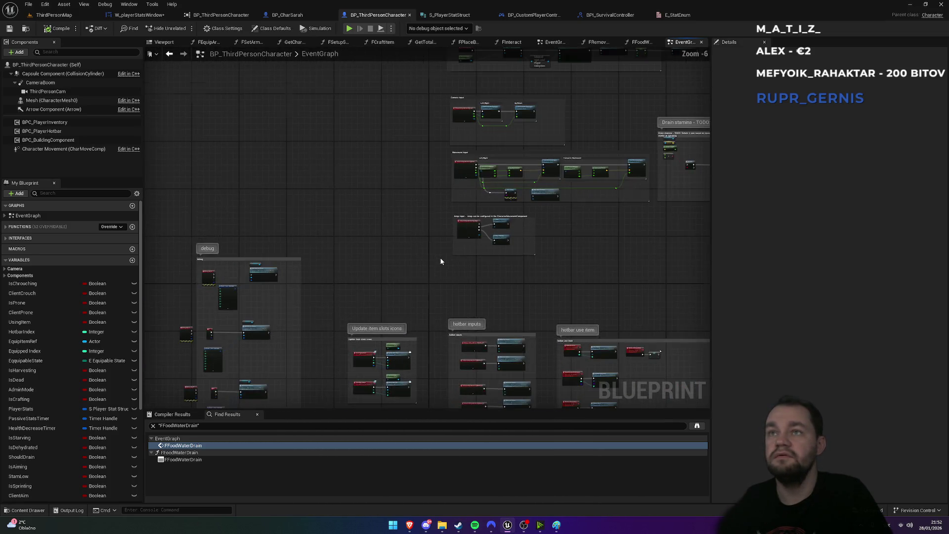
scroll(437, 268, down, 5)
scroll(477, 207, up, 4)
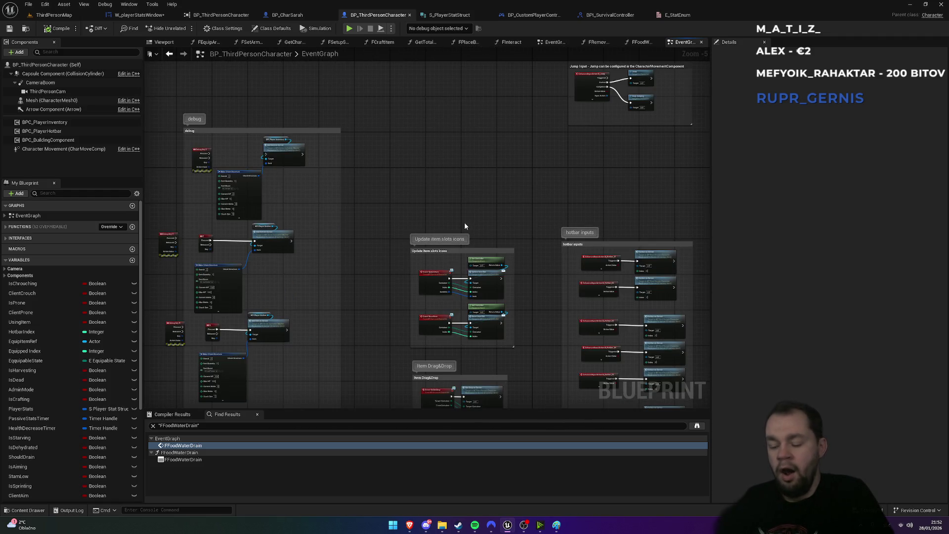
scroll(454, 225, down, 2)
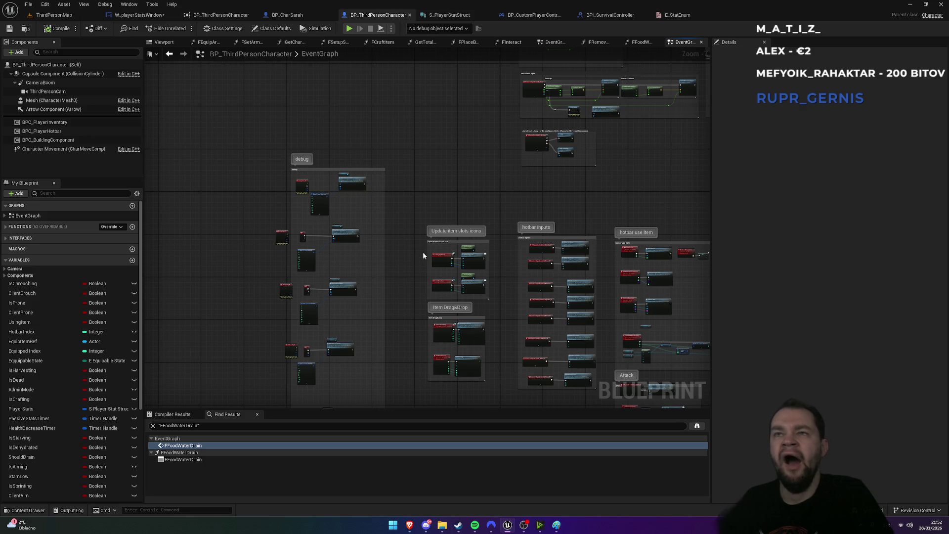
scroll(423, 255, up, 2)
scroll(533, 214, down, 2)
drag(533, 214, 271, 159)
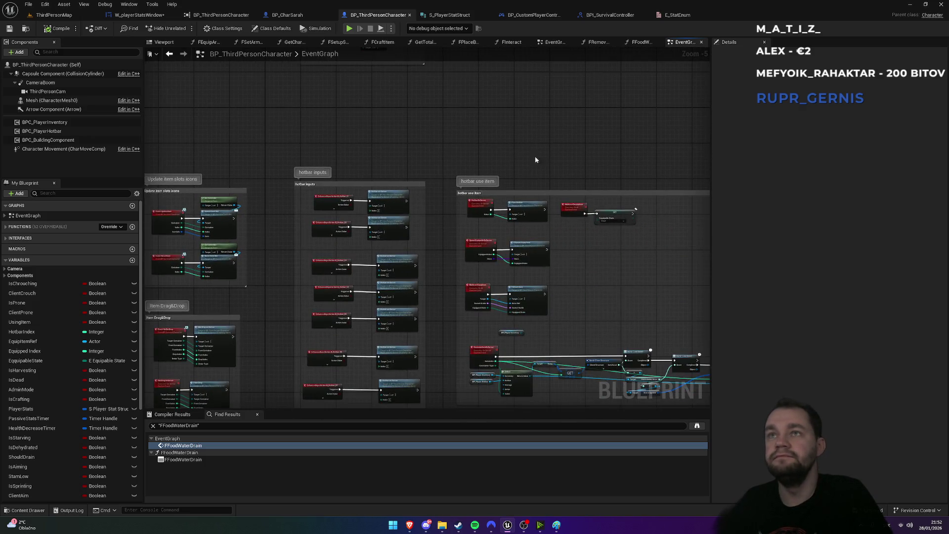
scroll(328, 174, up, 1)
scroll(394, 208, up, 3)
scroll(438, 212, down, 3)
scroll(446, 216, up, 4)
scroll(450, 212, down, 5)
scroll(422, 255, up, 7)
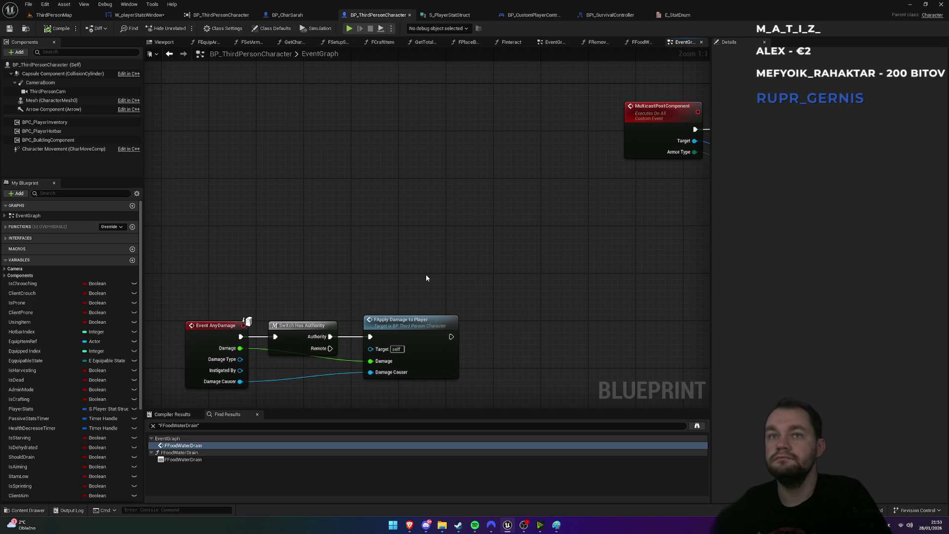
scroll(357, 293, down, 7)
scroll(507, 272, up, 5)
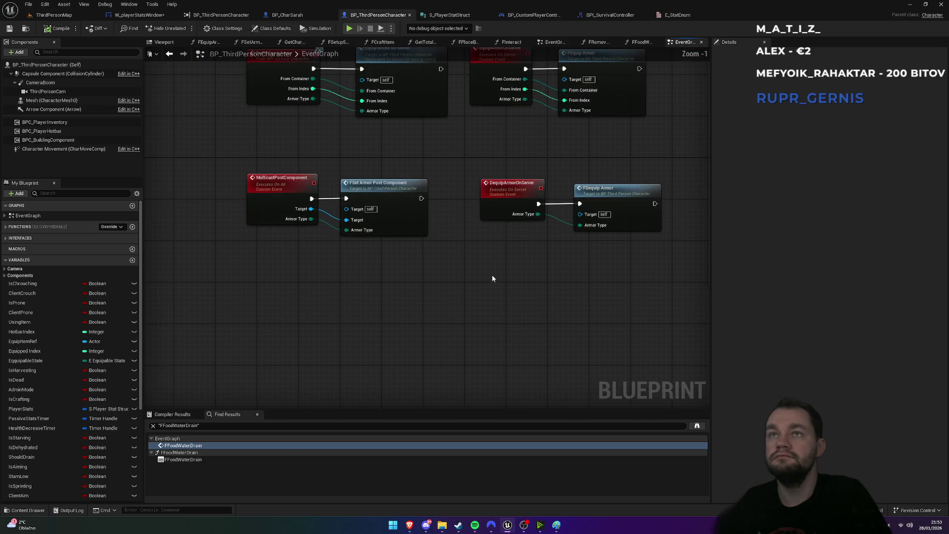
scroll(488, 275, down, 5)
scroll(500, 274, up, 2)
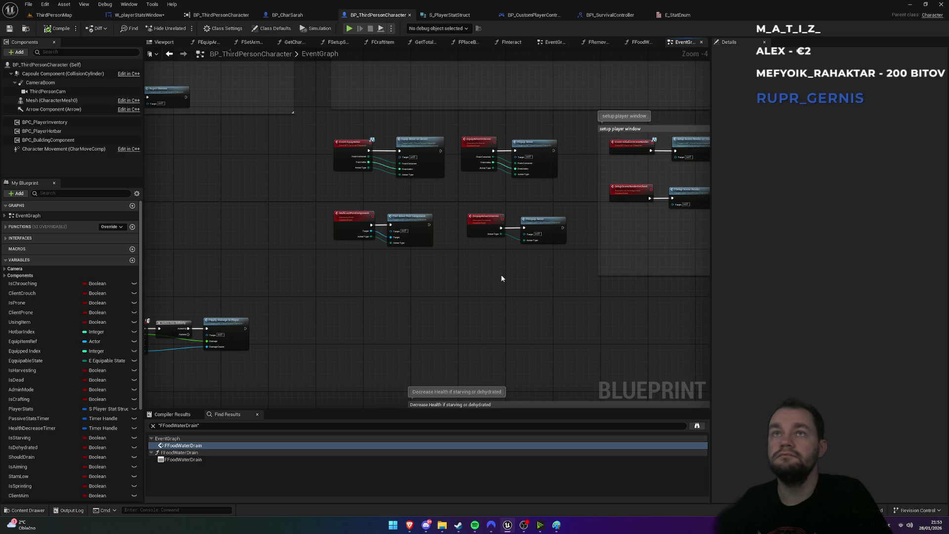
Pan over the sprint speed nodes, then search the blueprint for 'begin'
drag(502, 274, 292, 310)
mouse_move(292, 144)
mouse_down()
mouse_move(322, 360)
mouse_move(544, 354)
mouse_move(391, 240)
mouse_move(490, 244)
mouse_move(518, 234)
mouse_move(589, 131)
mouse_move(558, 63)
mouse_up()
scroll(391, 241, down, 3)
scroll(606, 202, up, 4)
mouse_move(269, 259)
mouse_down()
mouse_move(533, 227)
mouse_move(496, 239)
mouse_up()
scroll(533, 227, down, 7)
scroll(497, 239, down, 1)
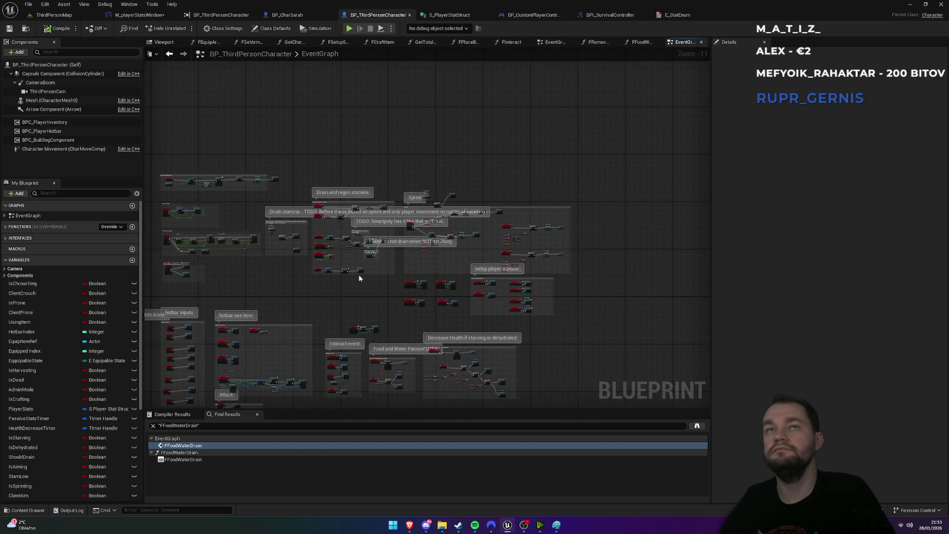
key(ctrl+f)
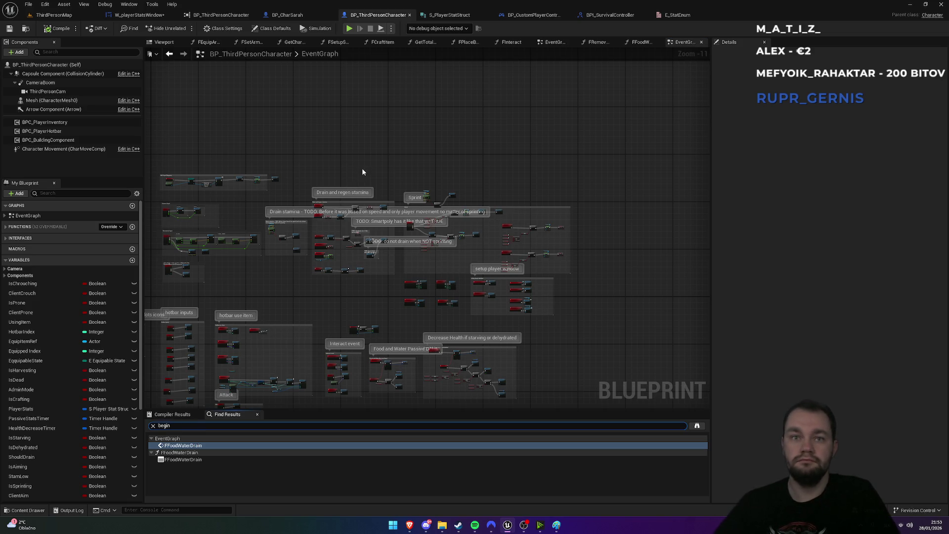
Find the Event BeginPlay node in the character graph by searching for it
key(Return)
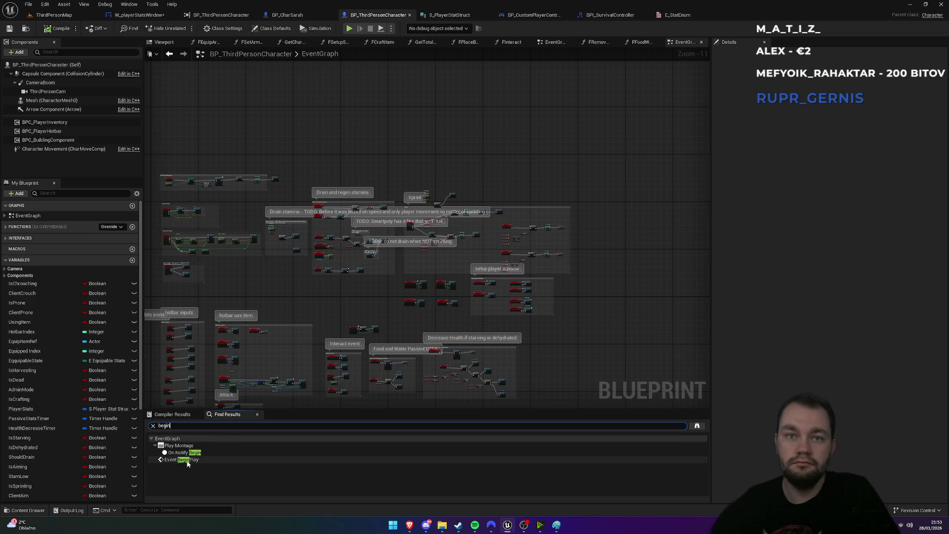
click(187, 461)
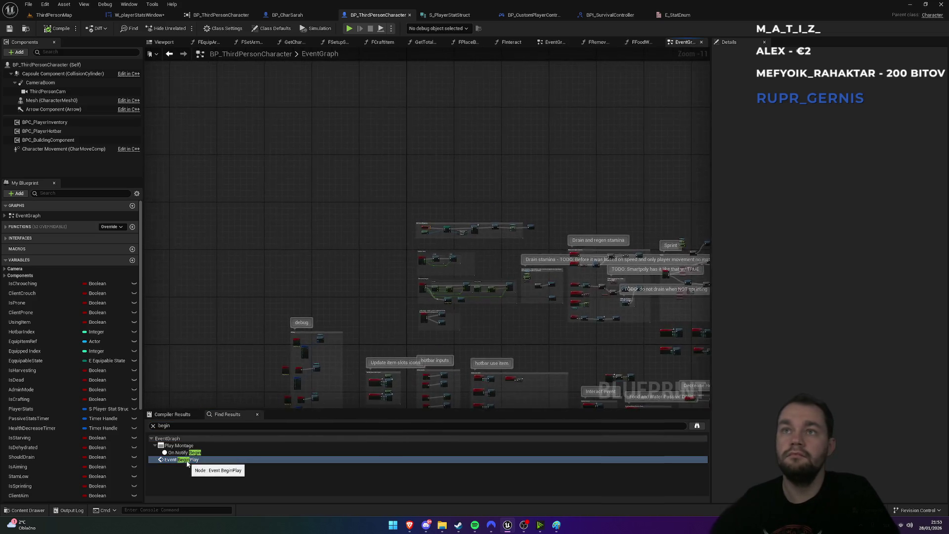
scroll(457, 212, down, 2)
scroll(365, 152, up, 2)
mouse_move(365, 152)
mouse_down()
mouse_move(256, 152)
mouse_move(448, 163)
mouse_up()
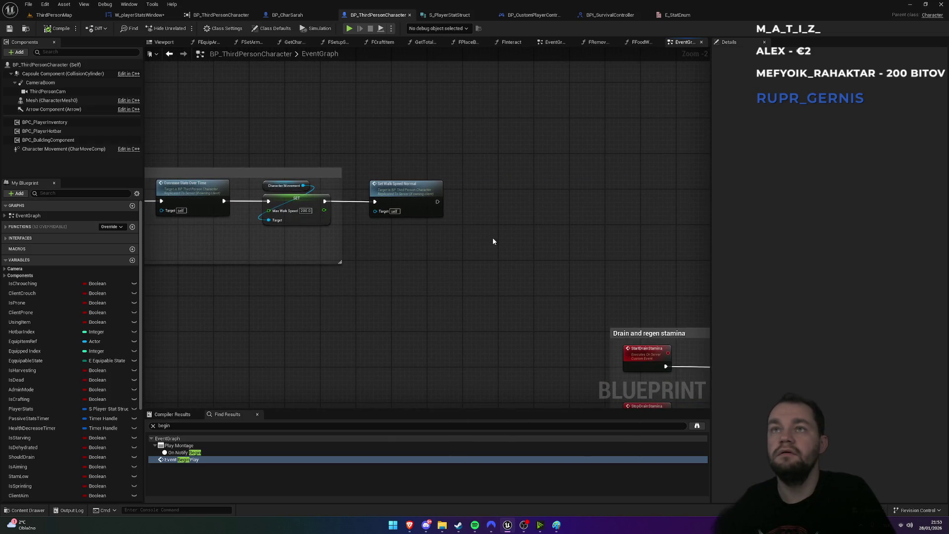
Paste the Get Controller and Update Stat Bar nodes there and set the stat to Freeze
key(ctrl+v)
drag(486, 238, 440, 300)
click(564, 291)
click(552, 327)
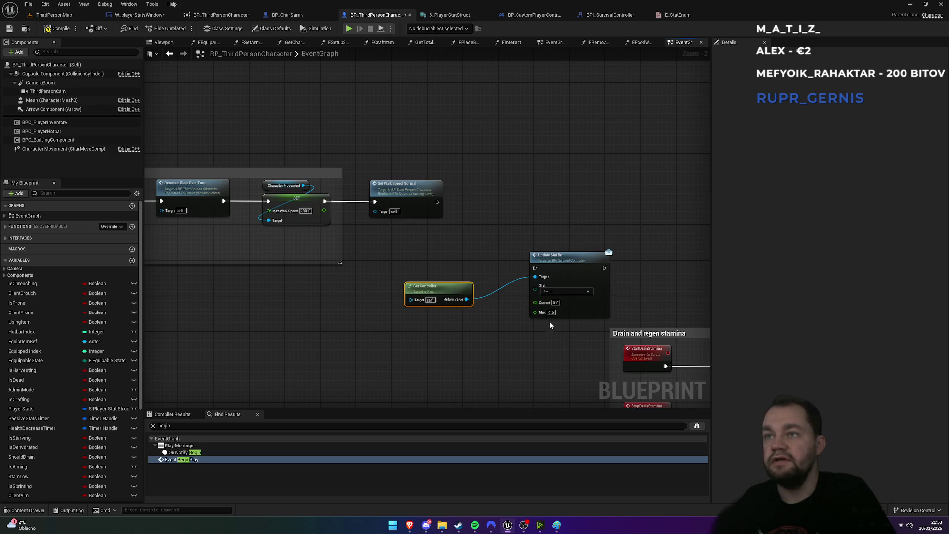
Add a Player Stats getter and break it with a Break S Player Stat Struct node
mouse_move(35, 409)
mouse_down()
mouse_move(465, 352)
mouse_move(415, 350)
mouse_up()
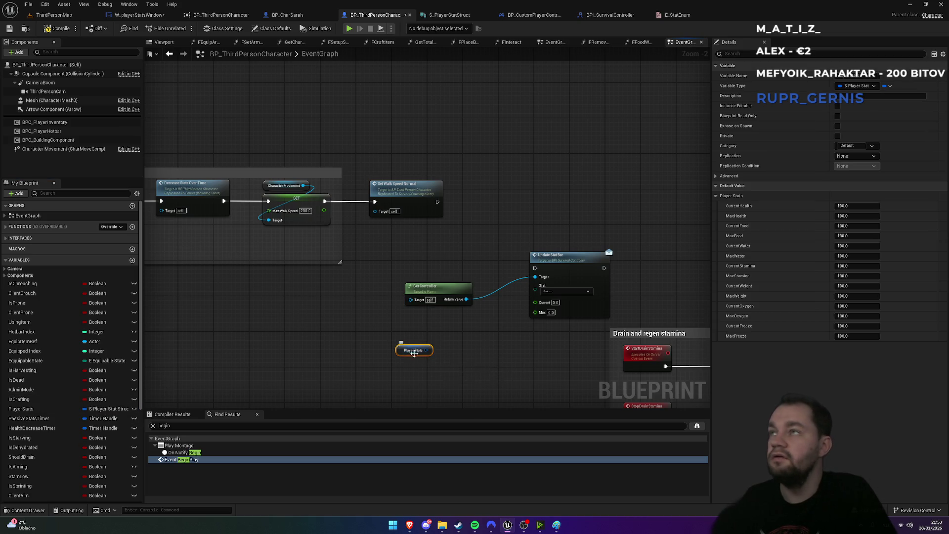
right_click(421, 352)
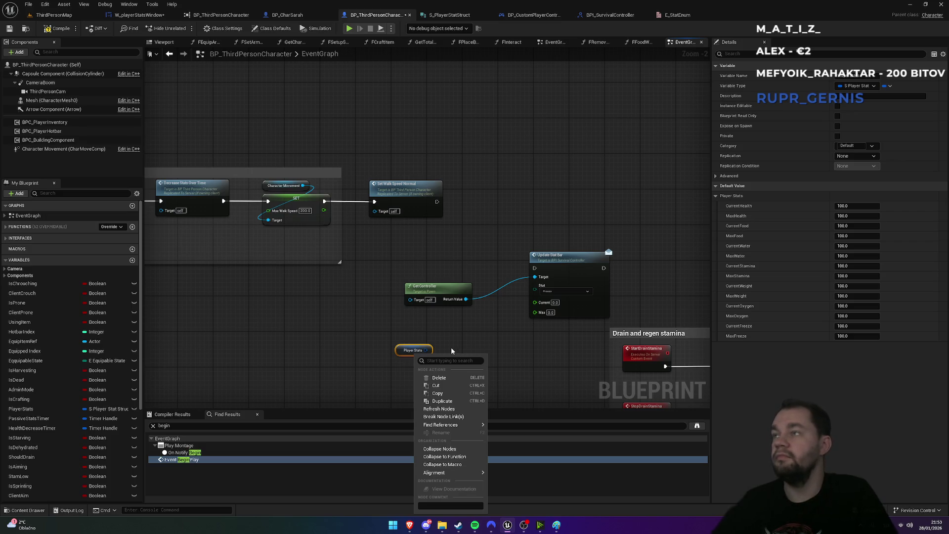
drag(426, 350, 453, 367)
text(bre)
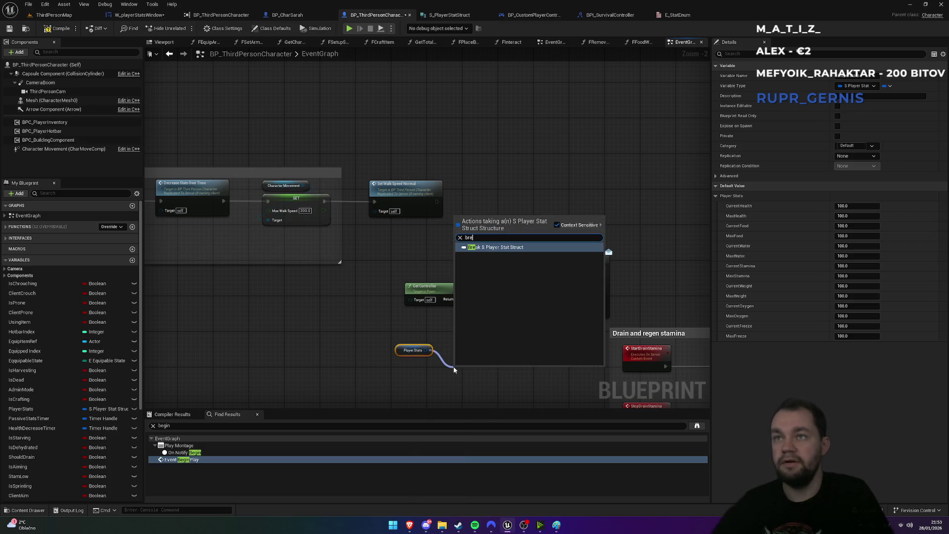
key(Return)
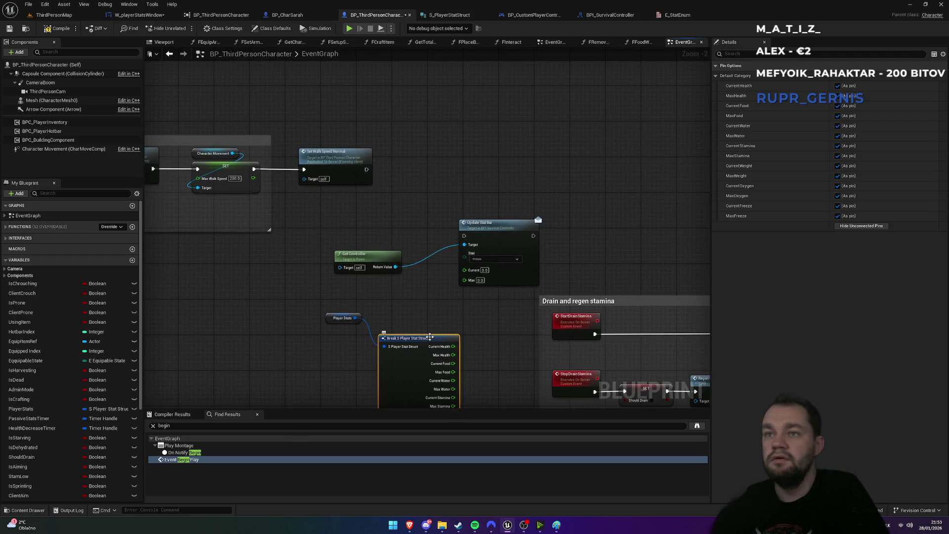
drag(430, 343, 403, 311)
drag(310, 273, 261, 264)
drag(356, 260, 329, 242)
Wire Current Freeze into Update Stat Bar and chain it after Set Walk Speed Normal
mouse_move(449, 224)
mouse_down()
mouse_move(402, 333)
mouse_move(378, 363)
mouse_move(411, 348)
mouse_move(381, 352)
mouse_move(380, 361)
mouse_up()
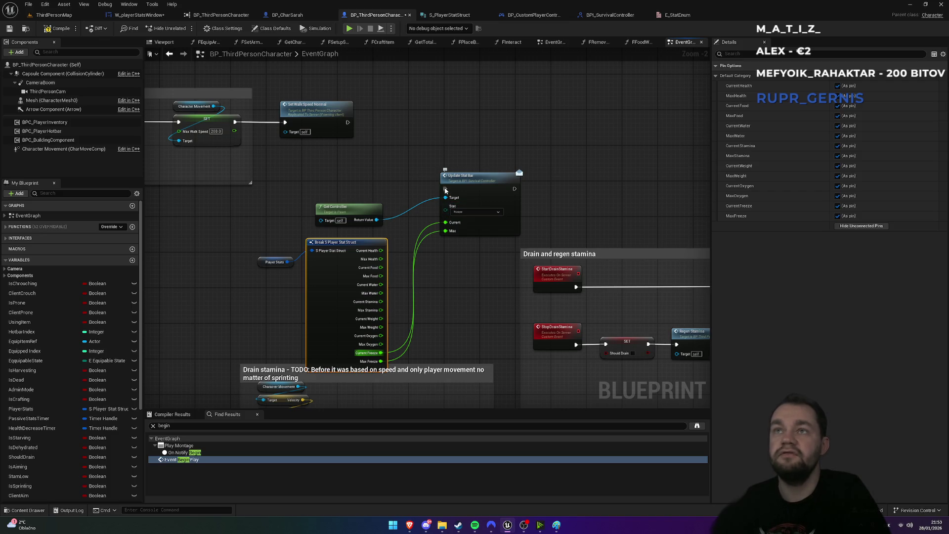
drag(447, 191, 346, 124)
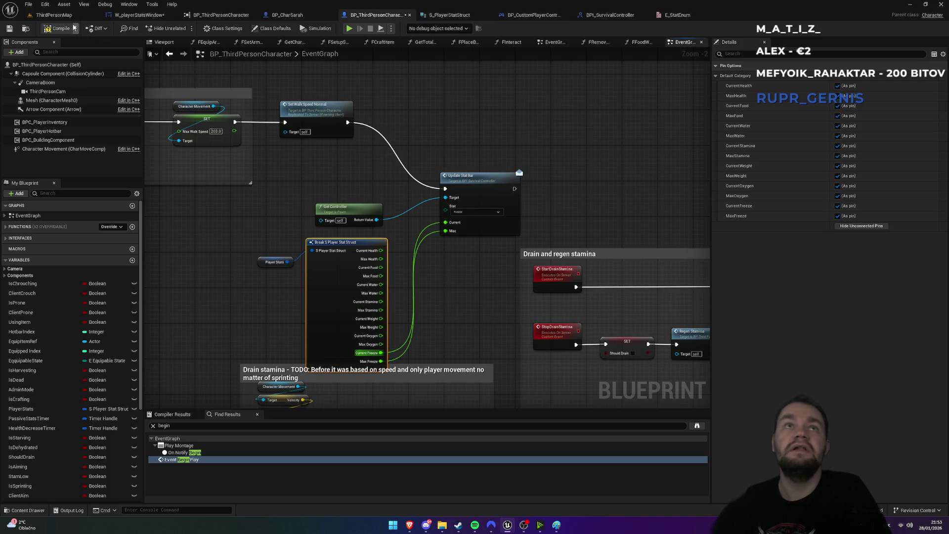
click(52, 15)
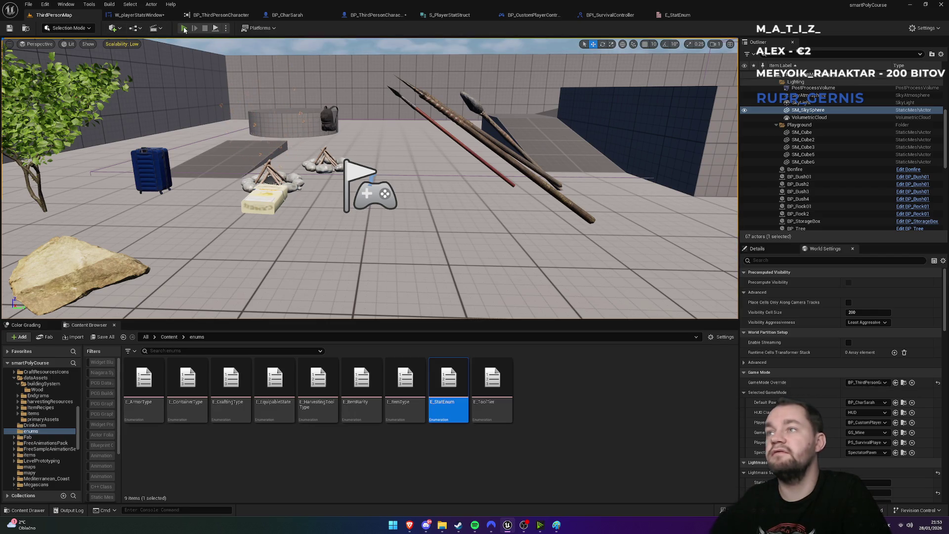
Play-test the level with F11 full screen, then read the Accessed None error in the Message Log
click(184, 28)
key(F11)
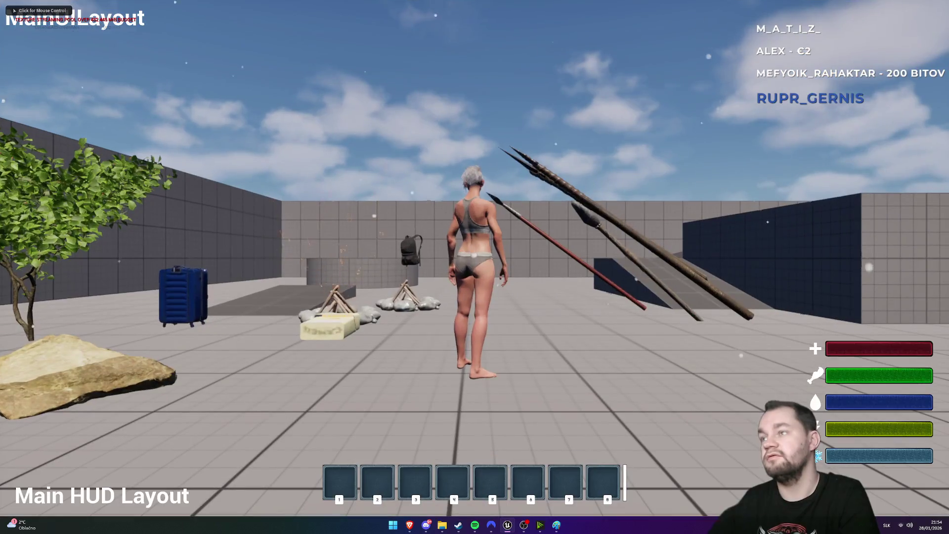
key(F11)
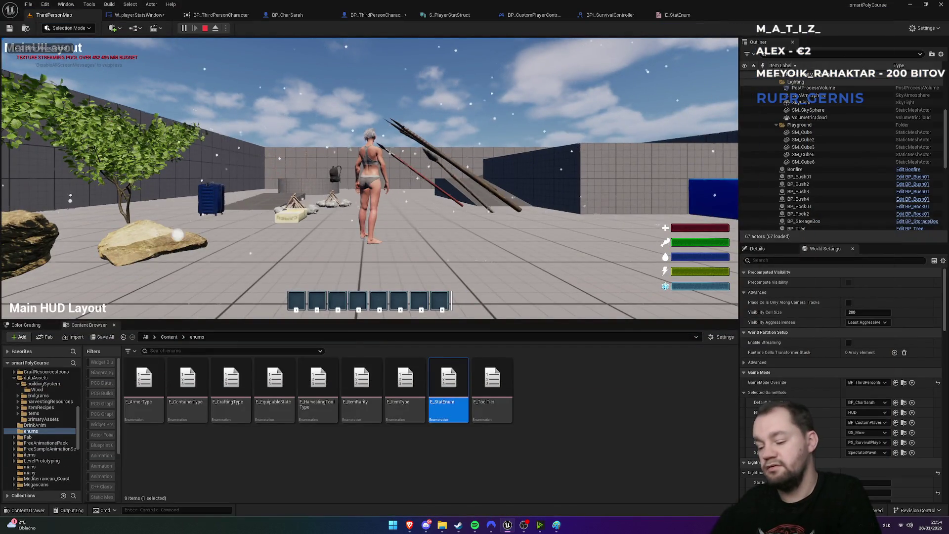
key(F11)
key(F11)
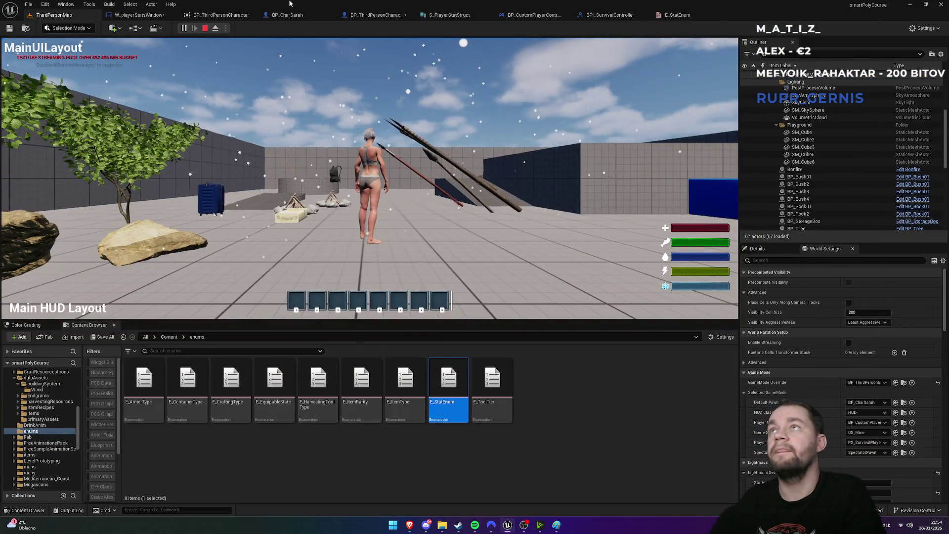
key(Escape)
drag(169, 413, 307, 417)
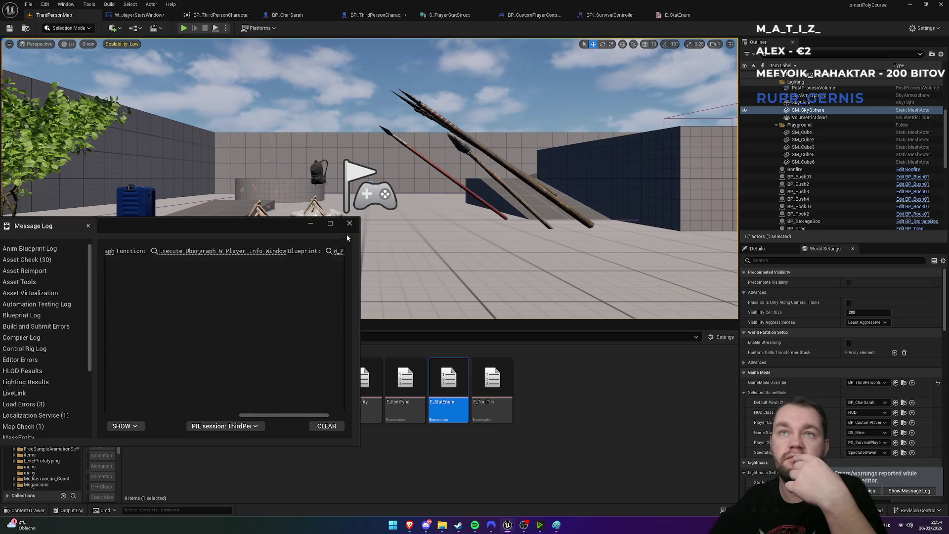
click(350, 223)
Go back to the third person character graph and delete the freeze Update Stat Bar nodes
click(678, 15)
click(611, 15)
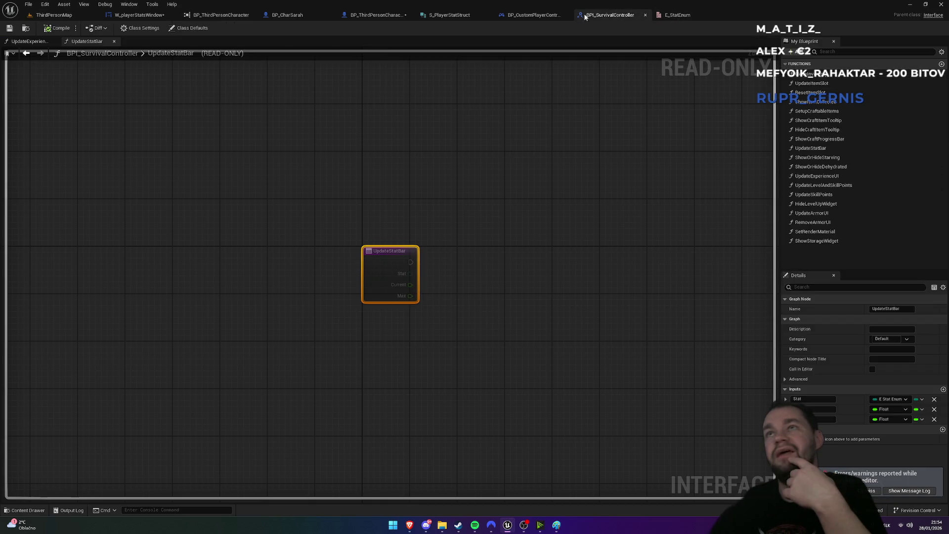
click(527, 17)
click(440, 15)
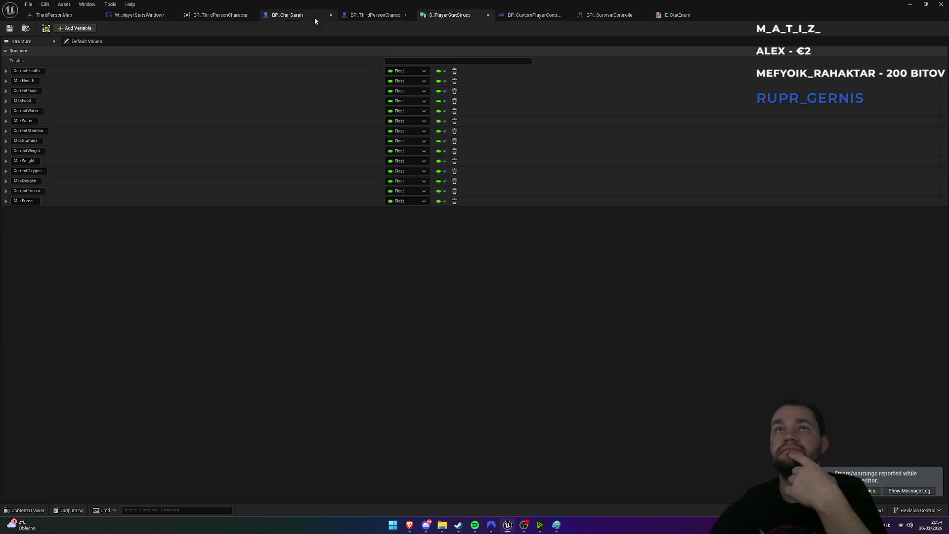
click(144, 15)
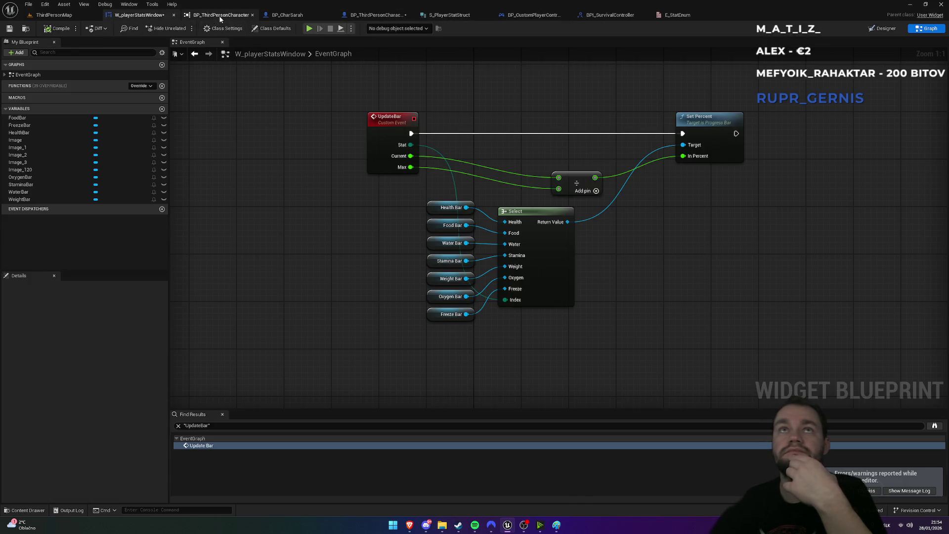
click(220, 15)
click(252, 15)
click(207, 15)
middle_click(208, 15)
click(217, 15)
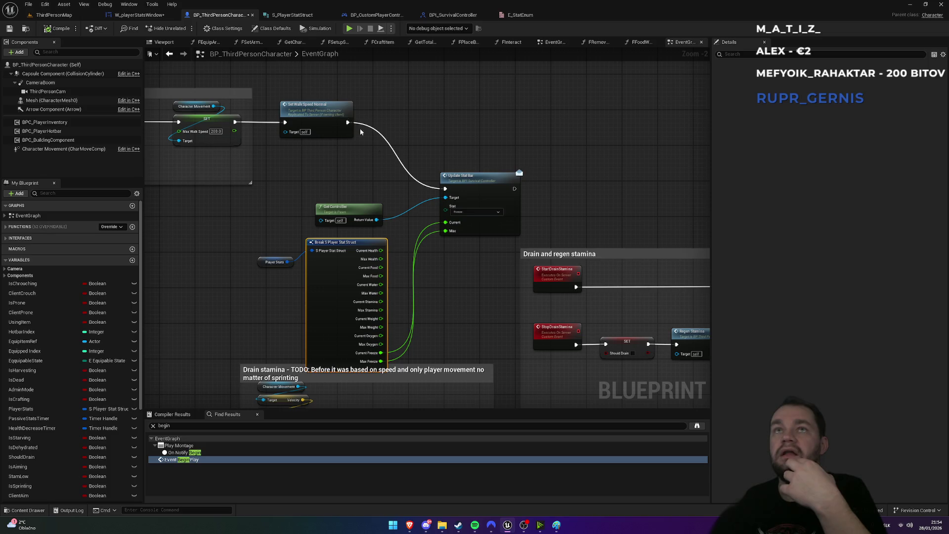
mouse_move(258, 197)
mouse_down()
mouse_move(388, 371)
mouse_move(471, 307)
mouse_up()
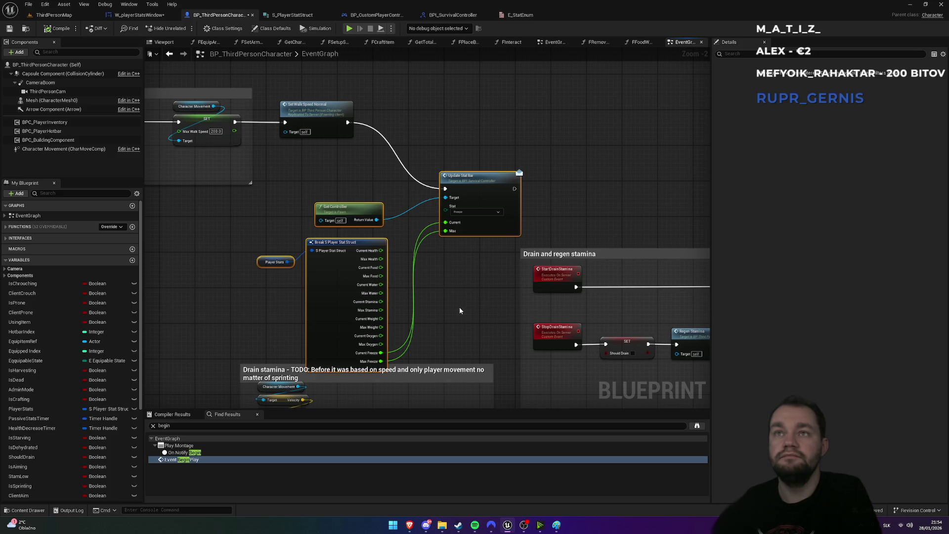
key(Delete)
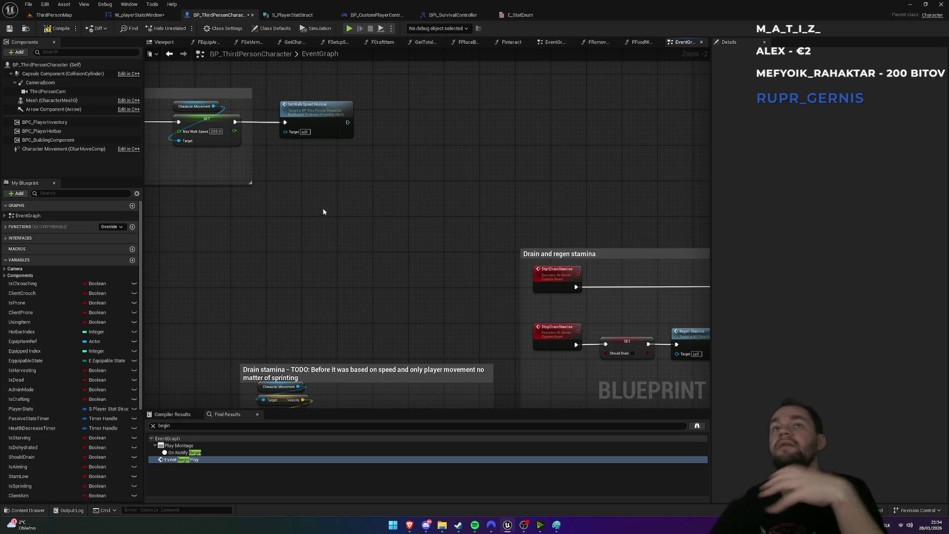
Check the controller graph and E_StatEnum, then open W_playerStatsWindow in Designer view
click(377, 16)
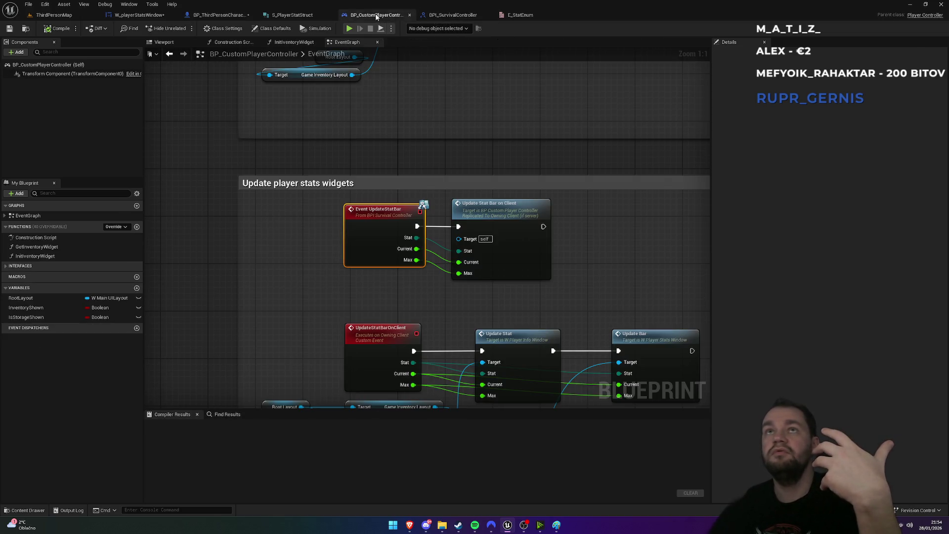
click(138, 15)
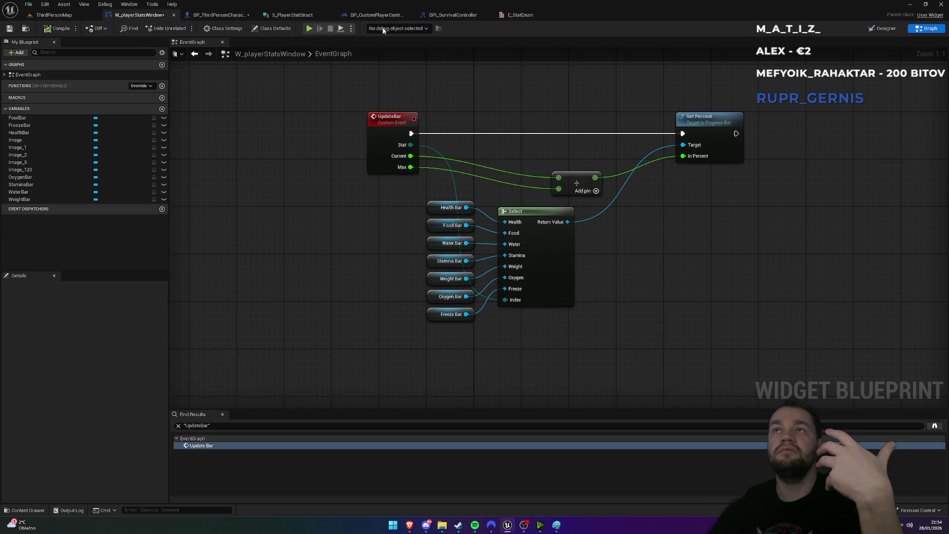
click(521, 15)
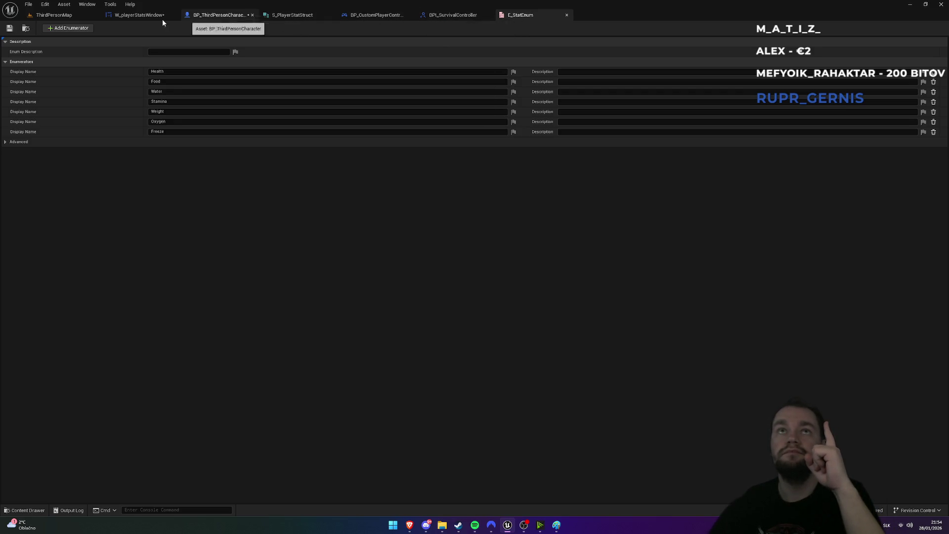
click(134, 19)
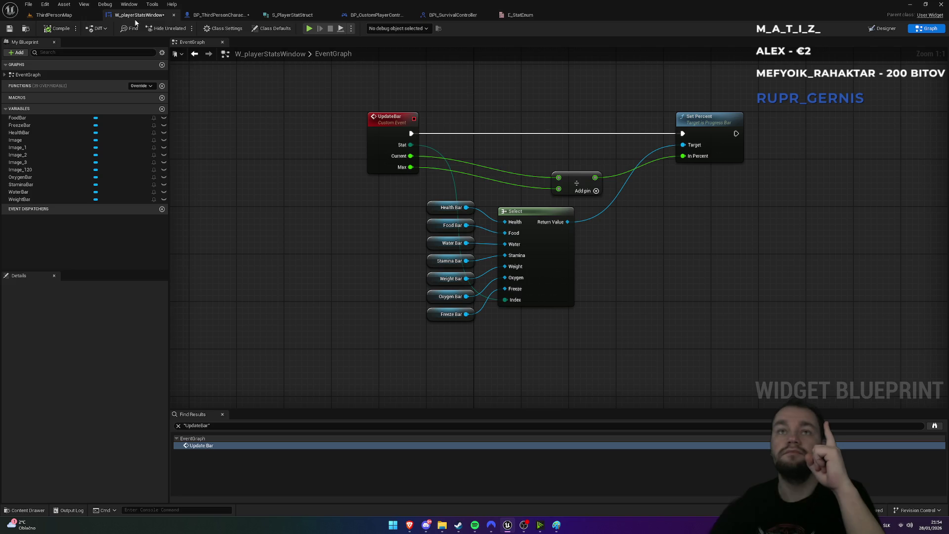
click(877, 31)
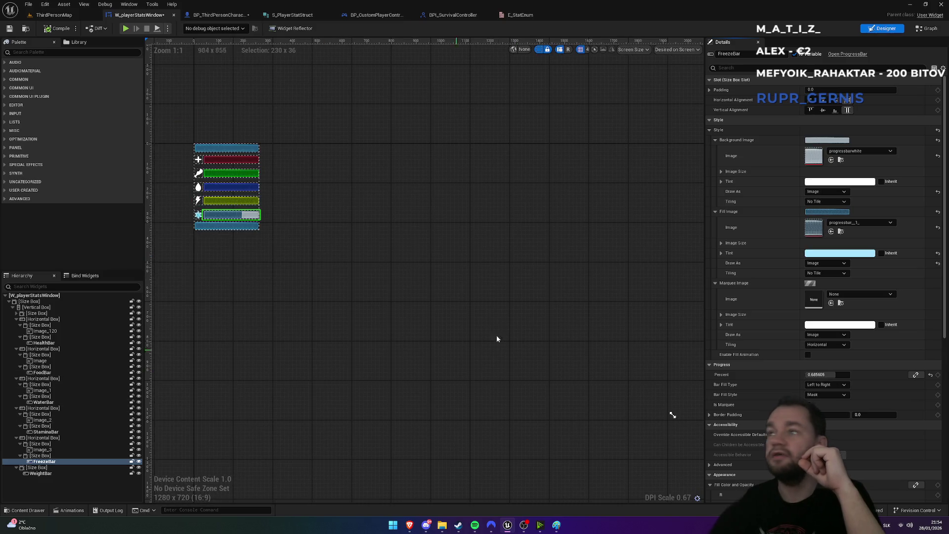
Set the StaminaBar's Progress Percent to 0.5
key(Home)
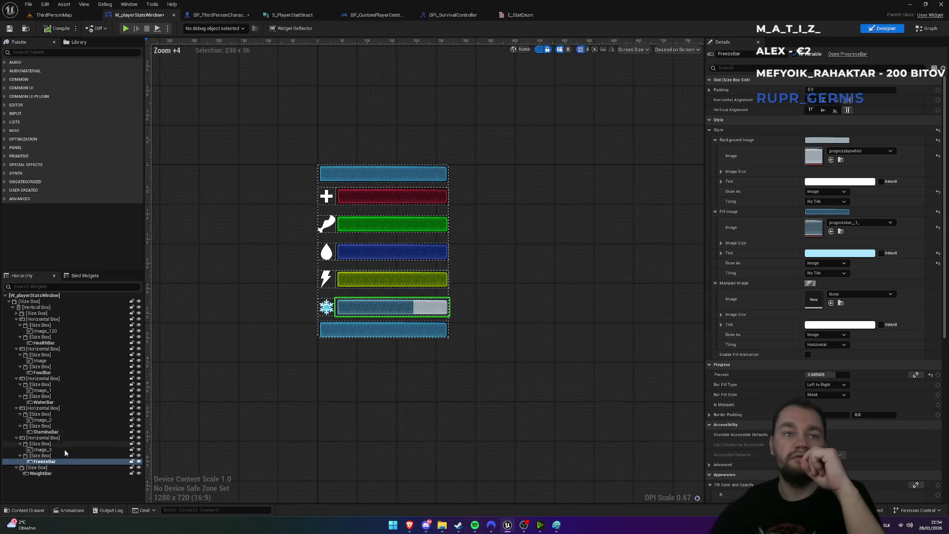
click(46, 432)
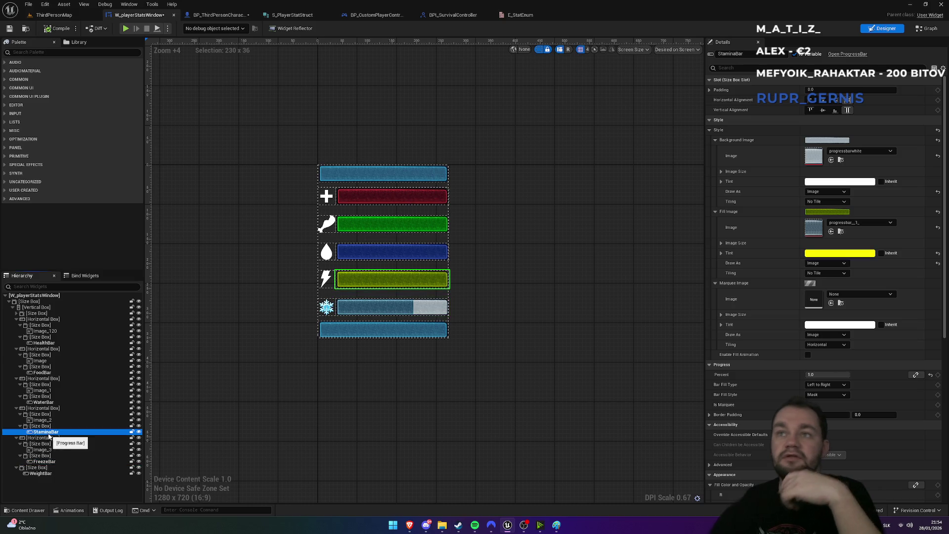
click(831, 377)
text(.5)
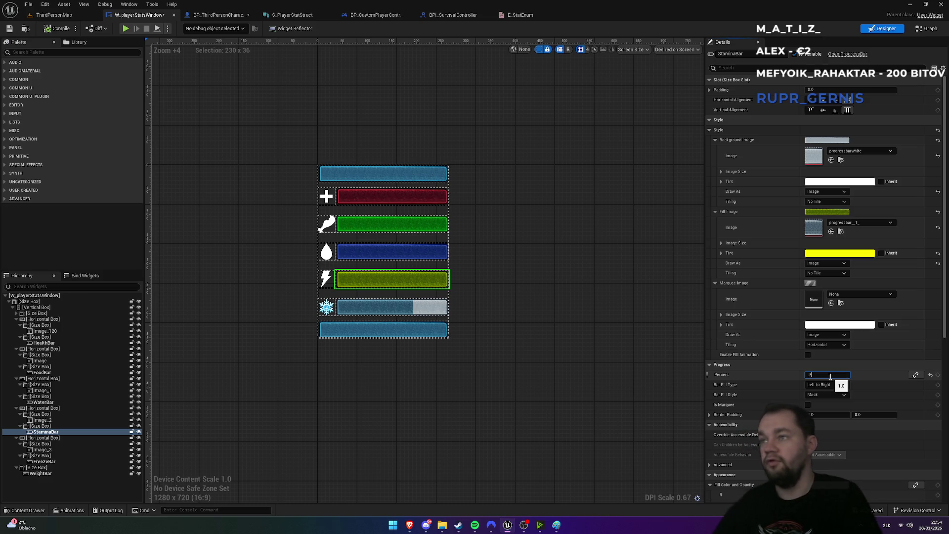
key(Return)
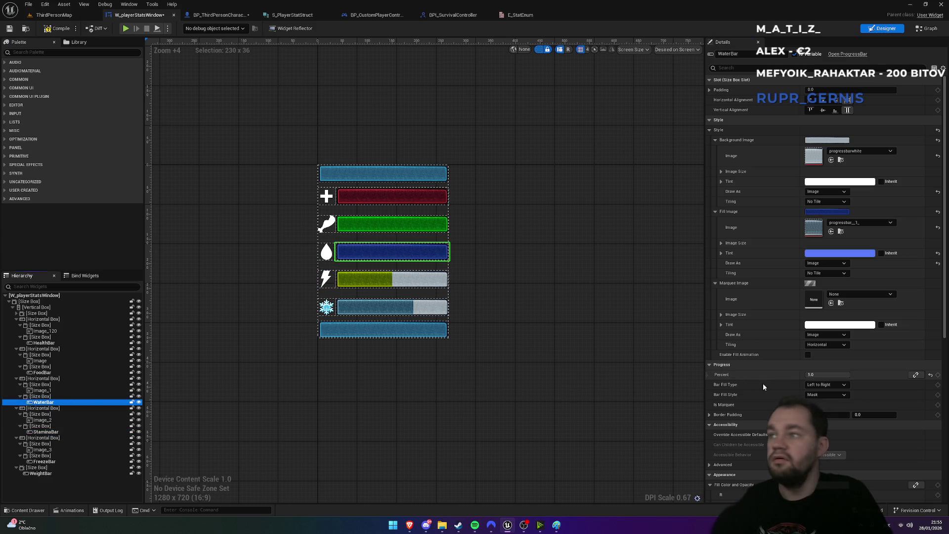
Set the WaterBar's Percent to 0.4 and the FoodBar's Percent to 0.5
click(821, 375)
text(0.4)
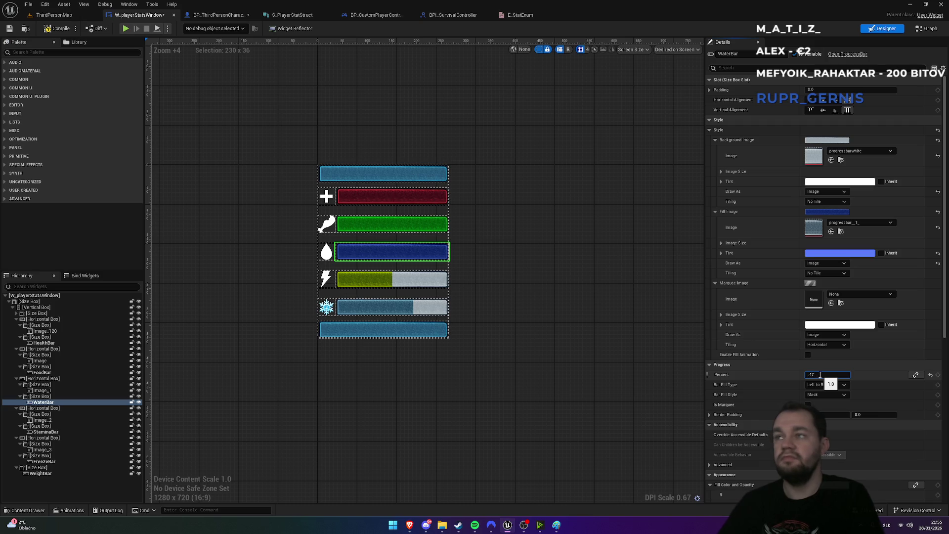
key(Return)
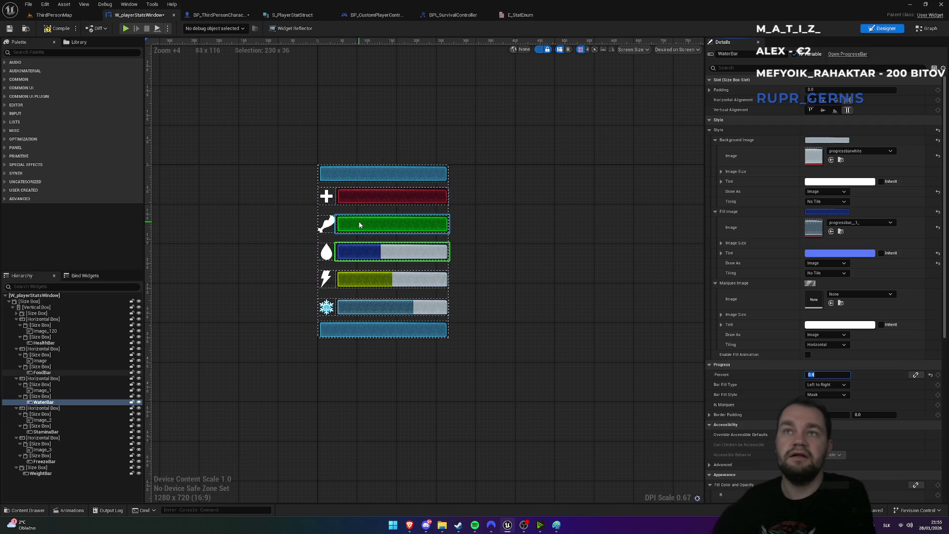
click(359, 221)
click(819, 375)
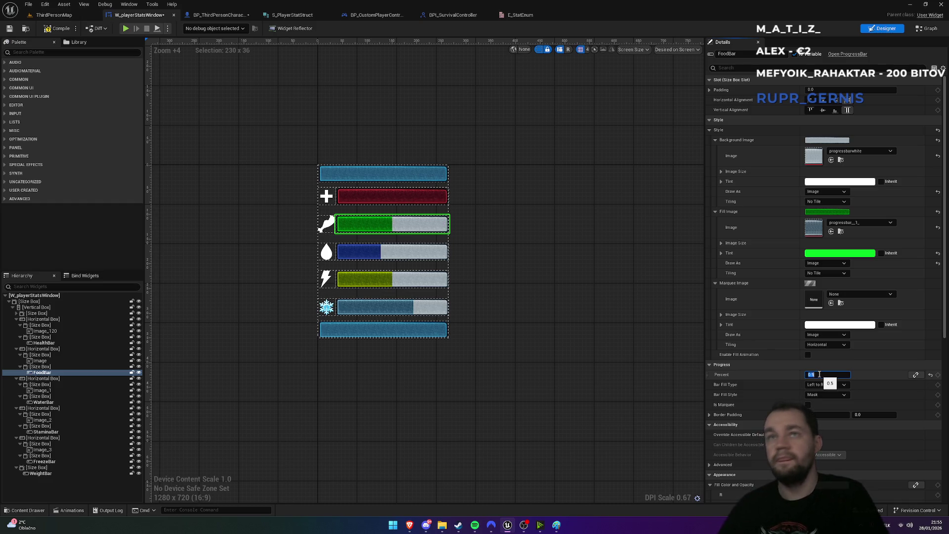
click(84, 15)
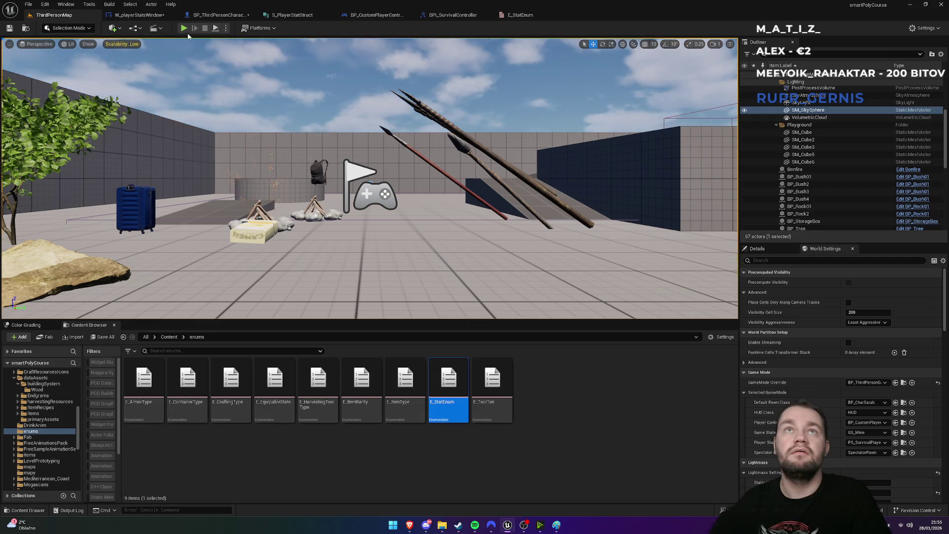
Play-test ThirdPersonMap in full screen to check the partly filled stat bars
click(184, 28)
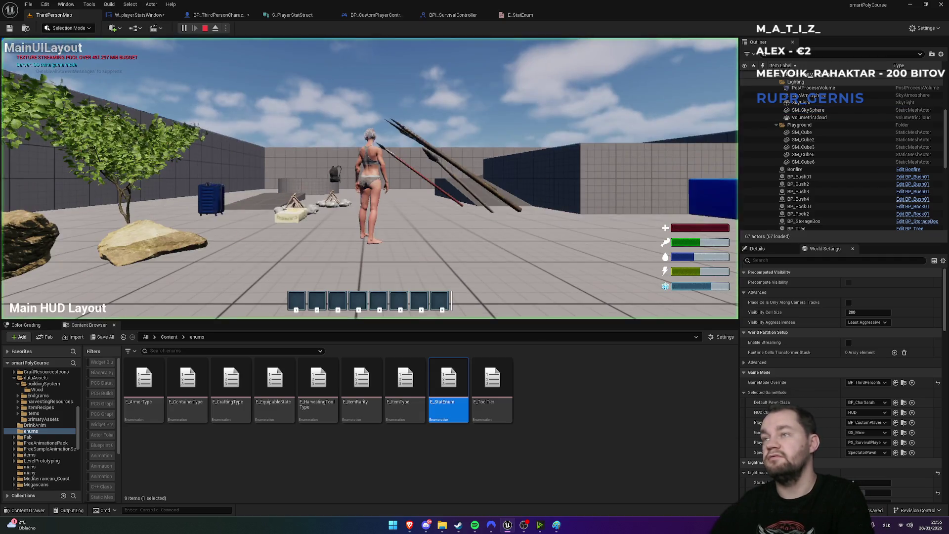
key(F11)
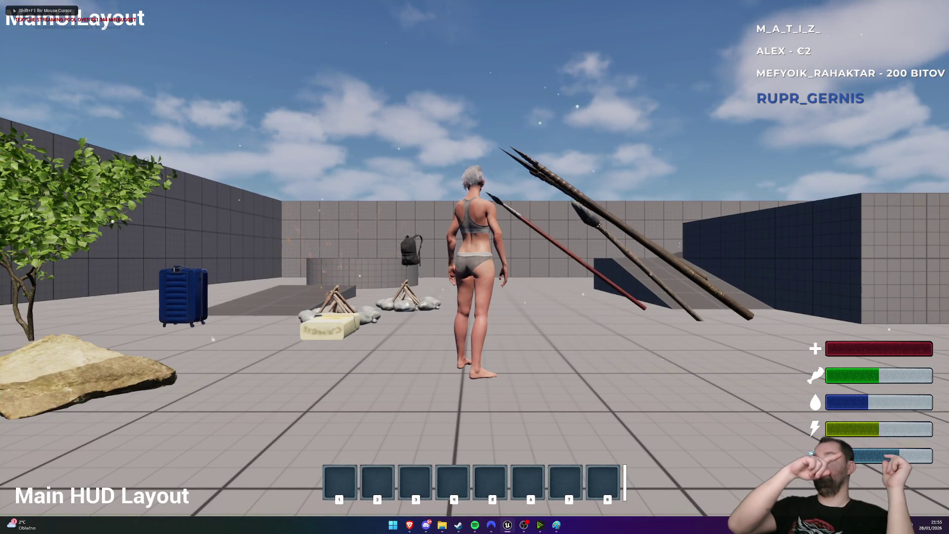
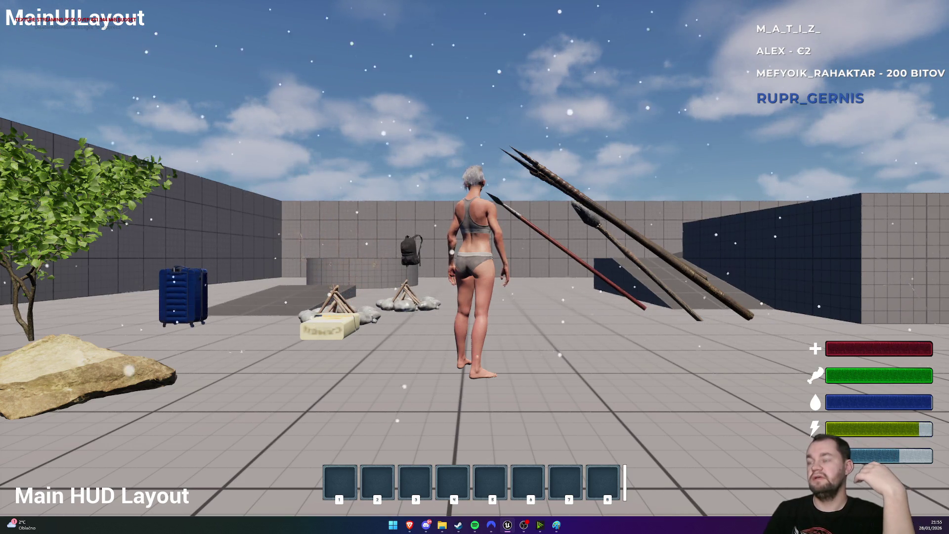
Sprint the character along the ramp in full-screen play, then stop the play session
key(F11)
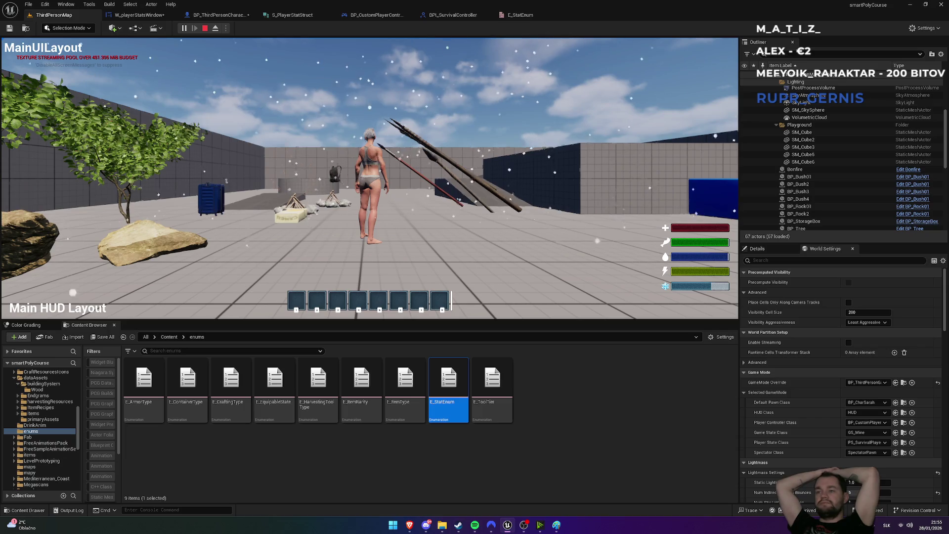
key(F11)
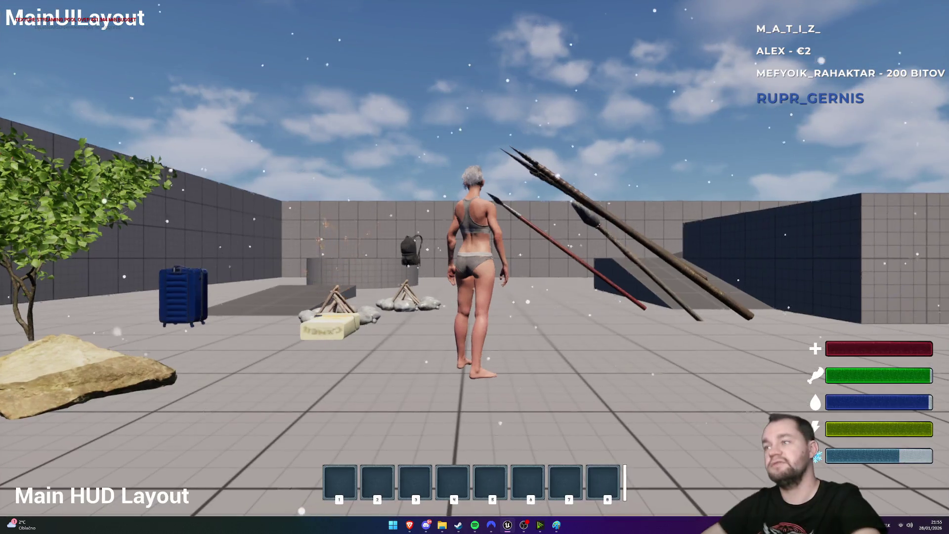
key(w)
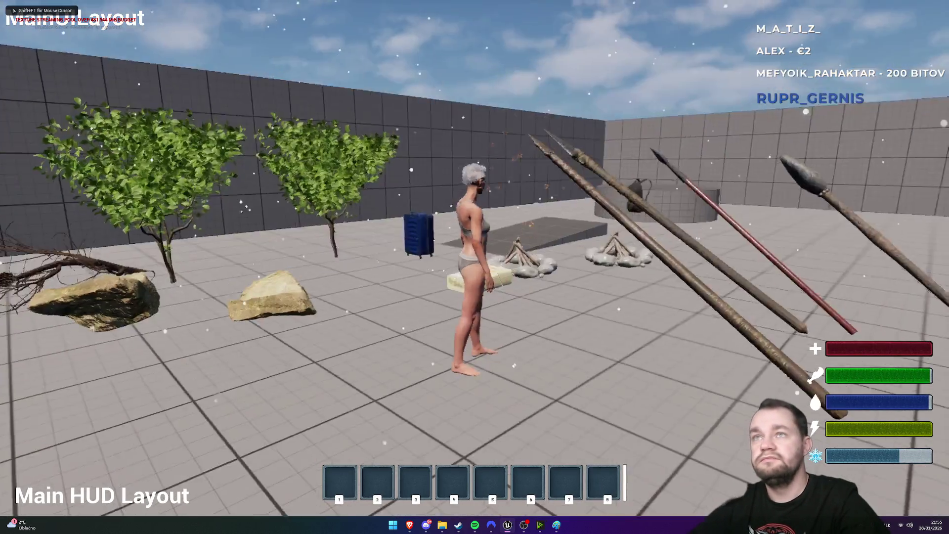
key(shift+w)
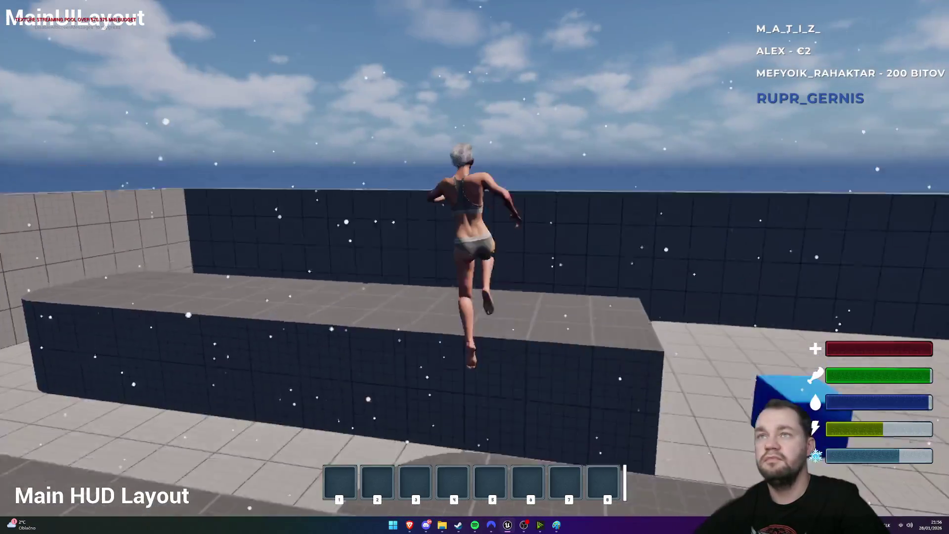
key(F11)
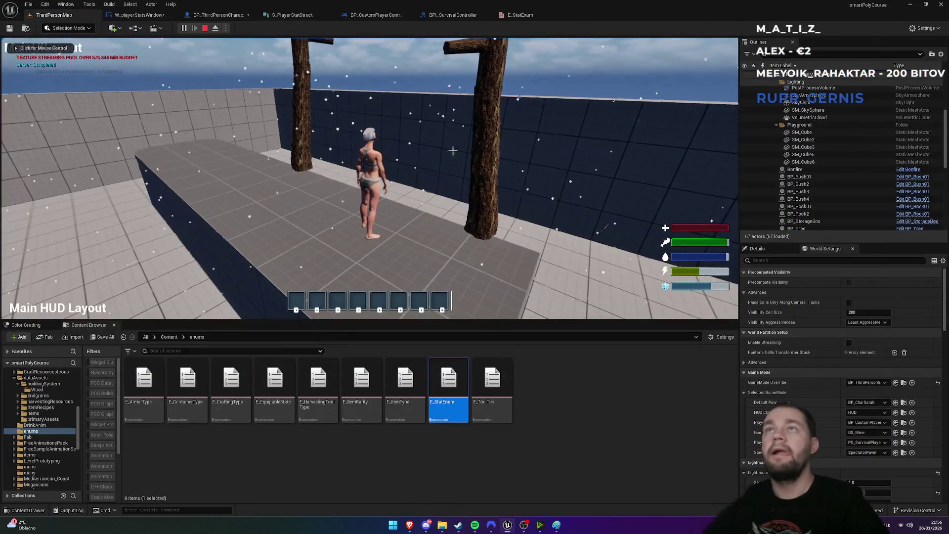
key(Escape)
Close the E_StatEnum, BPI_SurvivalController, BP_CustomPlayerController and S_PlayerStatStruct editor tabs
middle_click(511, 15)
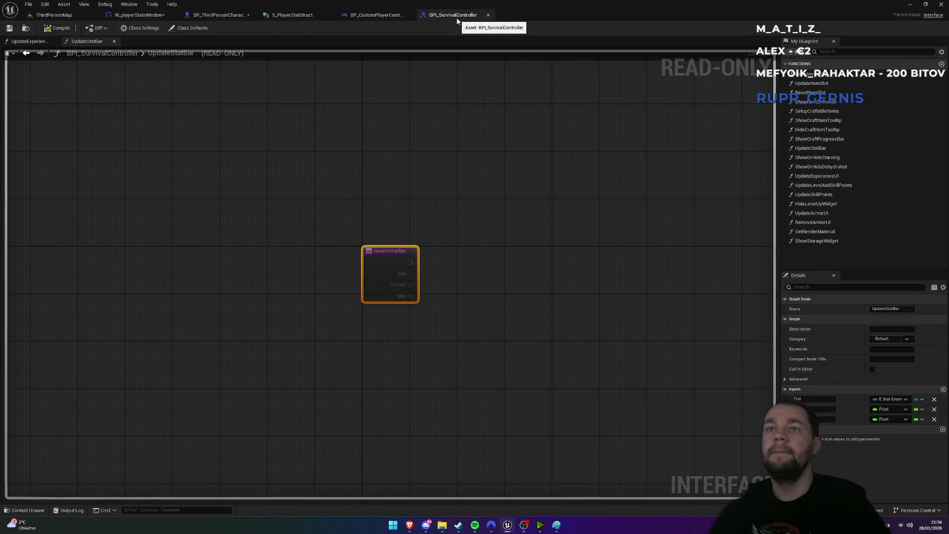
middle_click(455, 16)
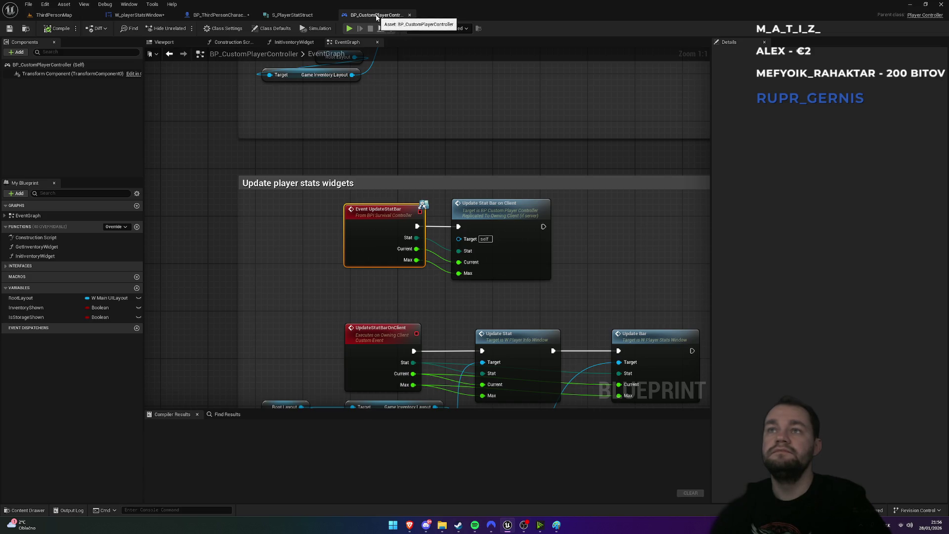
middle_click(376, 15)
middle_click(299, 16)
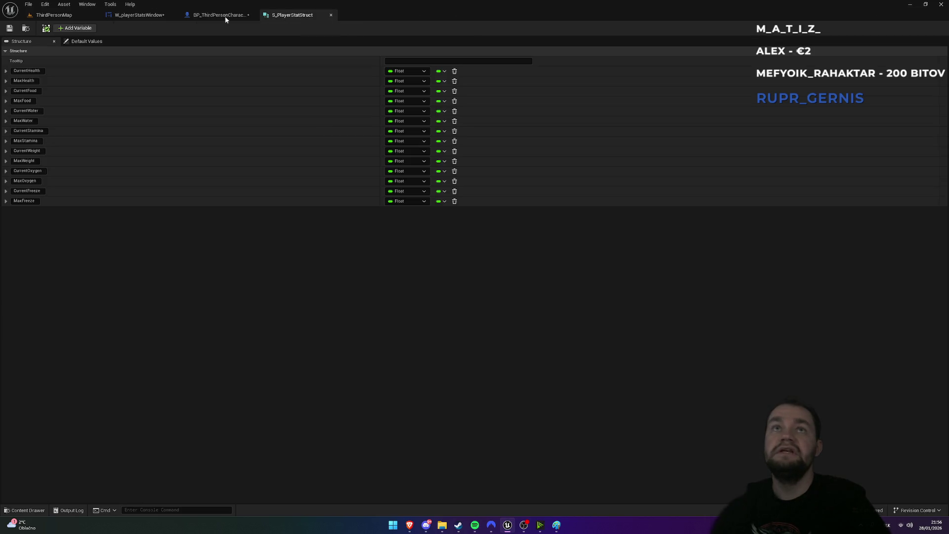
In W_playerStatsWindow set FoodBar, WaterBar, FreezeBar and StaminaBar Percent to 1
click(148, 15)
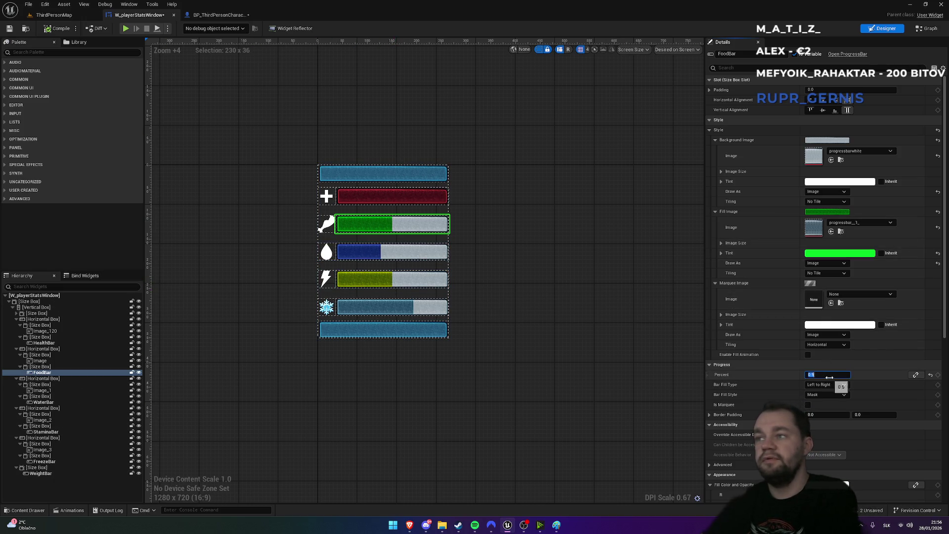
text(1)
key(Return)
click(391, 252)
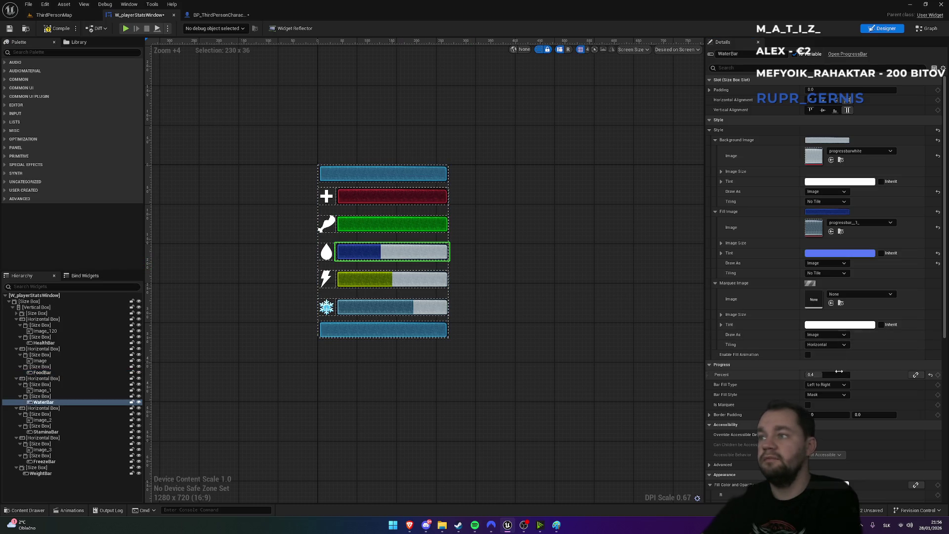
key(Return)
click(390, 308)
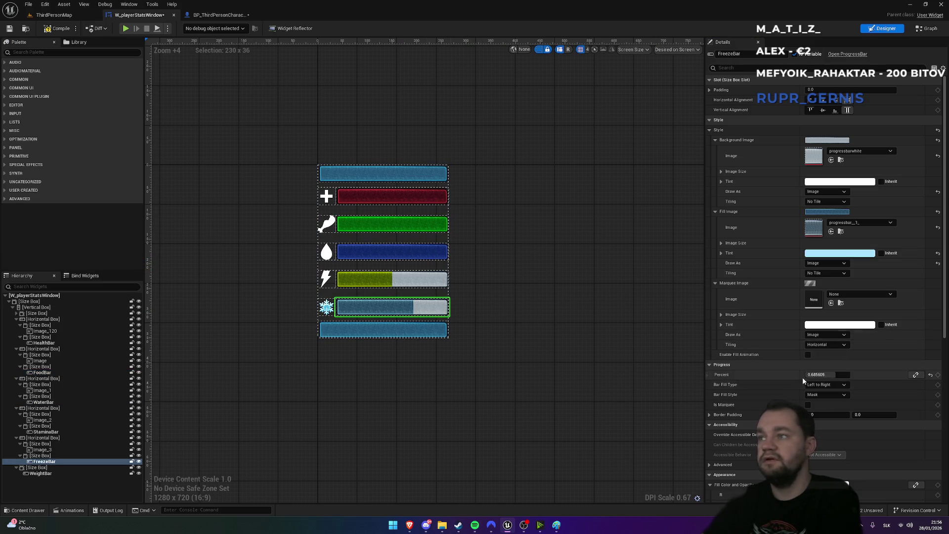
key(Return)
click(390, 279)
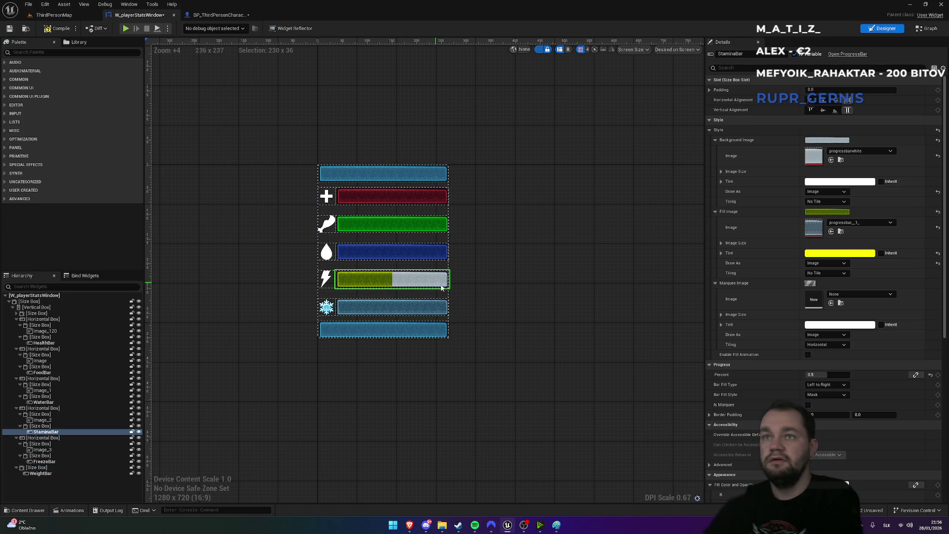
click(839, 376)
text(1)
key(Return)
click(50, 15)
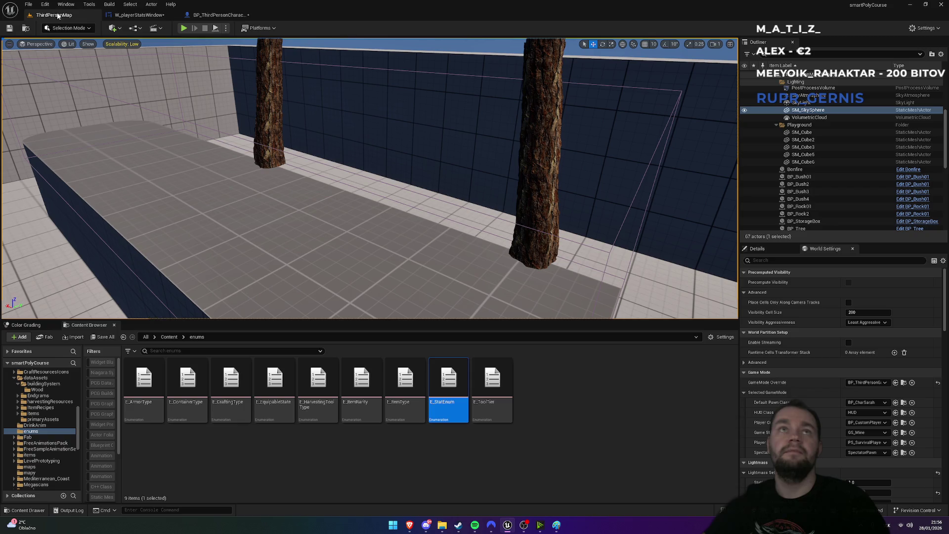
Play the level full-screen and run the character onto the raised platform
click(184, 28)
key(F11)
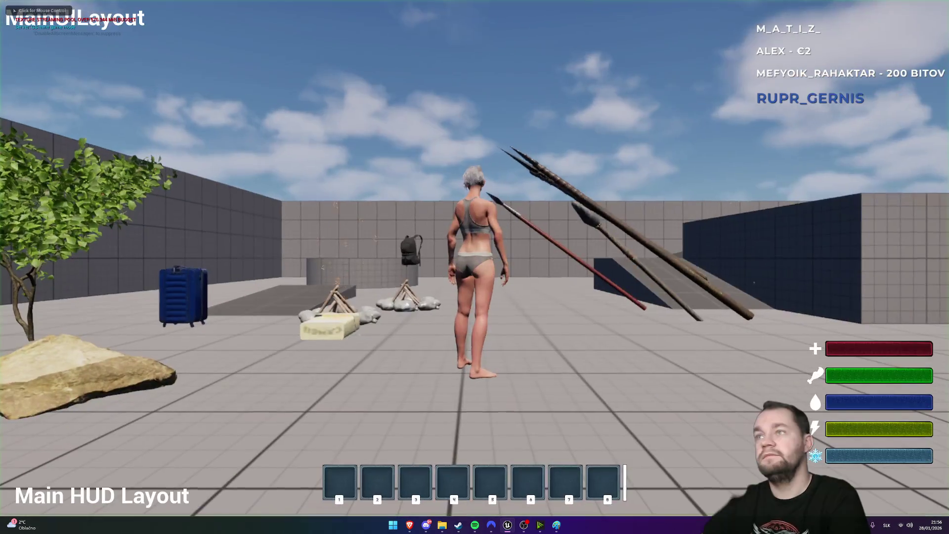
key(w)
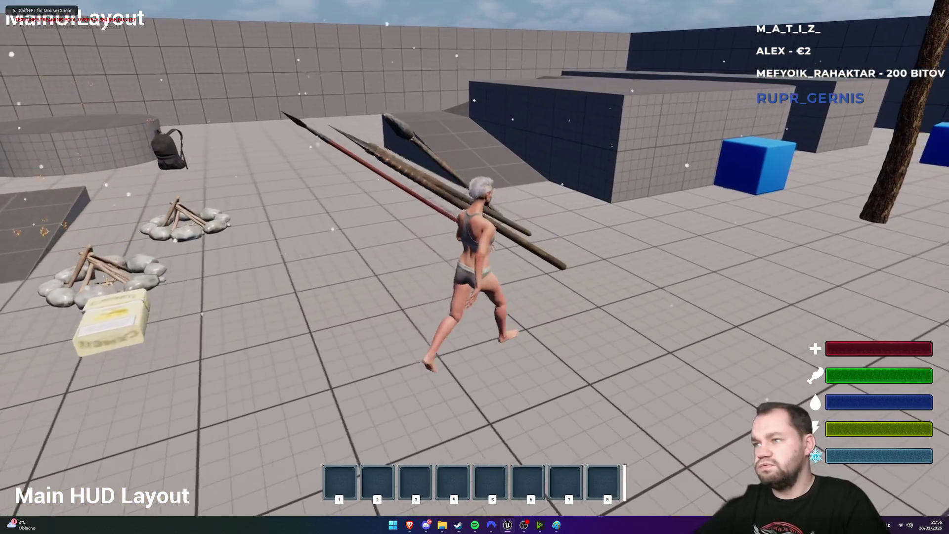
key(w)
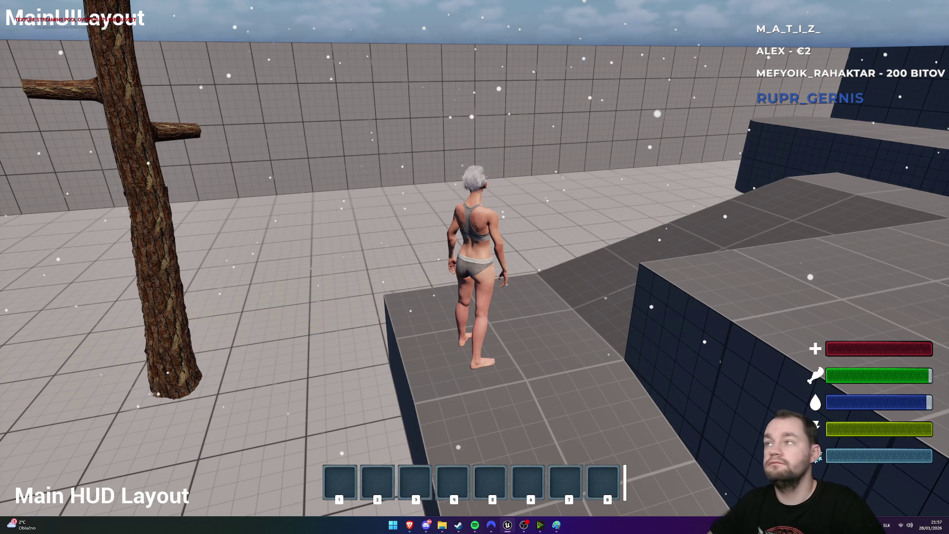
key(super)
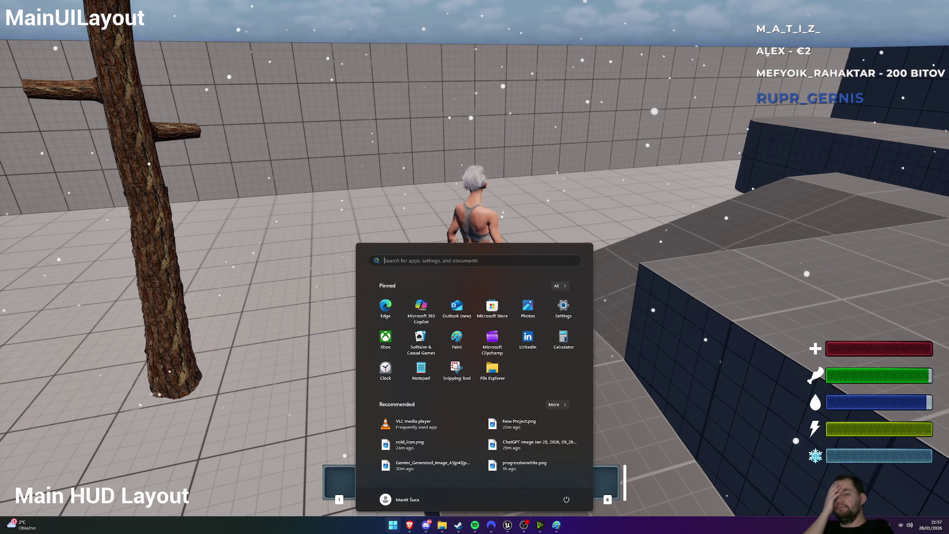
Stop play, tilt the level view toward the blue wall, and show the Content folder
key(Escape)
key(Escape)
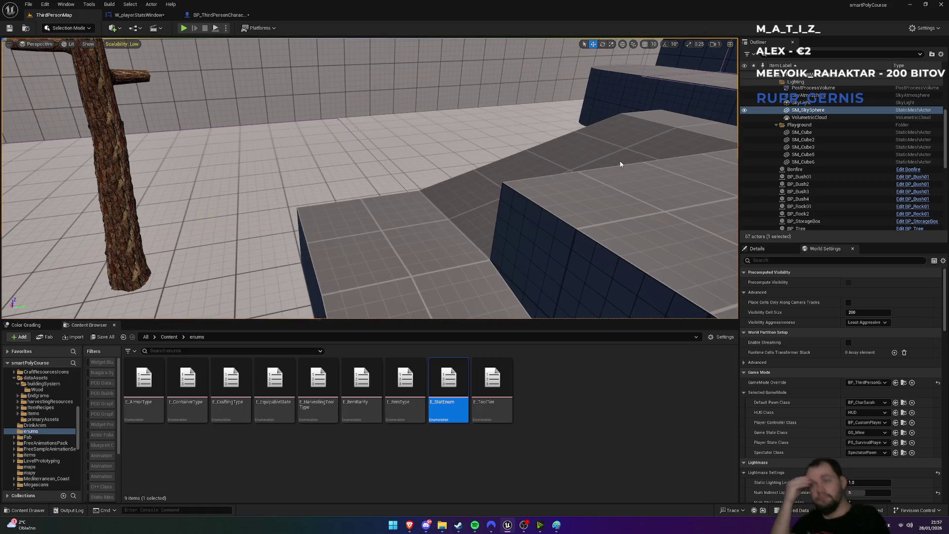
mouse_move(516, 181)
mouse_down()
mouse_move(516, 148)
mouse_move(568, 149)
mouse_up()
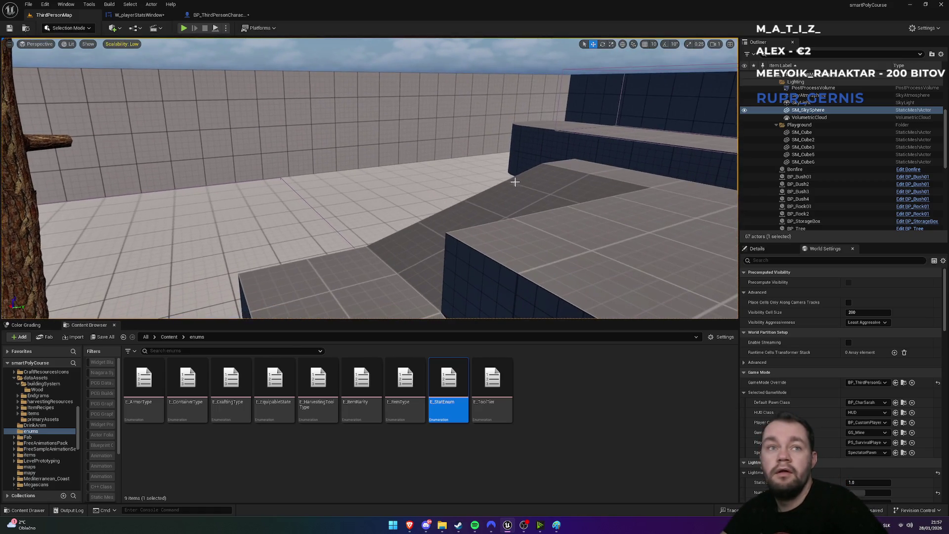
mouse_move(513, 182)
mouse_down()
mouse_move(514, 168)
mouse_move(657, 176)
mouse_up()
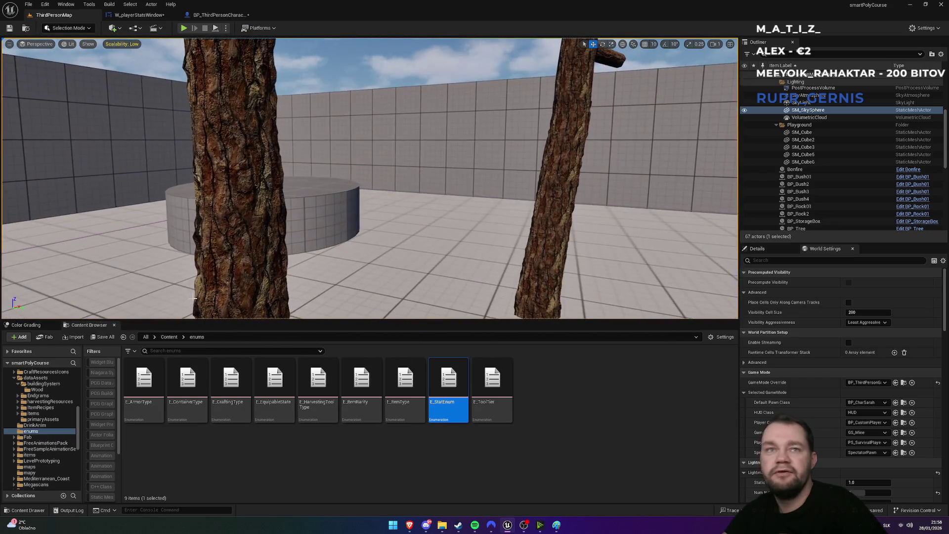
click(168, 337)
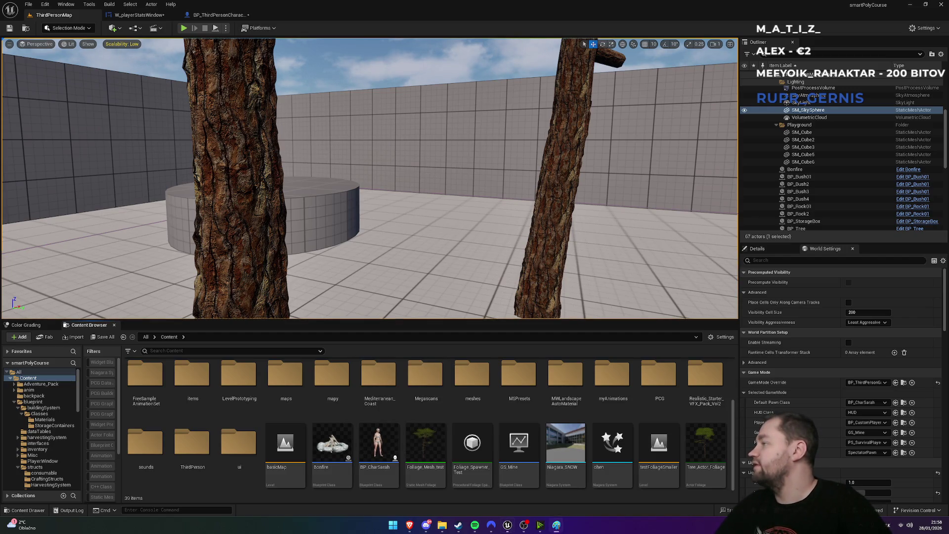
Select the Bonfire blueprint asset and bring up BP_ThirdPersonCharacter's Event Graph
drag(371, 197, 390, 168)
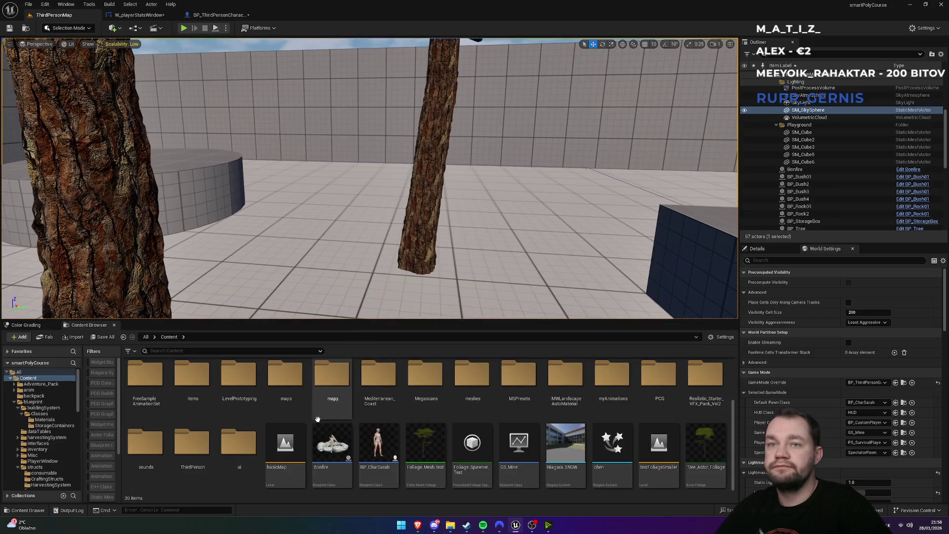
click(333, 439)
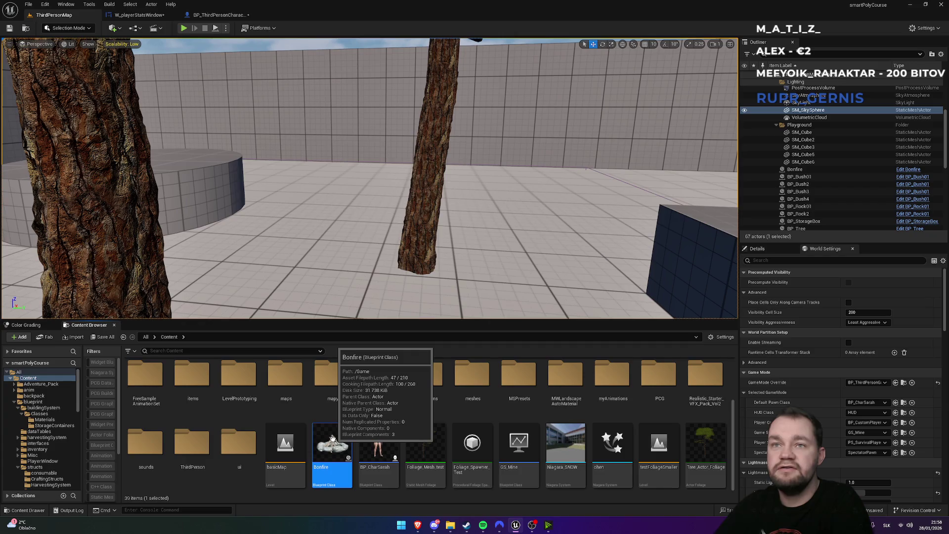
click(218, 15)
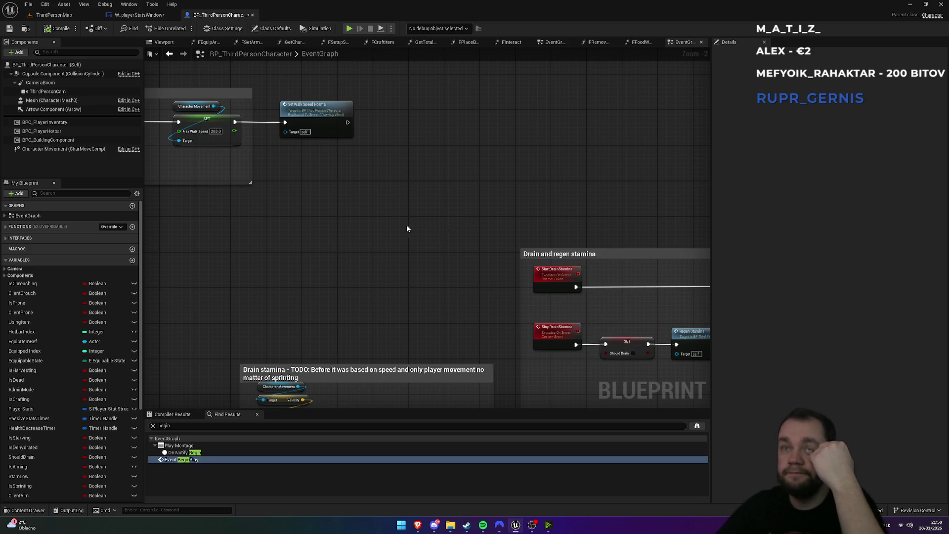
scroll(493, 171, down, 2)
scroll(492, 172, up, 3)
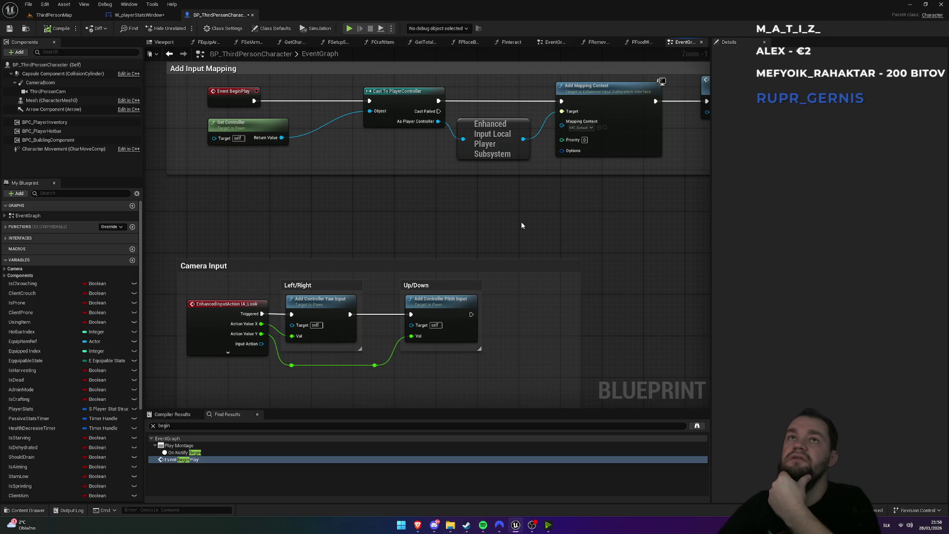
click(55, 15)
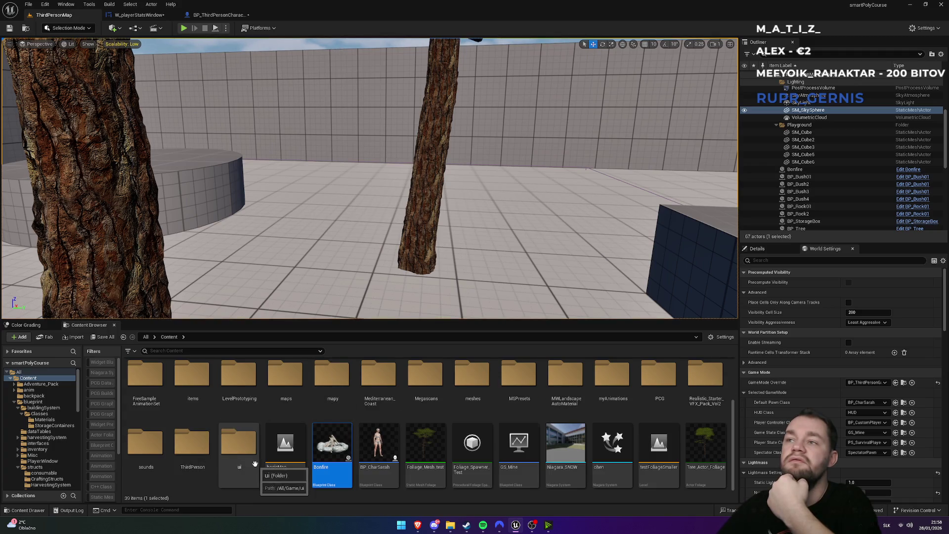
Open the BPI_SurvivalController interface from the blueprint > interfaces folder
scroll(213, 459, up, 2)
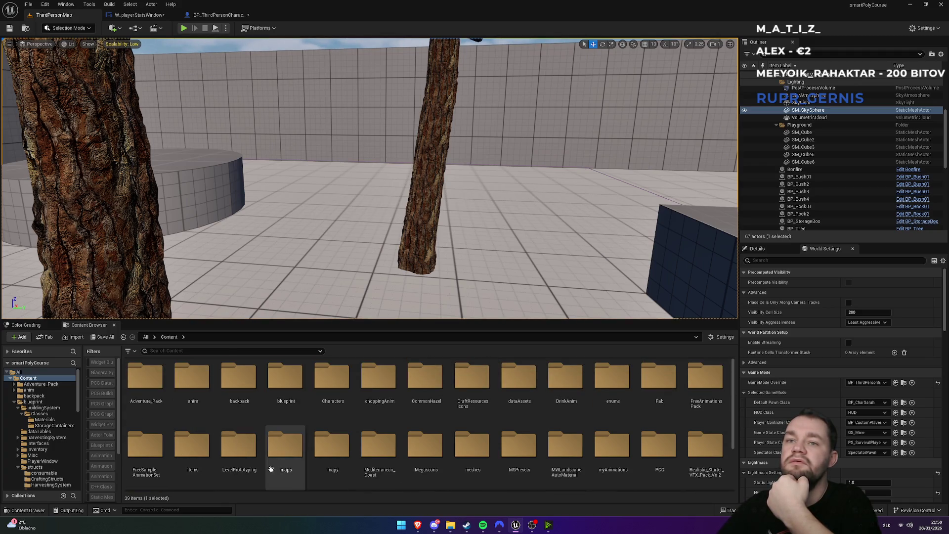
double_click(192, 391)
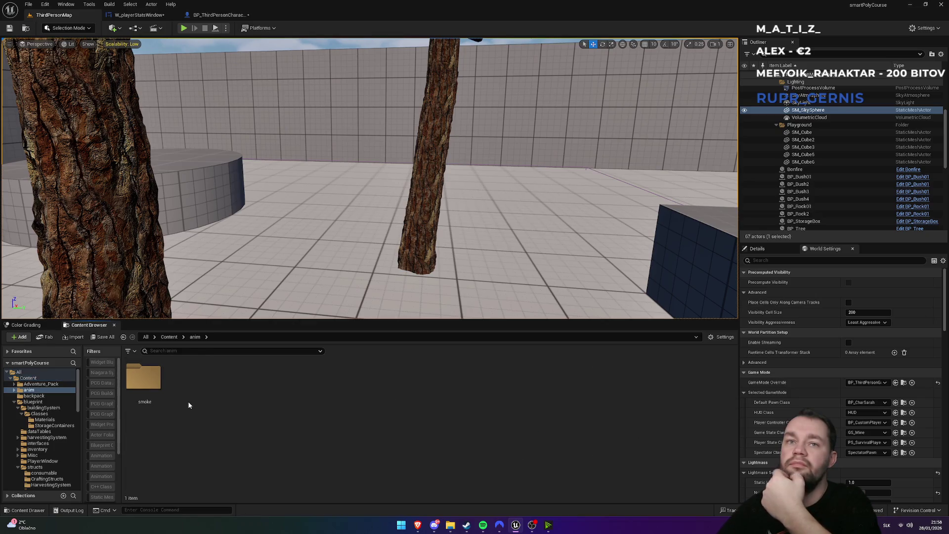
click(169, 336)
double_click(274, 413)
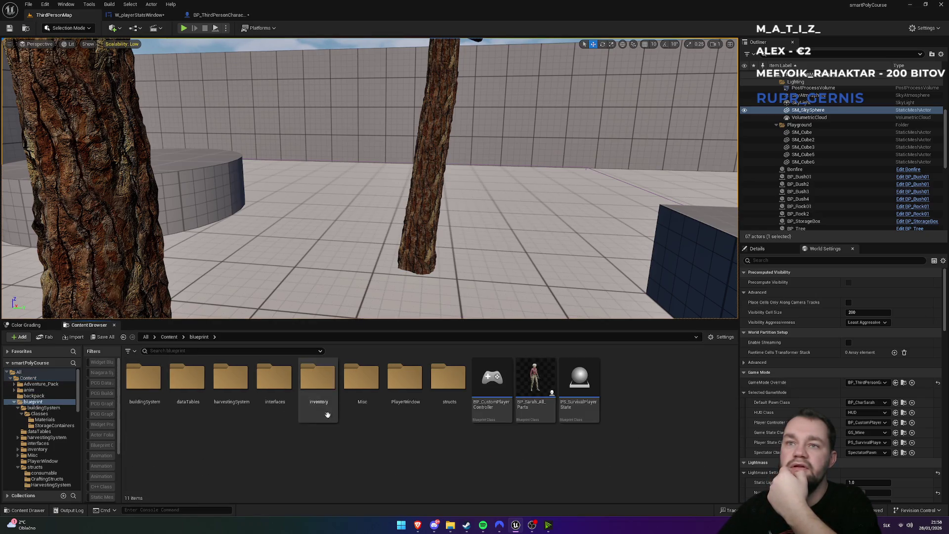
double_click(271, 403)
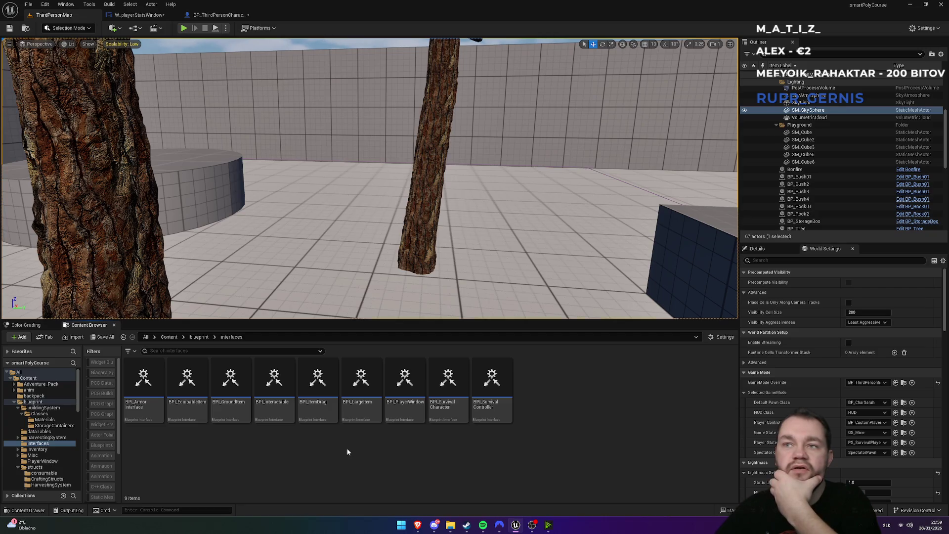
double_click(505, 412)
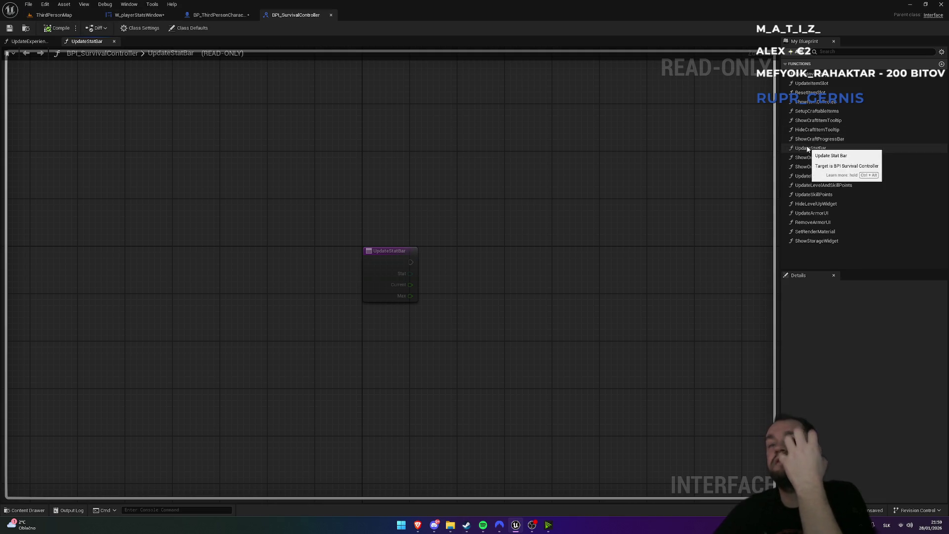
Open BP_Fireplace from blueprint > buildingSystem > Classes
click(59, 15)
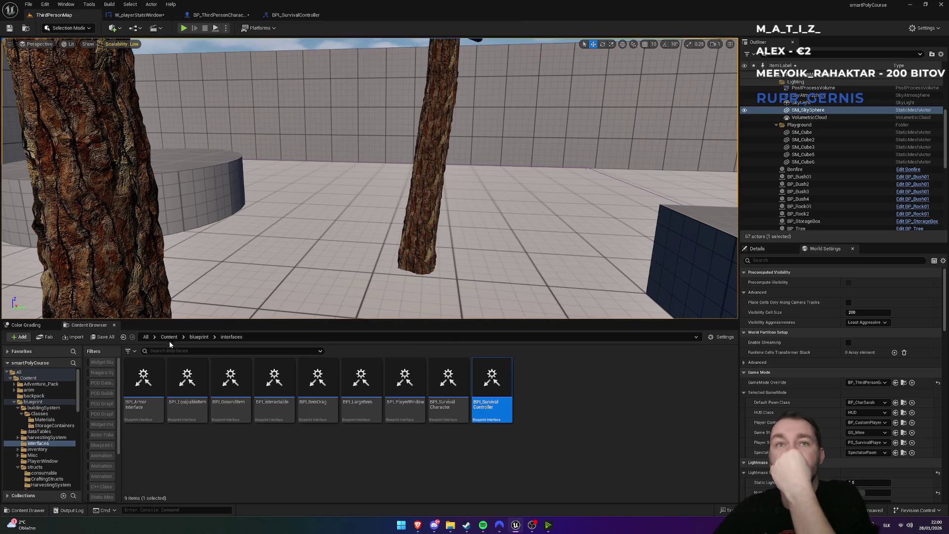
click(169, 338)
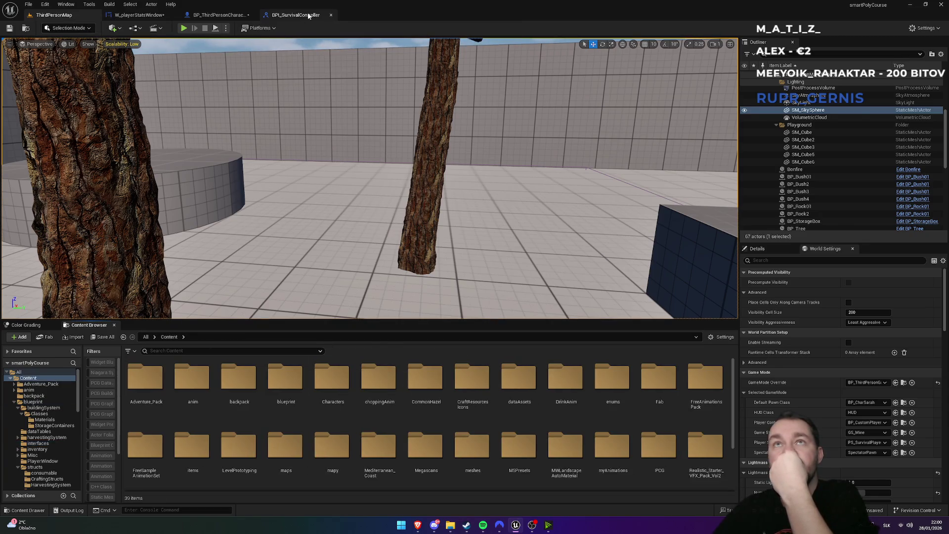
click(296, 15)
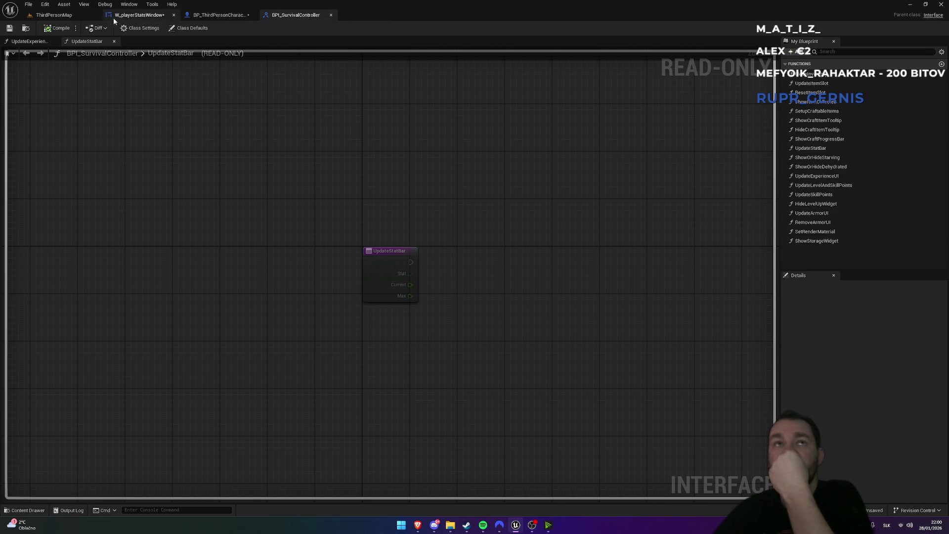
click(73, 20)
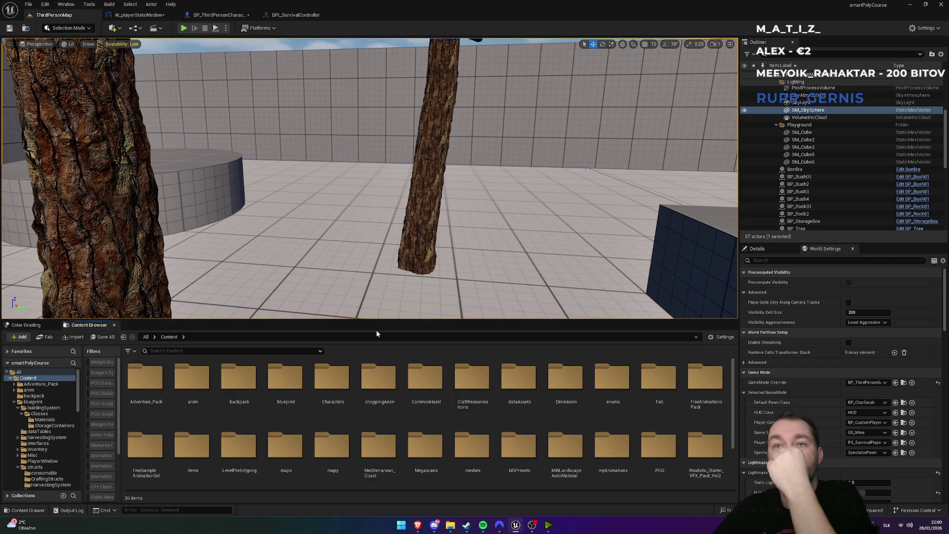
double_click(284, 407)
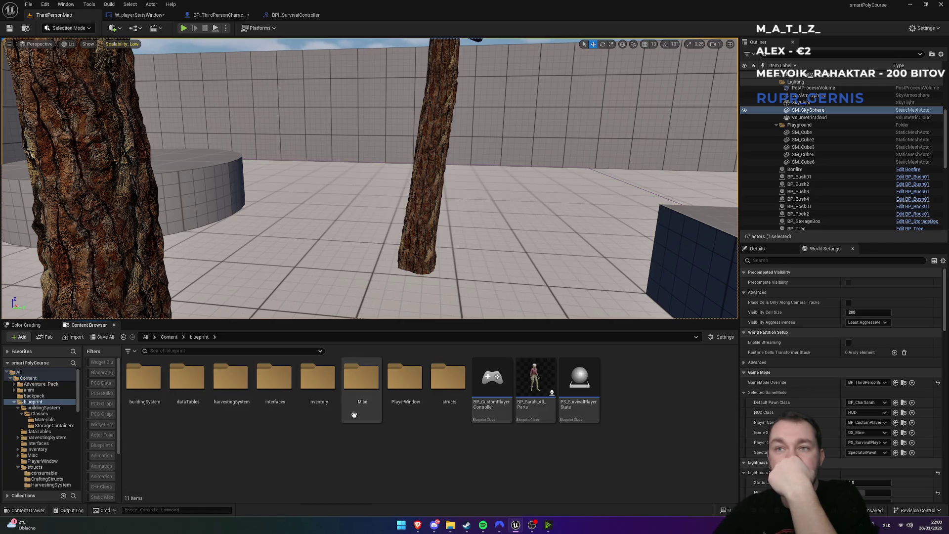
double_click(143, 414)
double_click(144, 413)
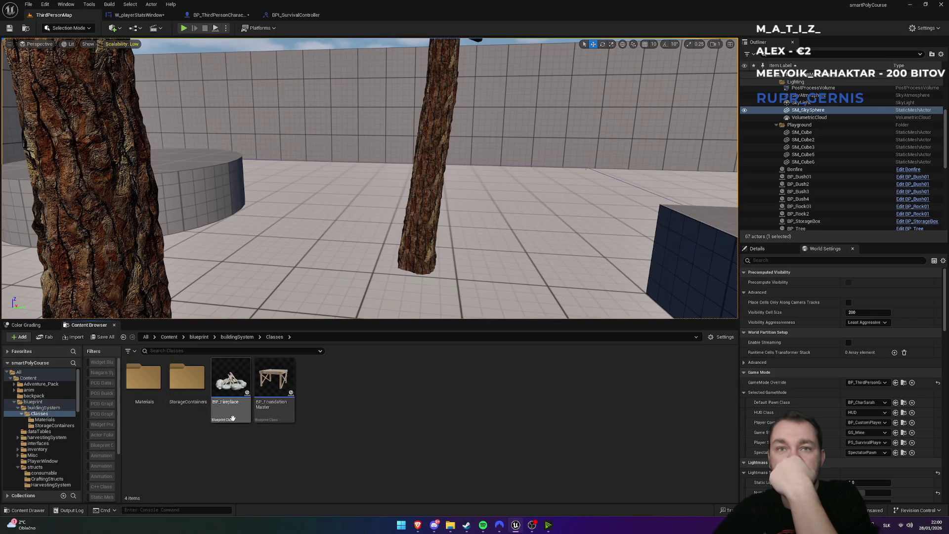
double_click(238, 416)
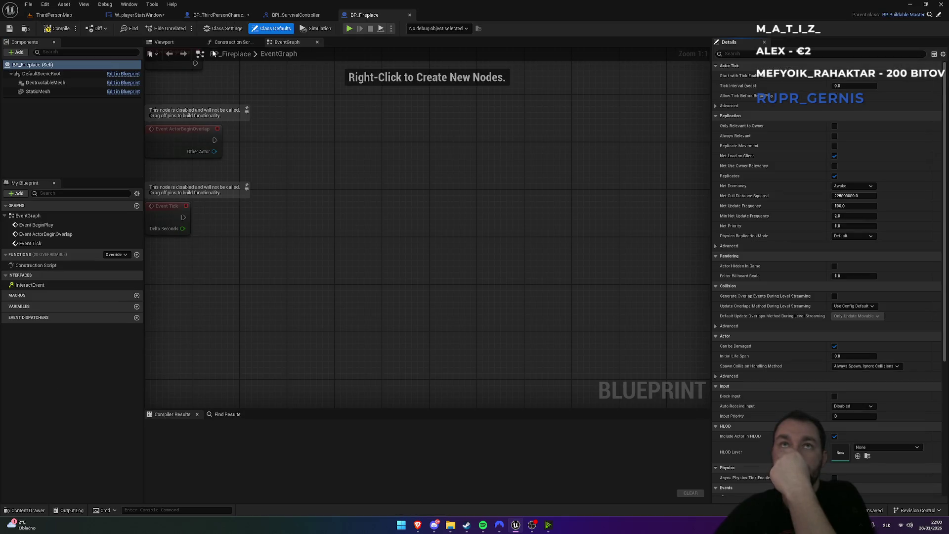
Add a Box Collision component named Box to BP_Fireplace, then open BP_FoundationMaster
click(41, 73)
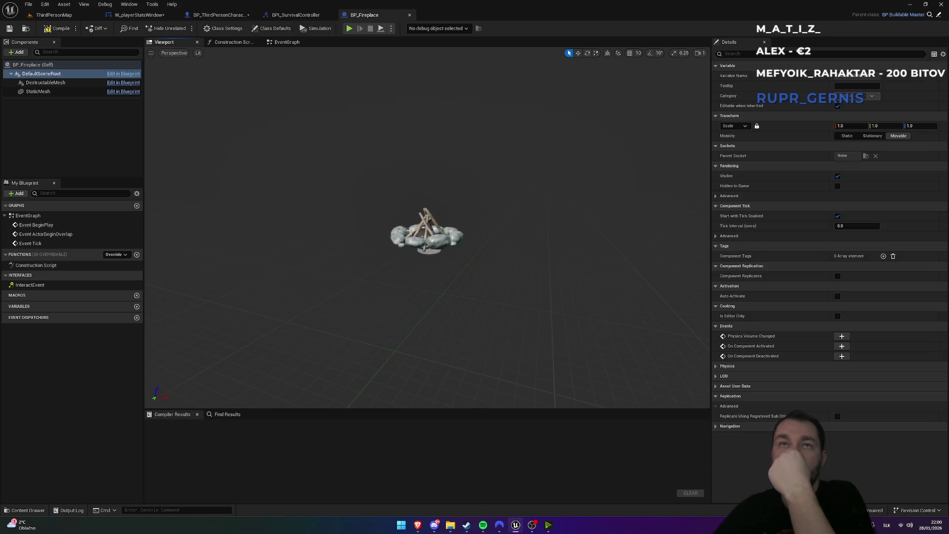
click(34, 64)
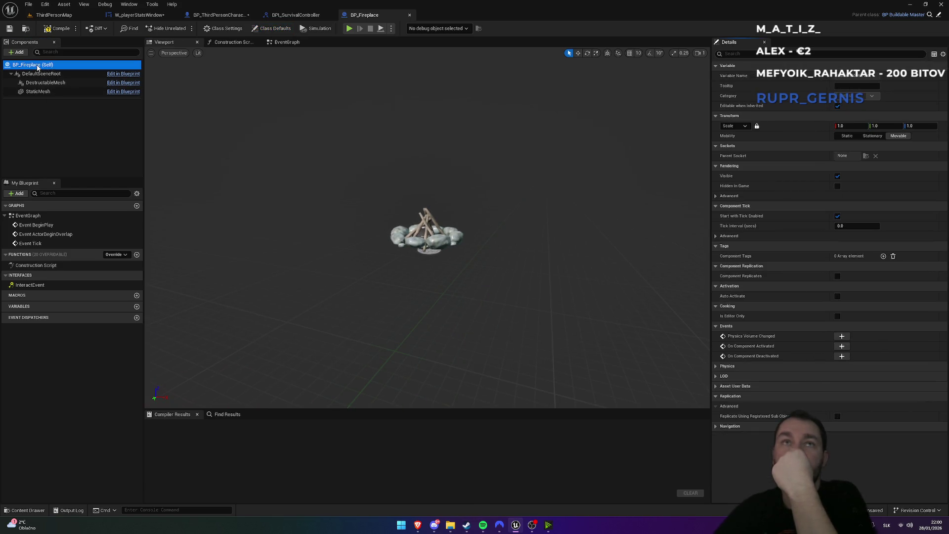
click(18, 52)
text(volu)
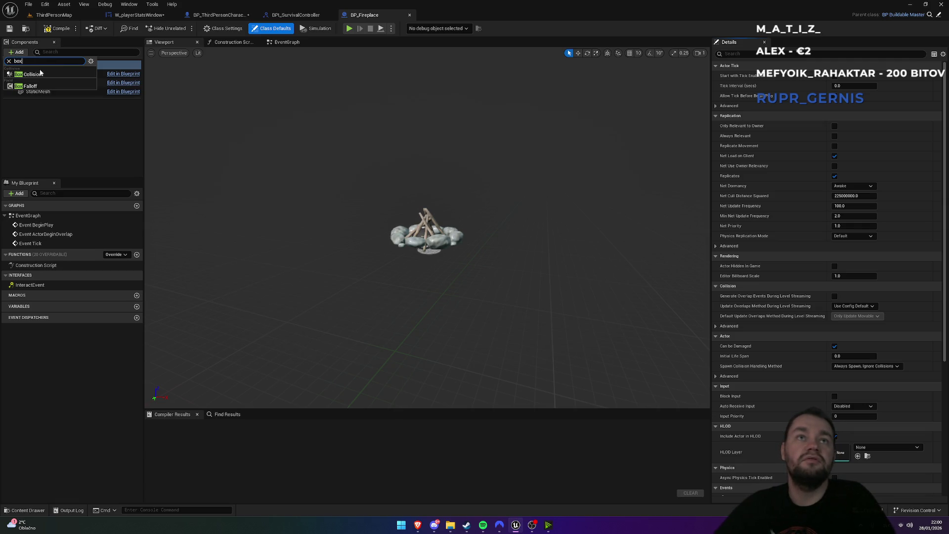
click(35, 74)
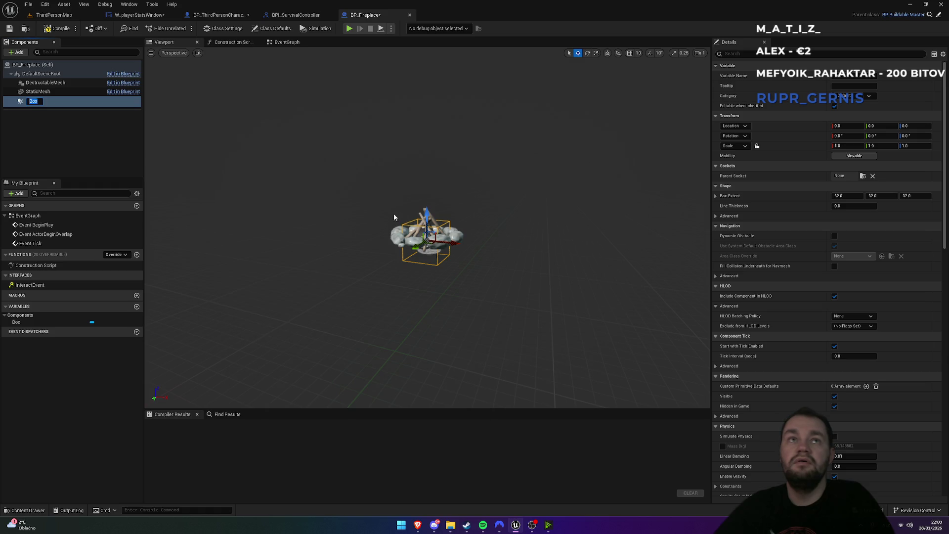
click(72, 151)
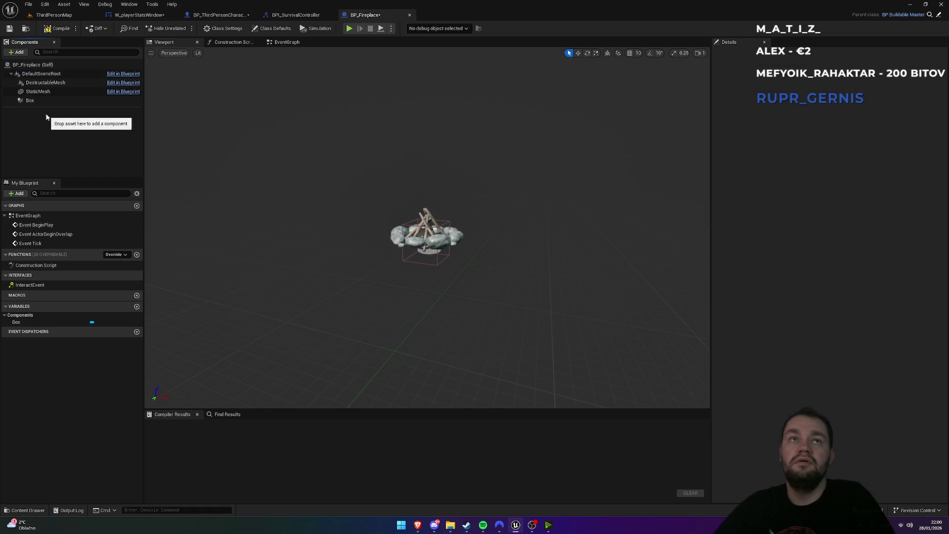
click(83, 21)
double_click(268, 413)
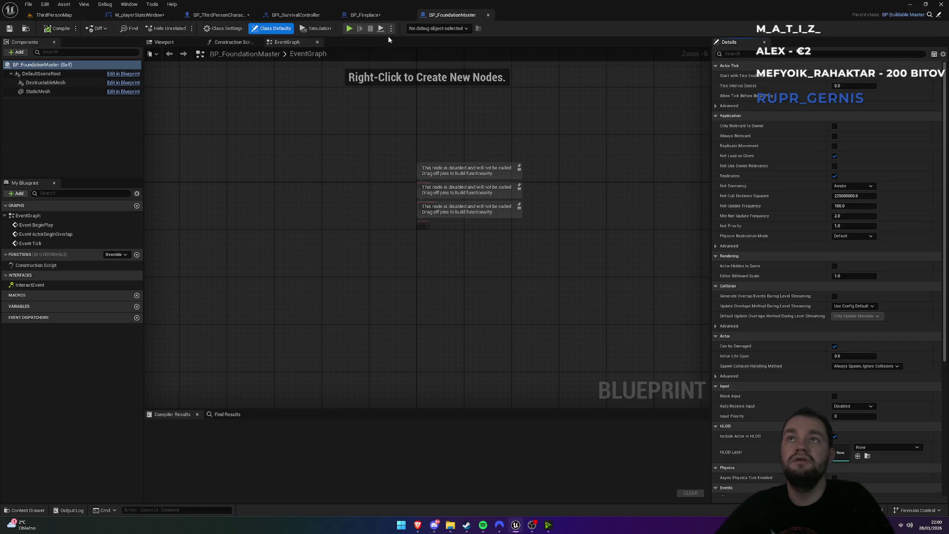
Close BP_FoundationMaster, open BP_BuildPreview and inspect its OverlapBox in the Viewport
click(488, 15)
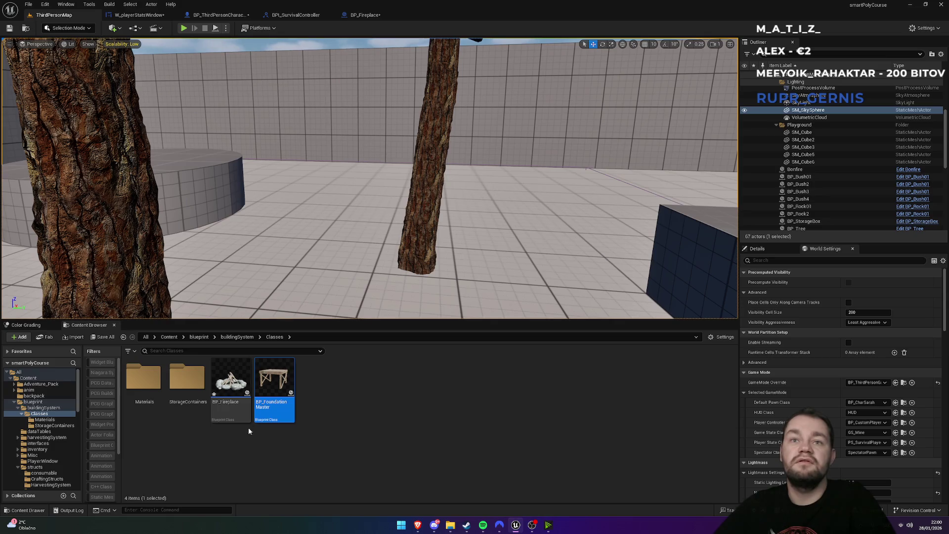
click(241, 338)
double_click(229, 411)
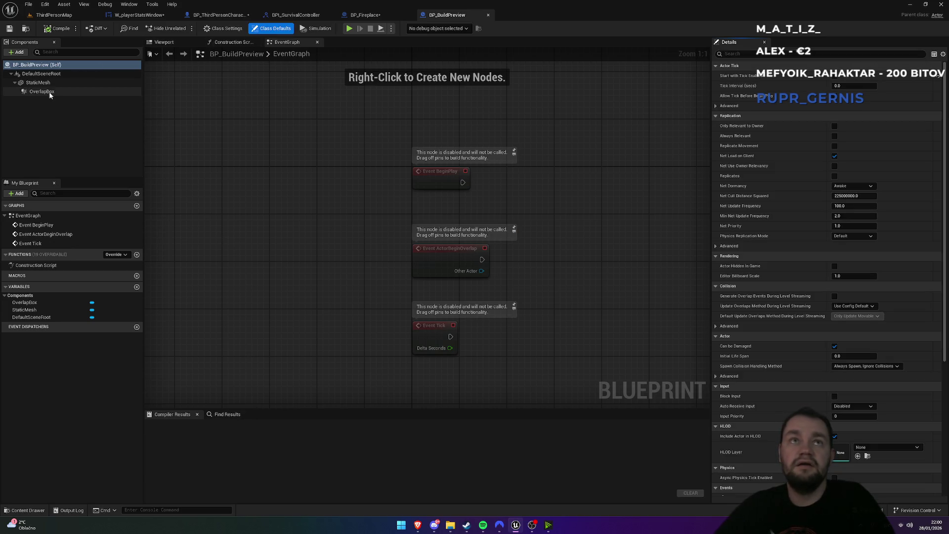
click(45, 92)
click(366, 15)
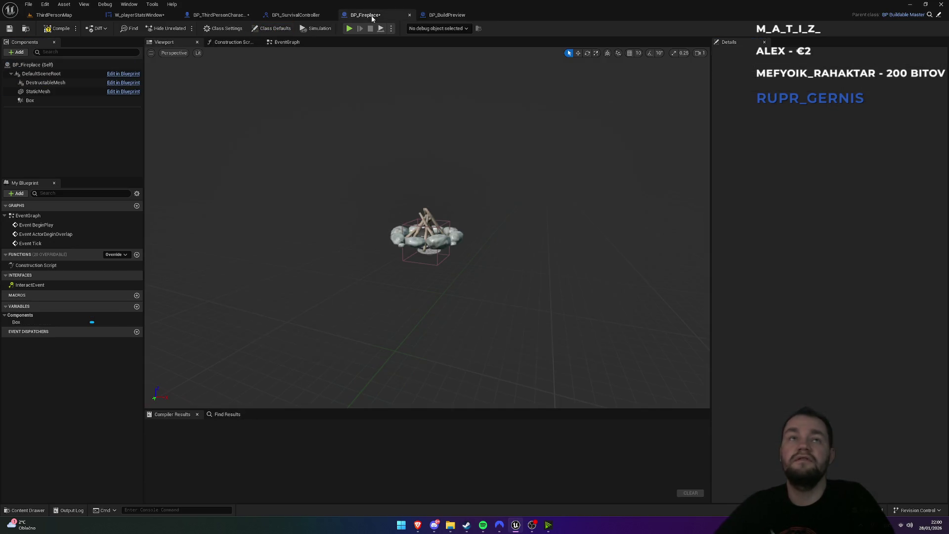
click(436, 15)
click(165, 42)
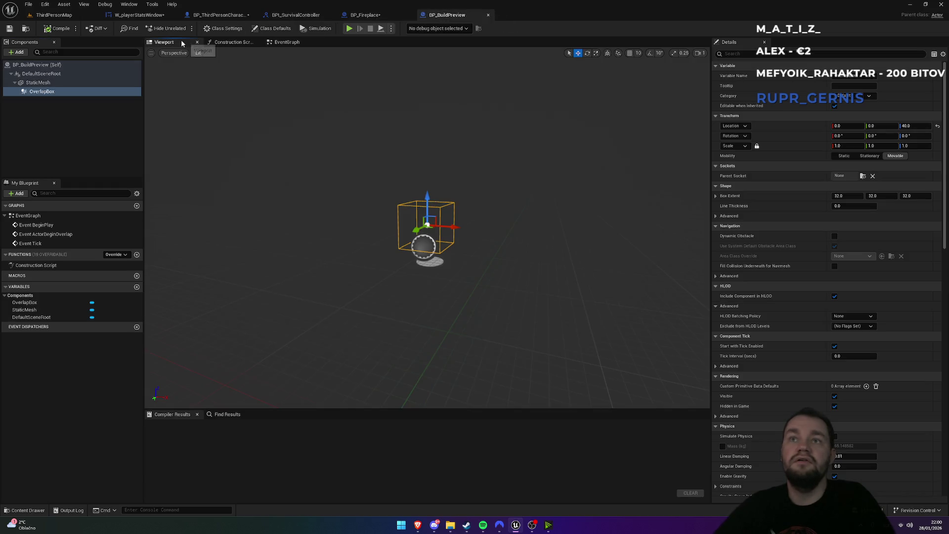
scroll(465, 298, up, 5)
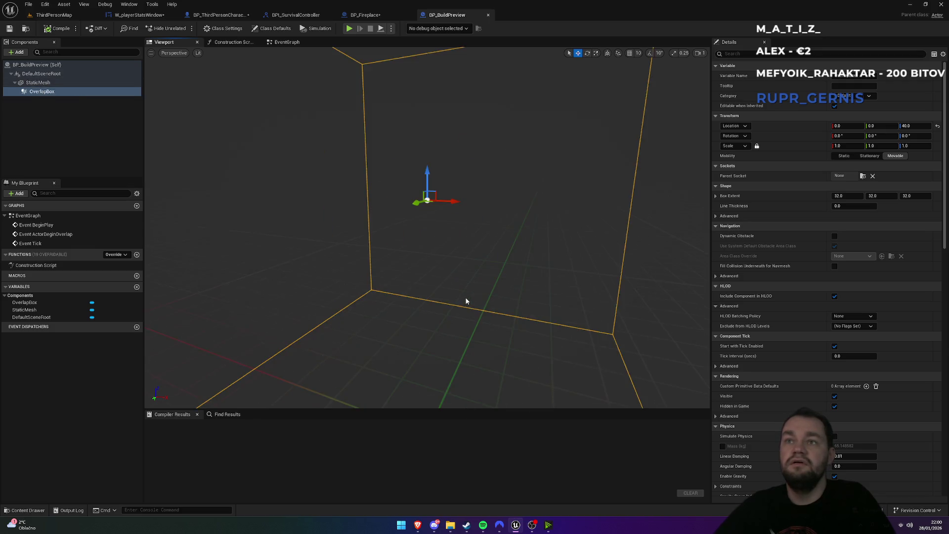
scroll(438, 239, down, 3)
Compare BP_Fireplace's Box component against BP_BuildPreview's overlap box
click(365, 15)
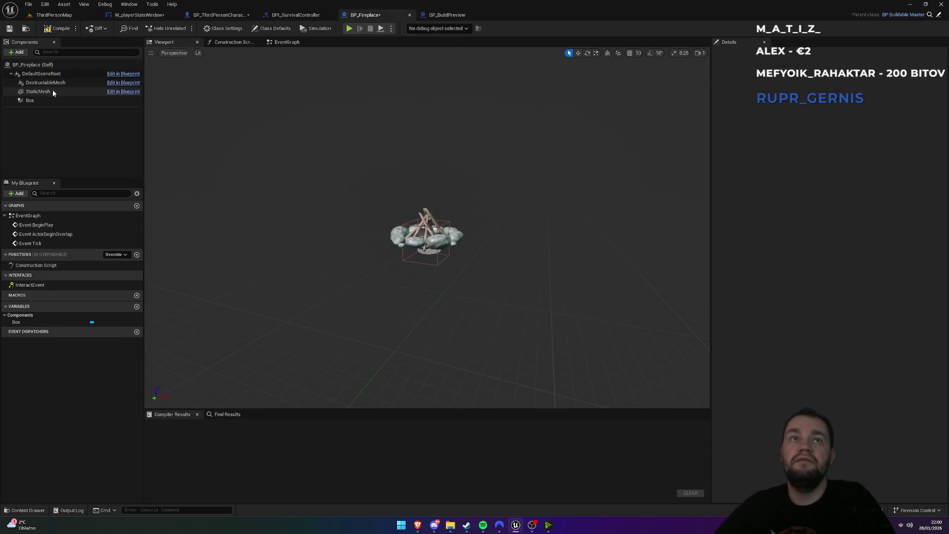
click(32, 100)
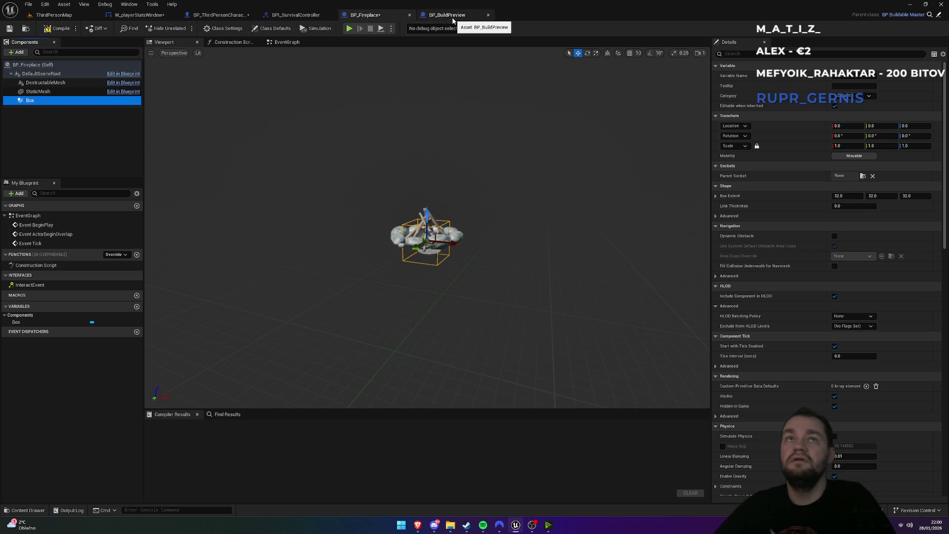
click(18, 52)
text(box)
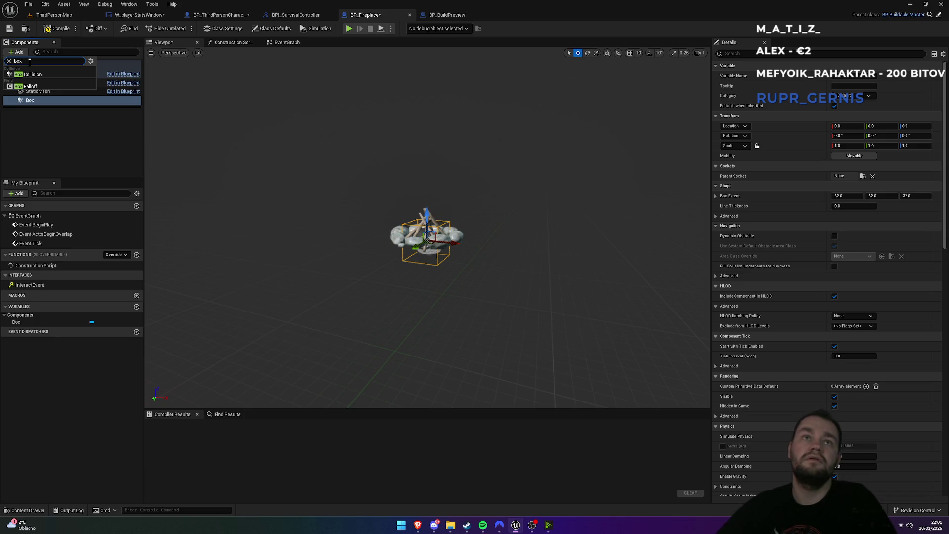
click(446, 15)
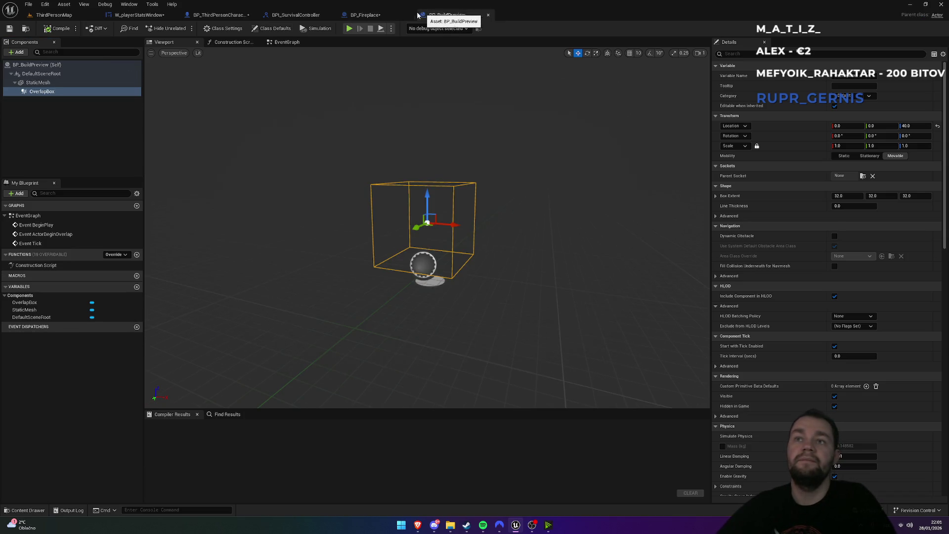
click(366, 15)
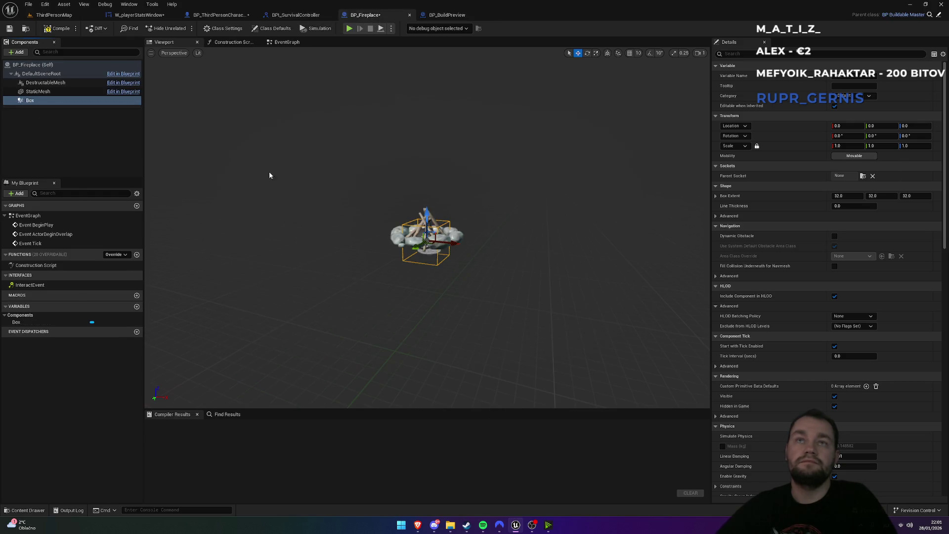
scroll(406, 216, up, 4)
Raise the Box slightly and try scaling it, including a Y scale of 10
scroll(440, 245, down, 3)
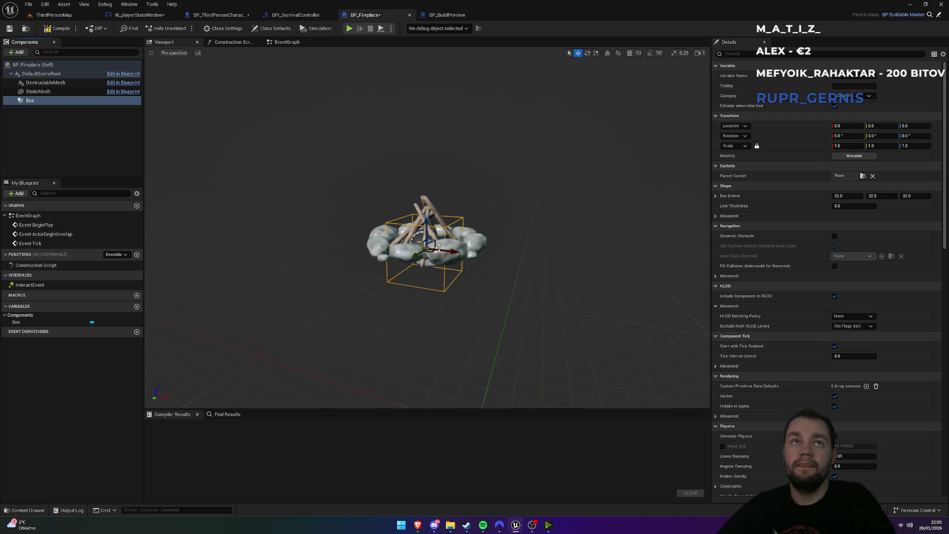
mouse_move(427, 230)
mouse_down()
mouse_move(426, 213)
mouse_move(445, 218)
mouse_move(450, 207)
mouse_move(448, 281)
mouse_move(527, 309)
mouse_move(518, 296)
mouse_move(448, 316)
mouse_move(460, 314)
mouse_move(406, 254)
mouse_move(451, 213)
mouse_move(460, 233)
mouse_move(483, 234)
mouse_move(469, 234)
mouse_up()
key(r)
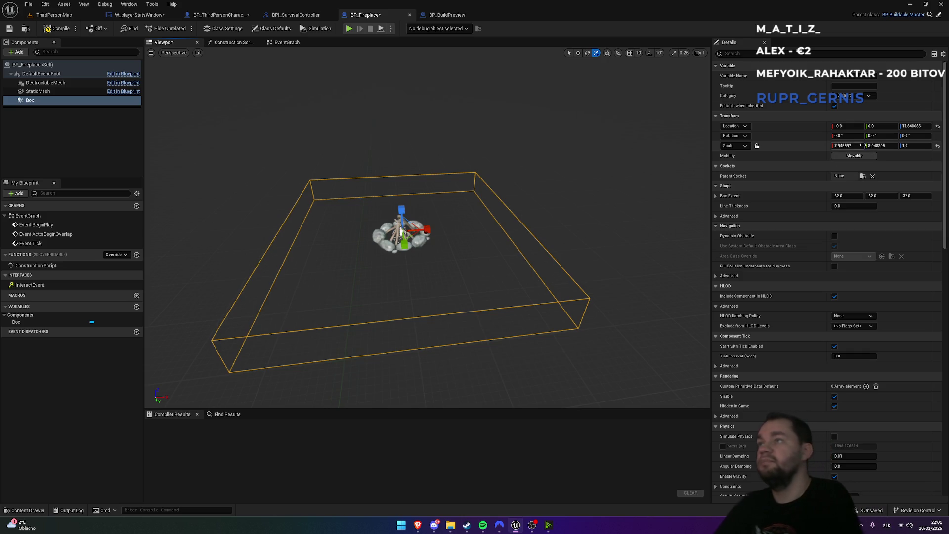
click(875, 146)
text(10)
key(Return)
key(Return)
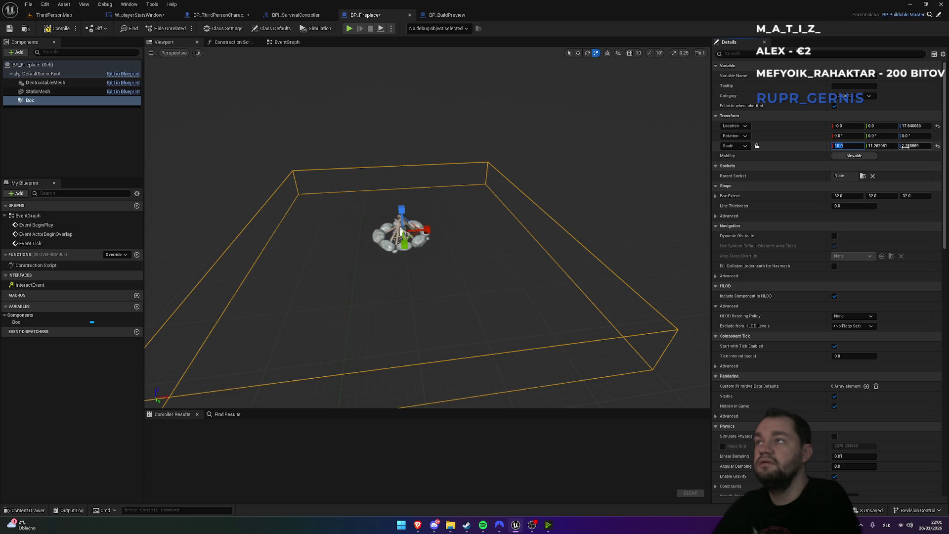
click(939, 146)
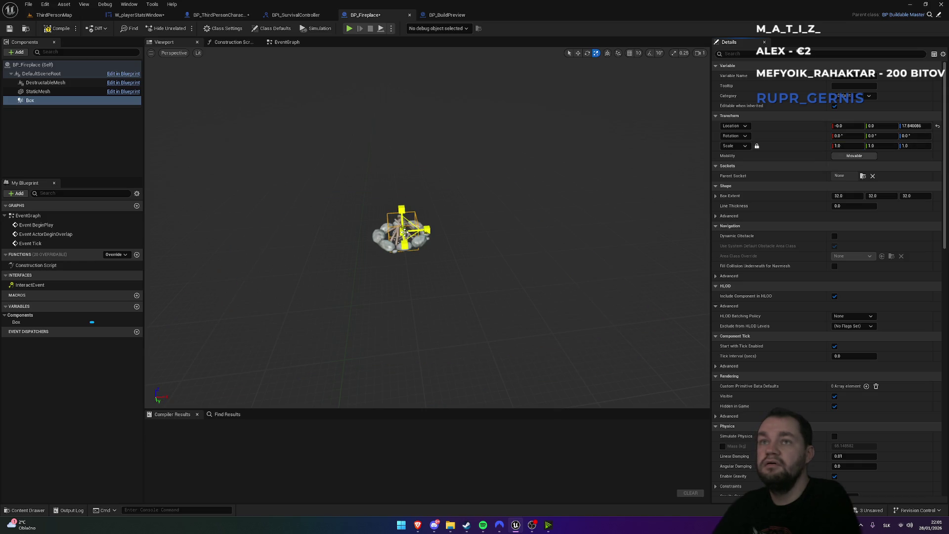
drag(403, 232, 404, 232)
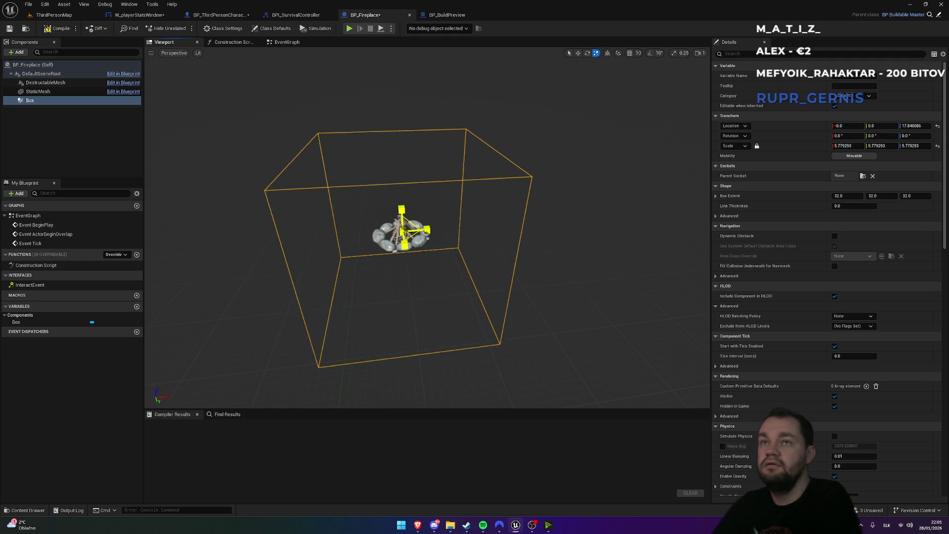
mouse_move(405, 229)
mouse_down()
mouse_move(423, 217)
mouse_move(454, 232)
mouse_up()
Unlock proportional scaling and set the Box scale to 10 × 10 × 4
click(757, 146)
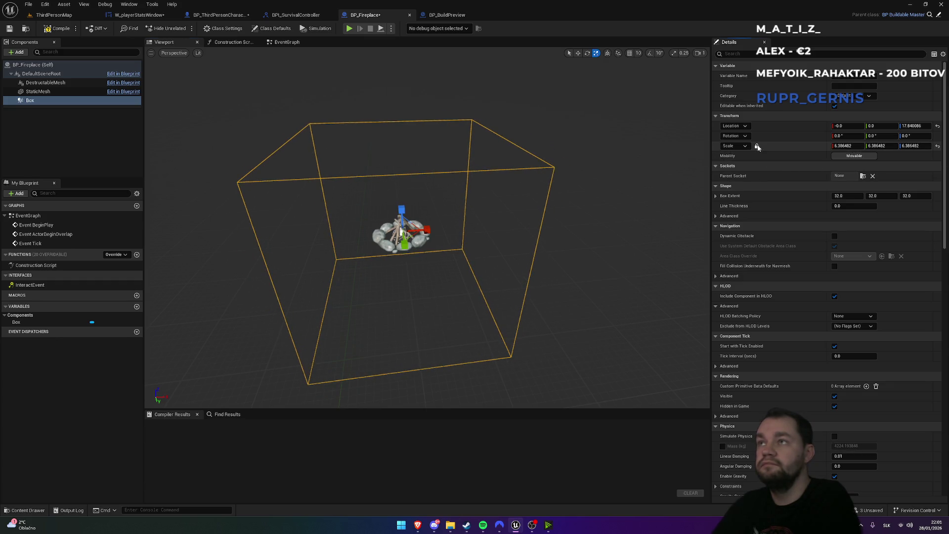
click(848, 145)
text(0)
key(Return)
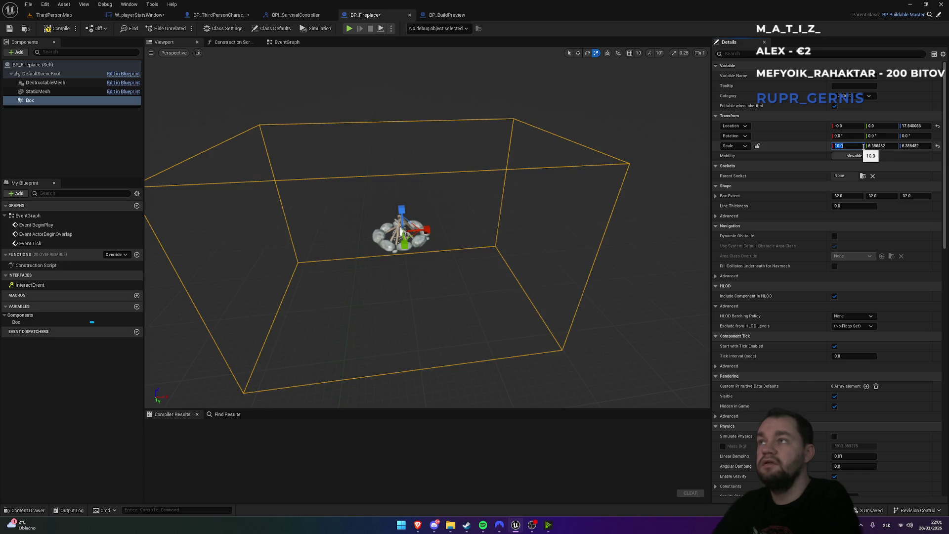
text(10)
key(Return)
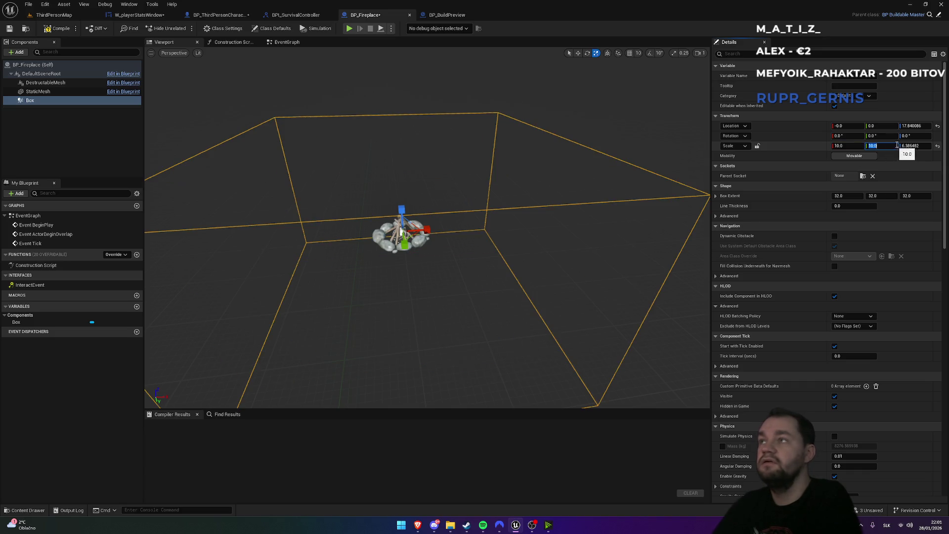
text(1)
key(Return)
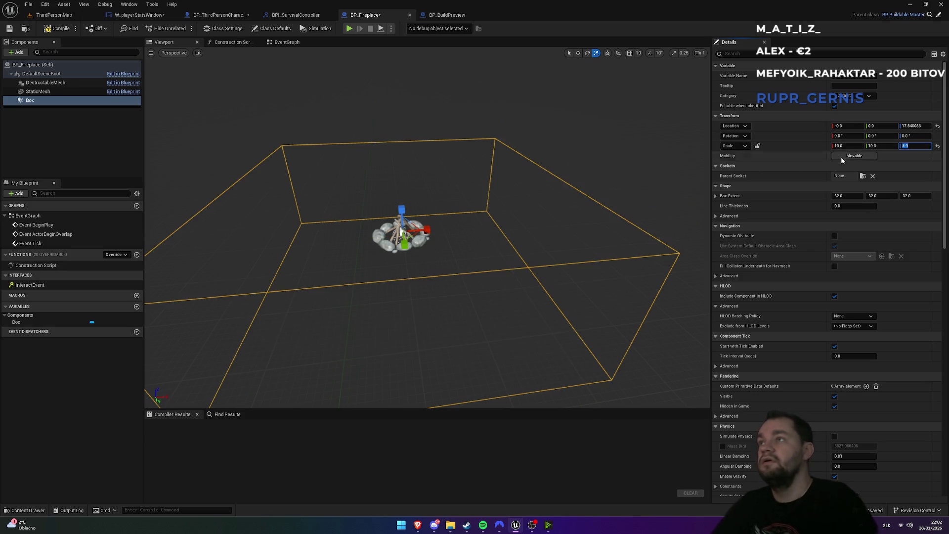
Move the Box along Z to a height of about 124.94
drag(487, 206, 471, 224)
key(w)
mouse_move(454, 301)
mouse_down()
mouse_move(455, 170)
mouse_move(450, 206)
mouse_move(454, 188)
mouse_move(463, 234)
mouse_move(468, 149)
mouse_move(410, 146)
mouse_move(408, 129)
mouse_up()
scroll(428, 227, down, 10)
drag(452, 151, 434, 195)
scroll(452, 155, up, 10)
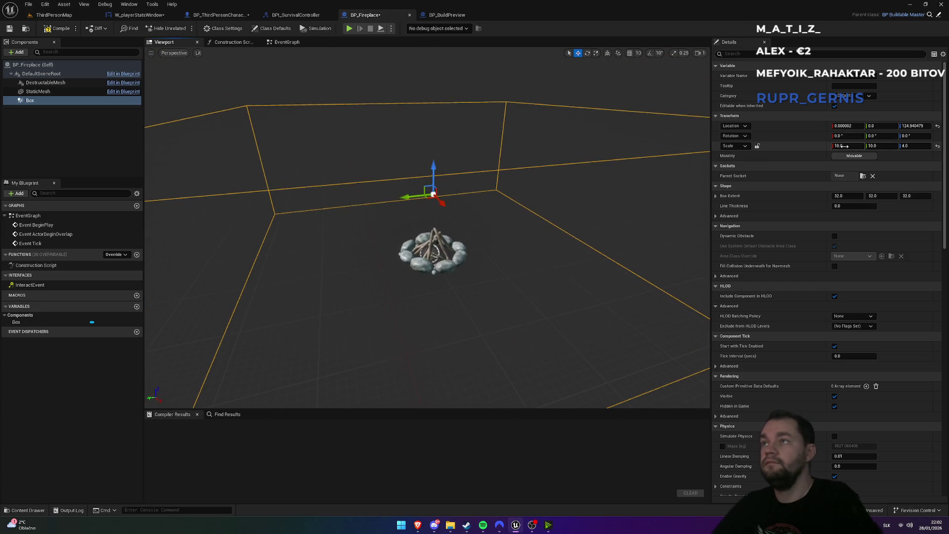
Increase the Box's X and Y scale to 12.0
click(846, 146)
click(874, 146)
key(Return)
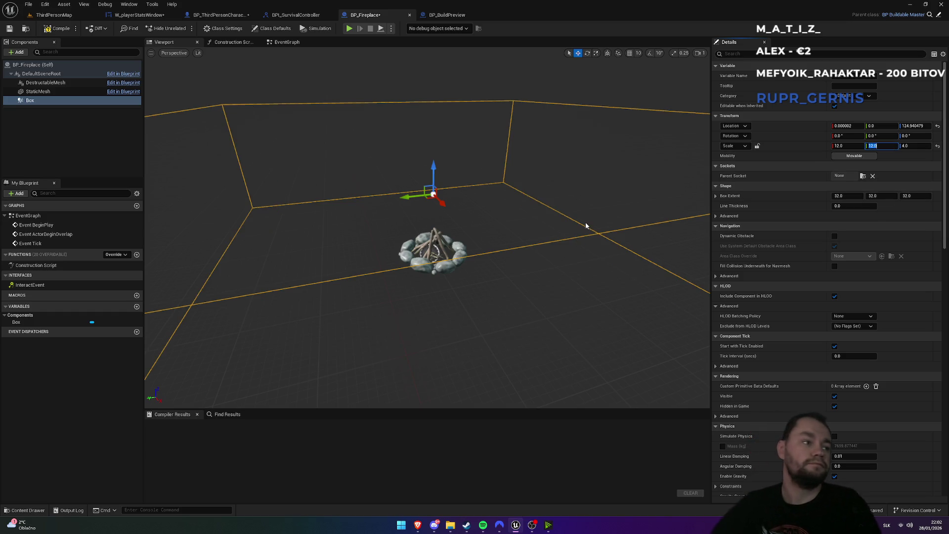
mouse_move(597, 210)
mouse_down()
mouse_move(569, 217)
mouse_move(534, 247)
mouse_move(454, 239)
mouse_up()
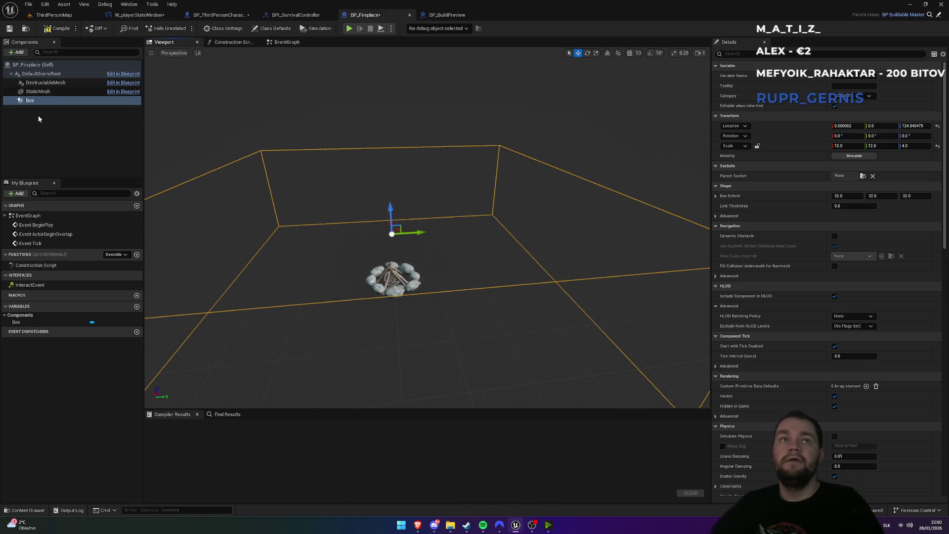
click(34, 99)
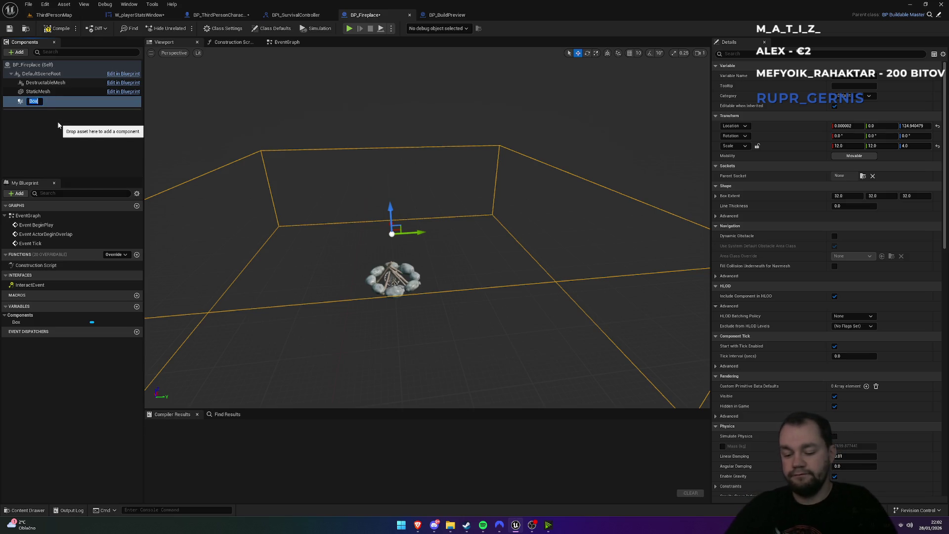
Rename the Box component to Heat and add its On Component Begin Overlap event
text(Heat)
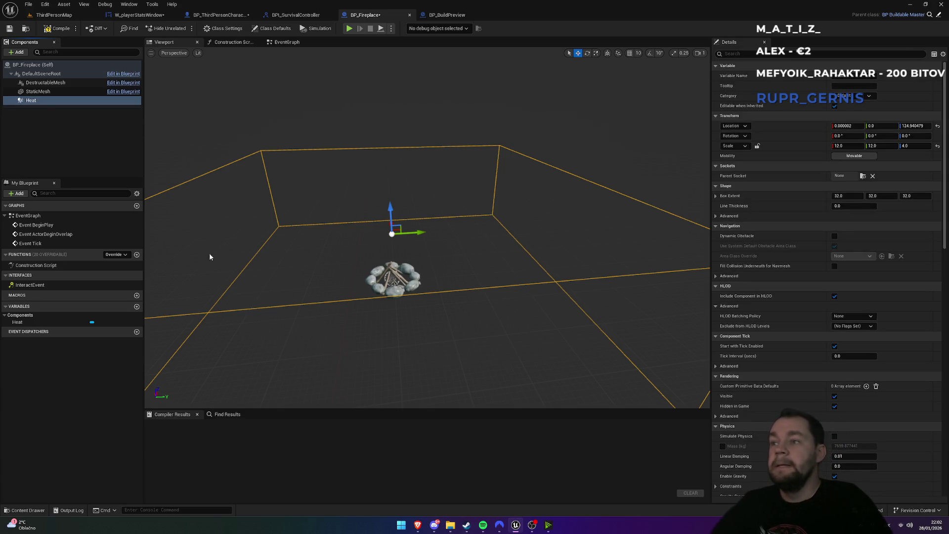
scroll(857, 416, down, 15)
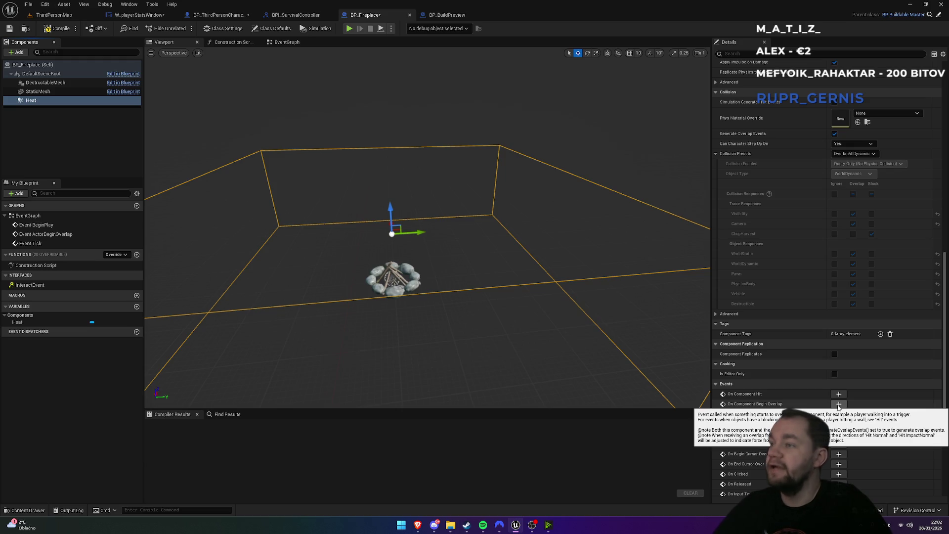
click(839, 405)
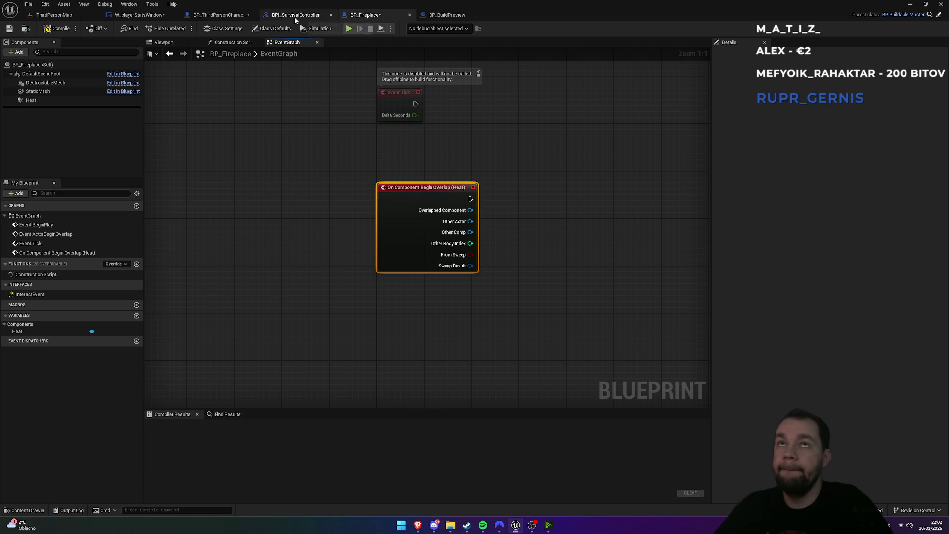
click(138, 15)
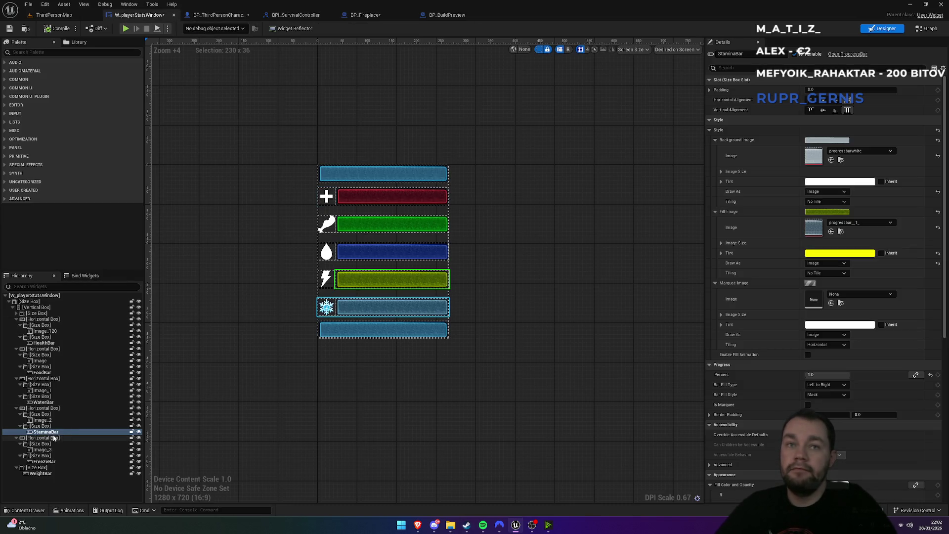
Set W_playerStatsWindow's FreezeBar Percent to 0.1, then go back to BP_Fireplace
click(391, 310)
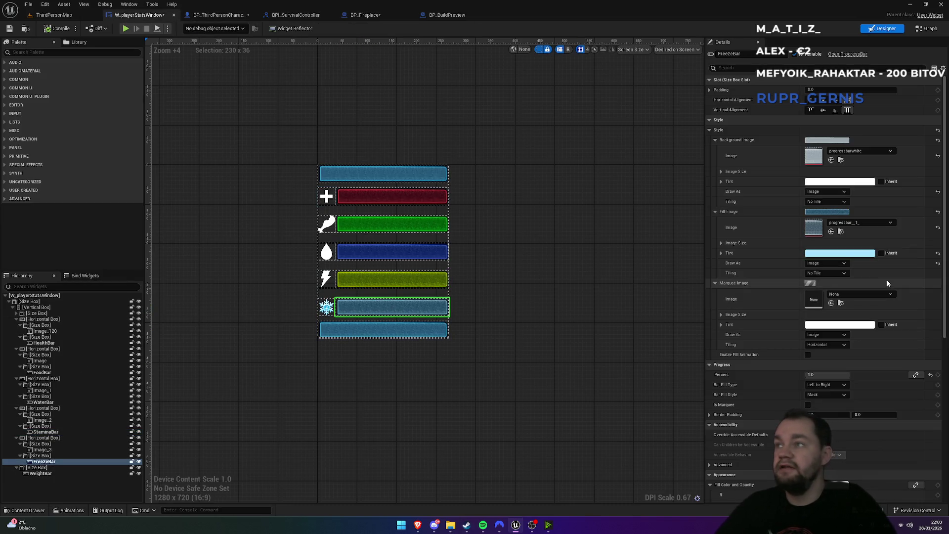
scroll(821, 465, down, 1)
scroll(844, 302, up, 1)
click(822, 374)
text(0)
key(Return)
text(.1)
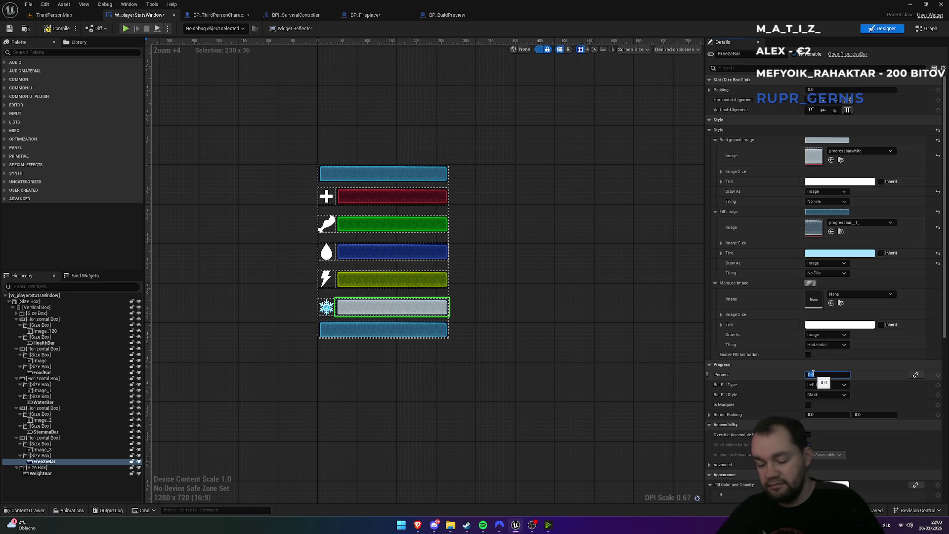
key(Return)
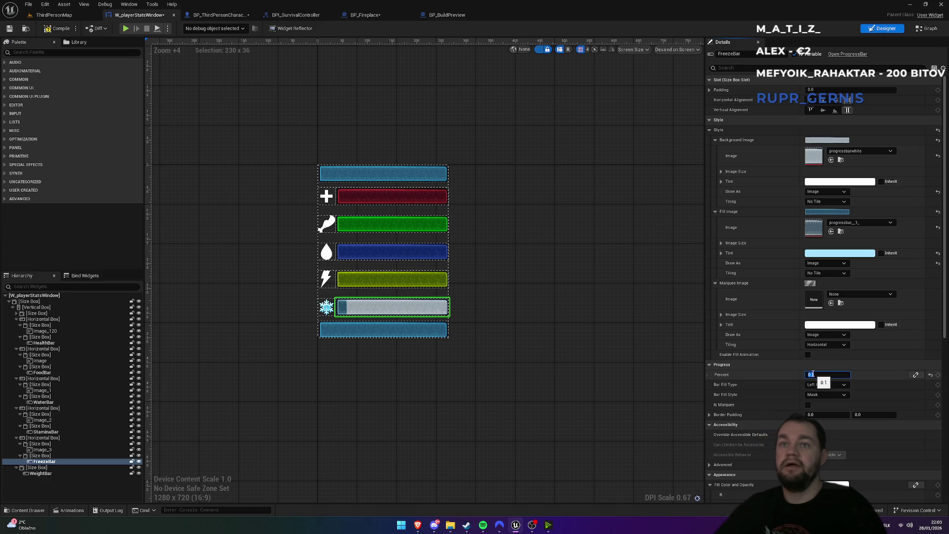
click(385, 15)
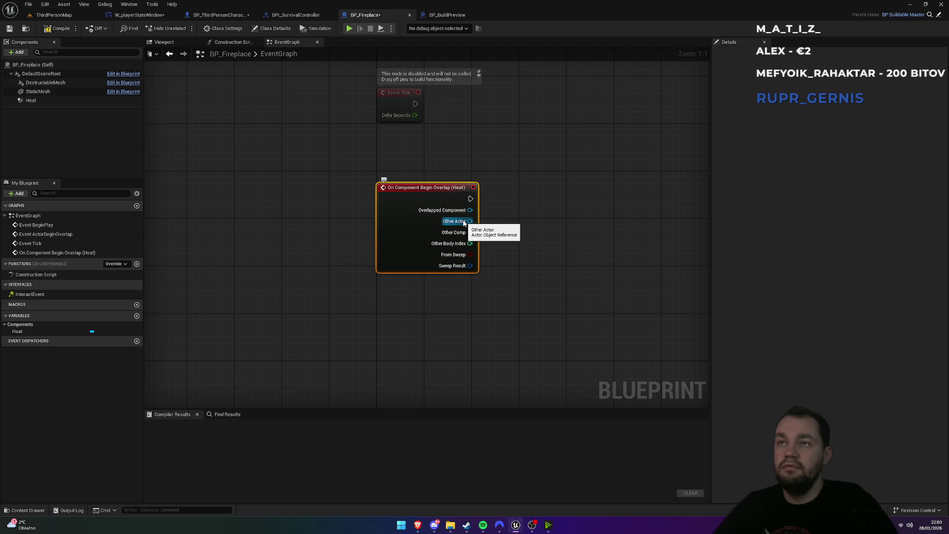
Cast the Heat overlap's Other Actor to BPI_SurvivalCharacter
drag(518, 240, 518, 239)
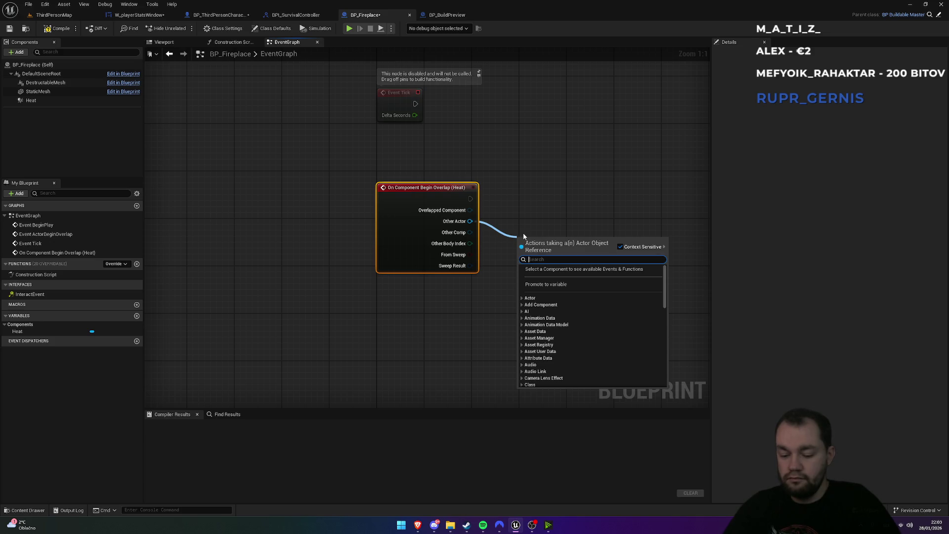
text(survival)
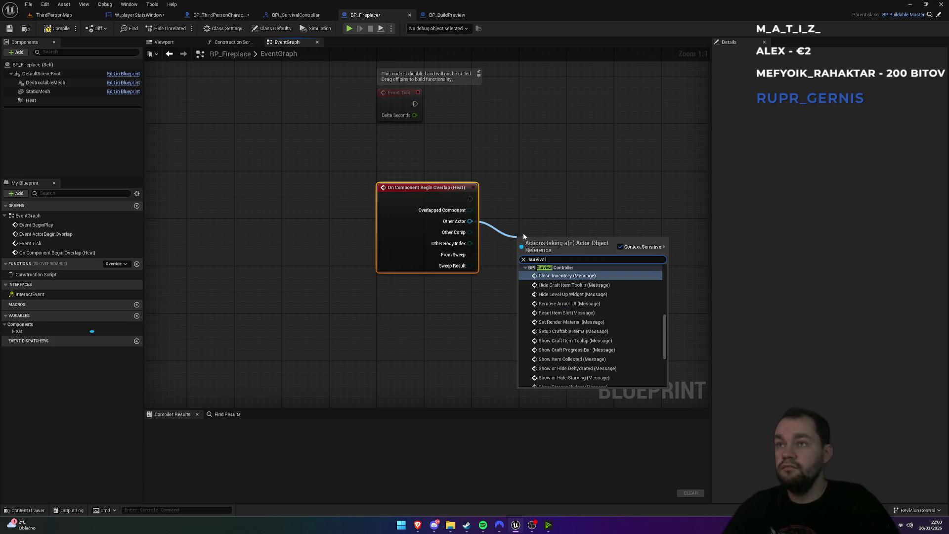
scroll(594, 355, down, 5)
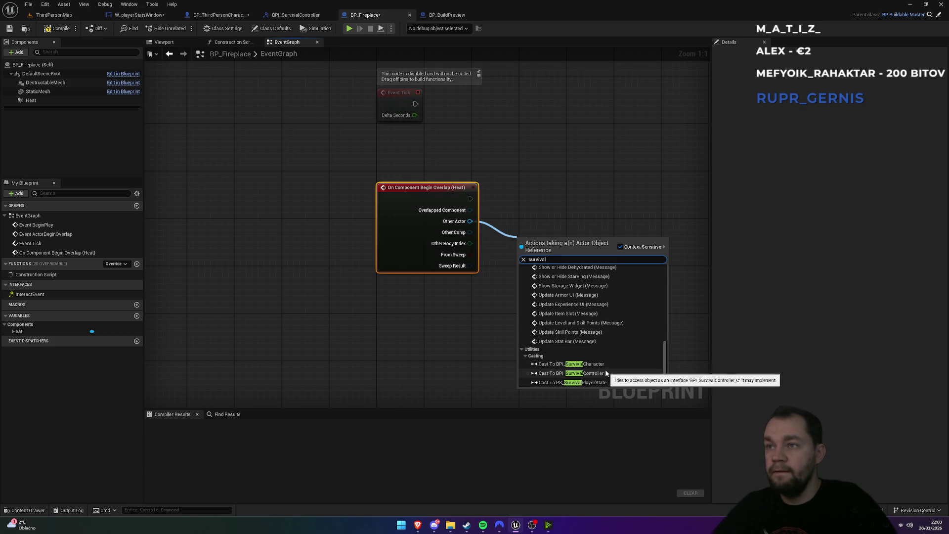
click(571, 364)
mouse_move(460, 268)
mouse_down()
mouse_move(467, 201)
mouse_move(471, 208)
mouse_up()
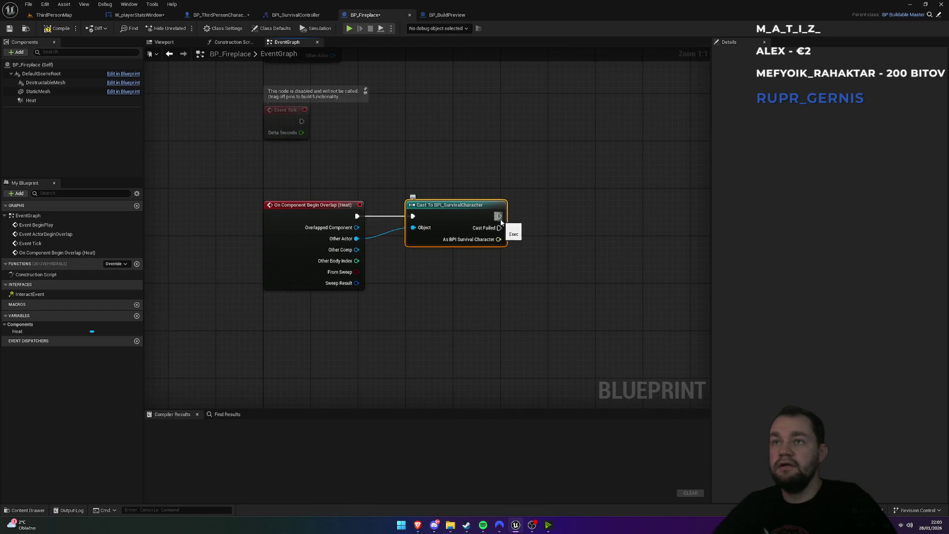
Print the message 'character' after a successful cast, then return to ThirdPersonMap
drag(549, 224, 549, 223)
text(print)
key(Return)
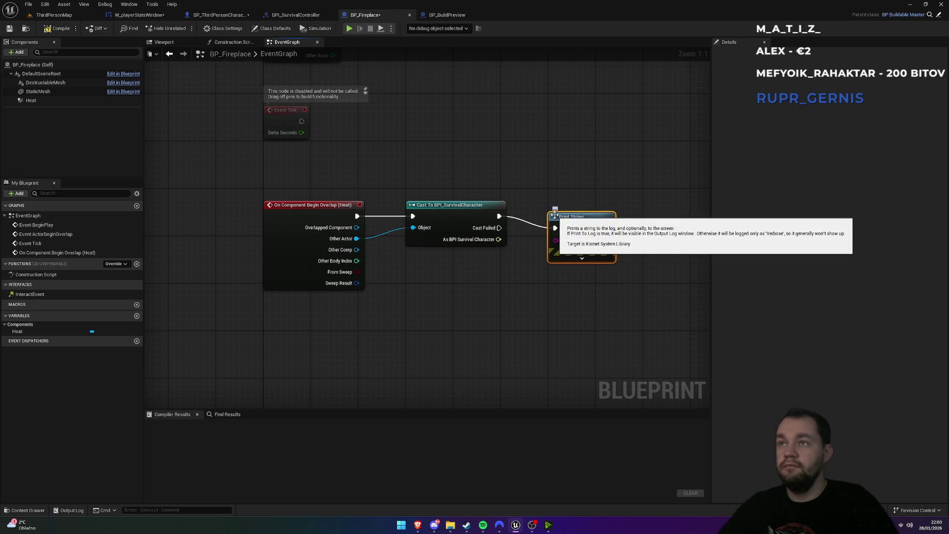
text(aa)
key(Return)
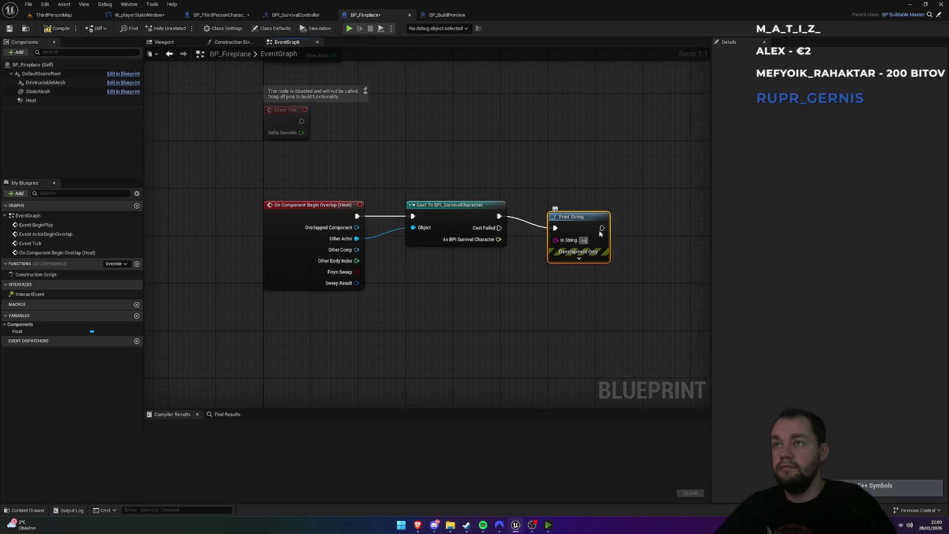
text(character a)
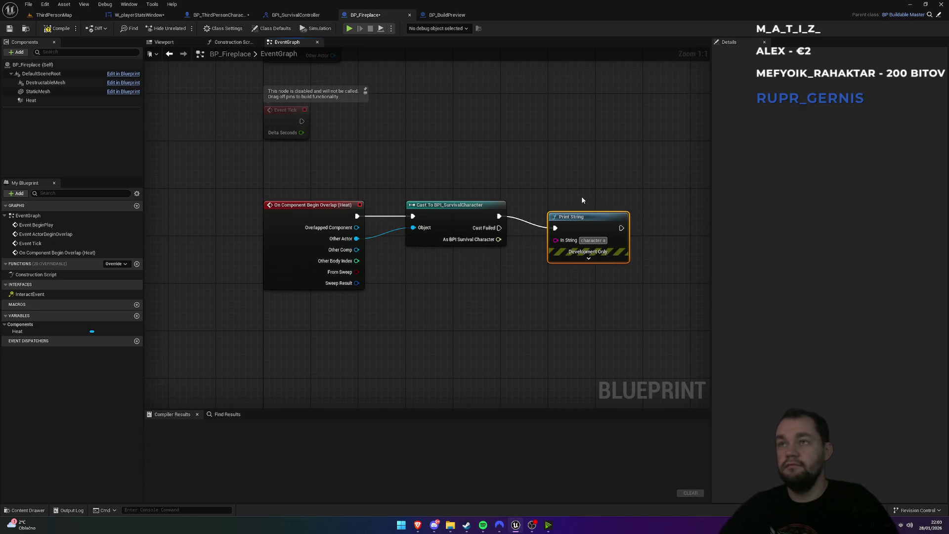
key(Return)
click(52, 15)
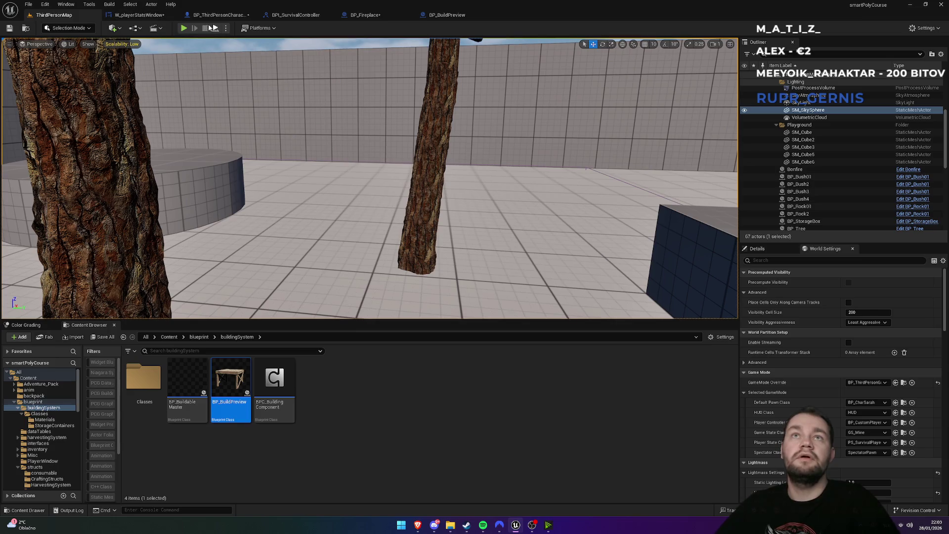
Play-test the level, walking the character around the campfires, then return to the editor
click(183, 28)
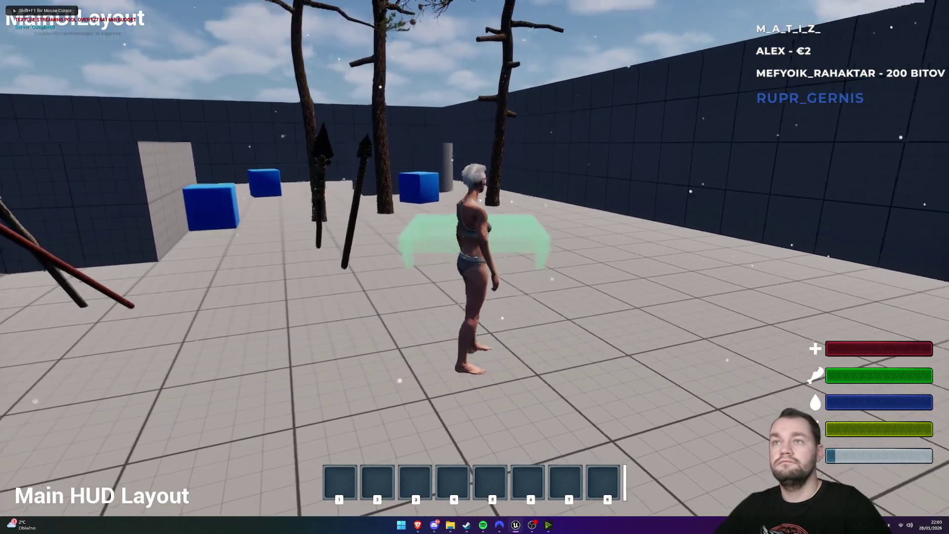
key(s)
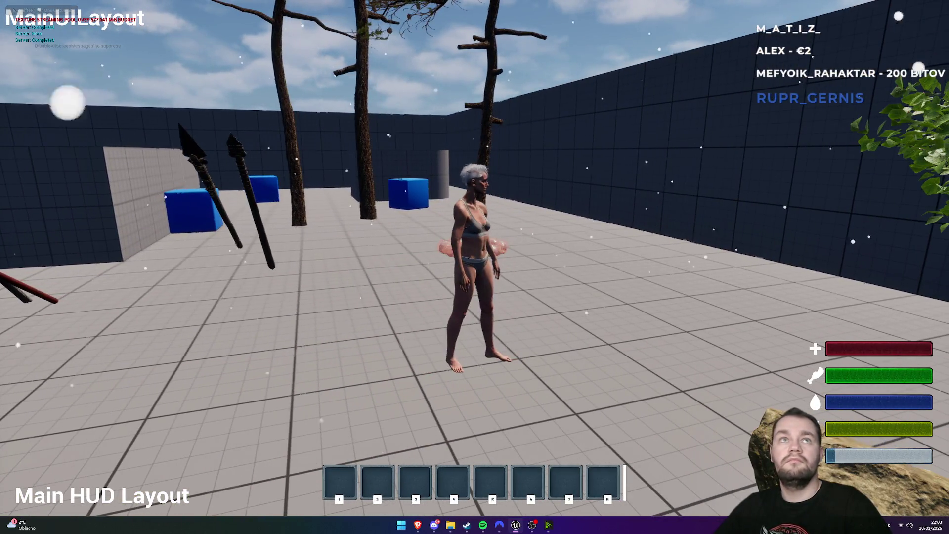
key(w)
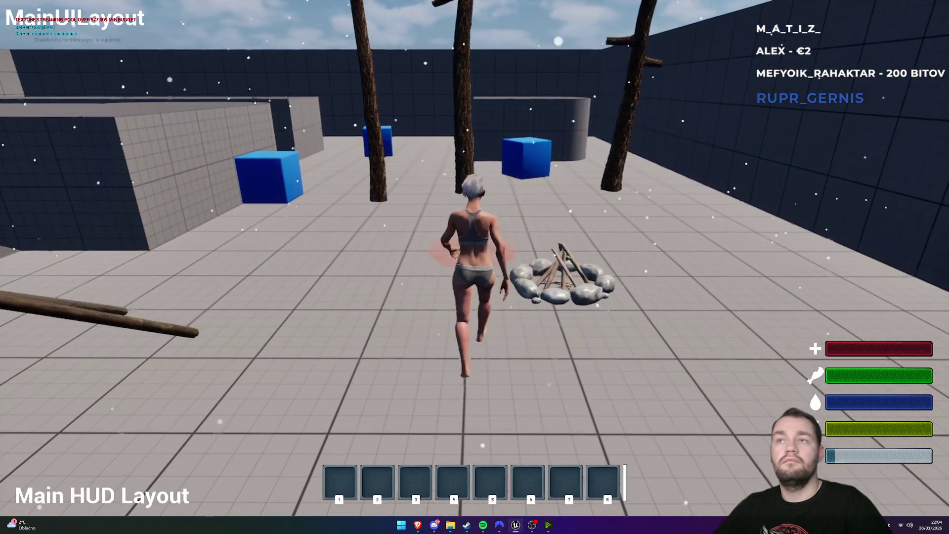
key(a)
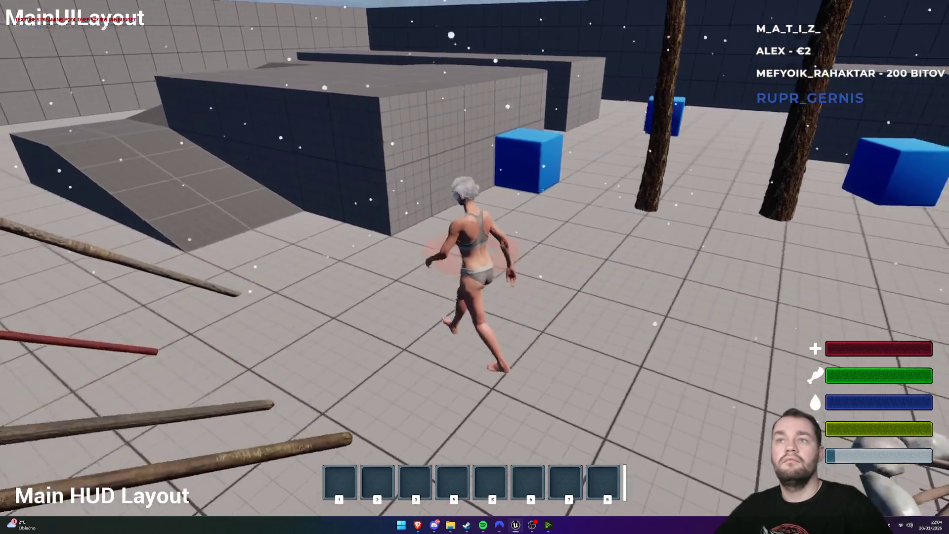
key(s)
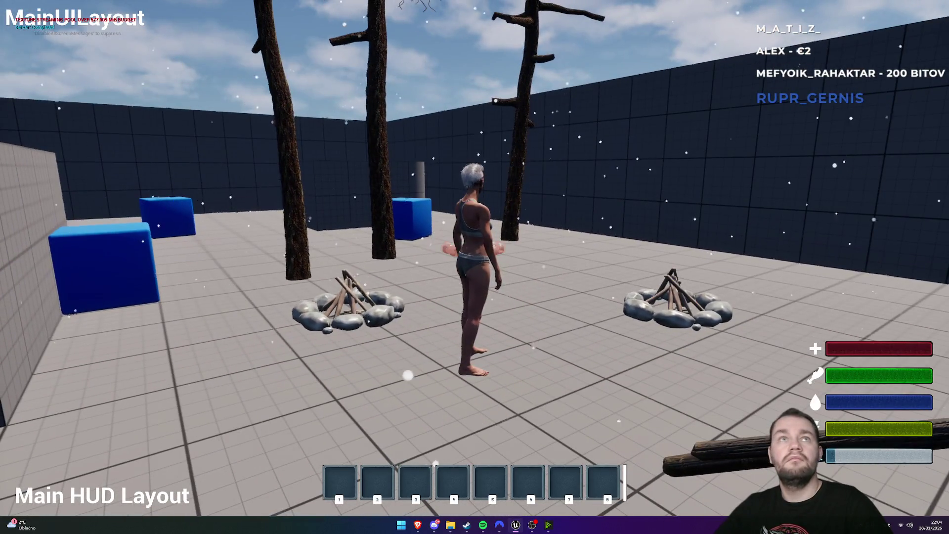
key(s)
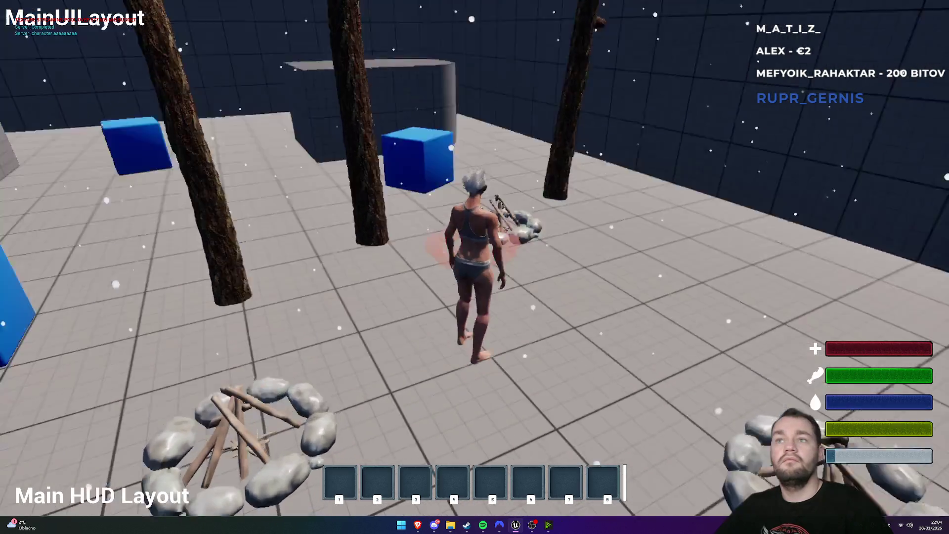
key(w)
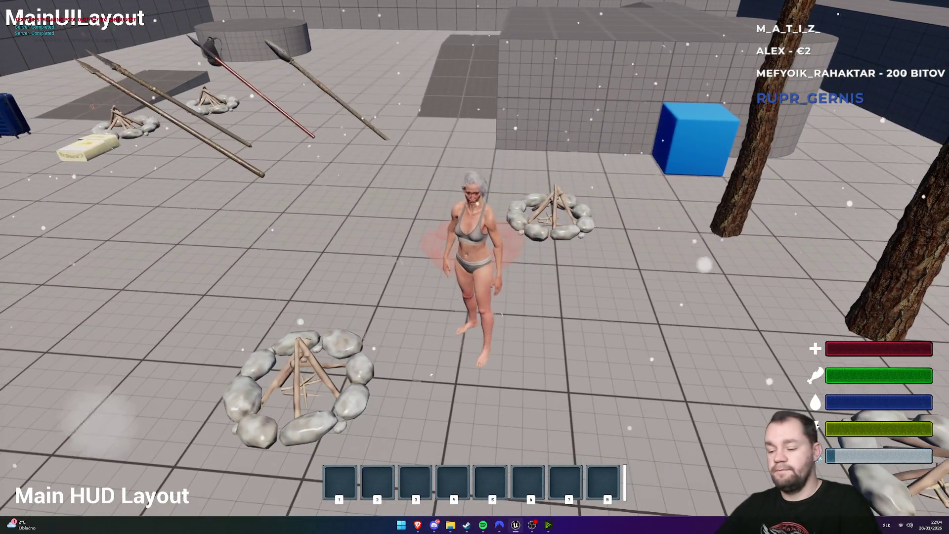
key(F11)
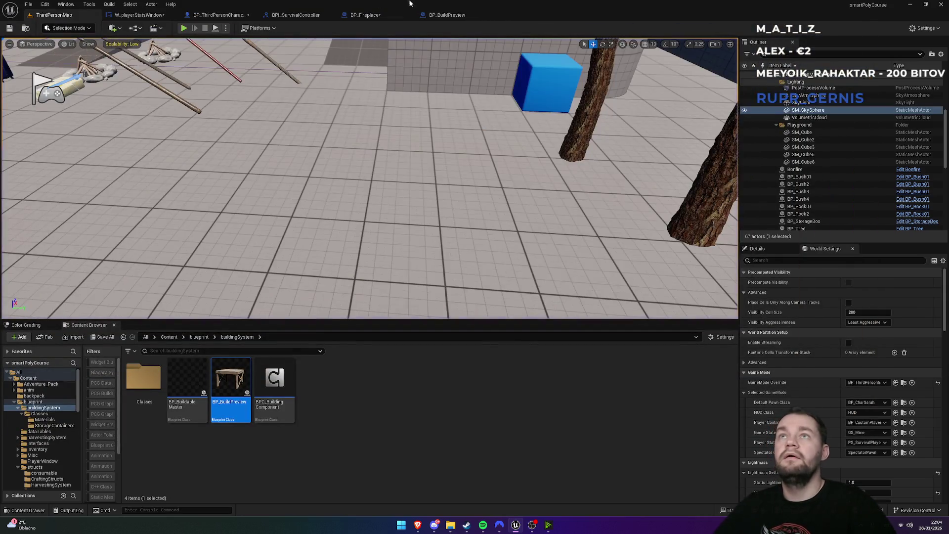
click(442, 14)
Delete the Print String node that follows the cast in BP_Fireplace
click(373, 14)
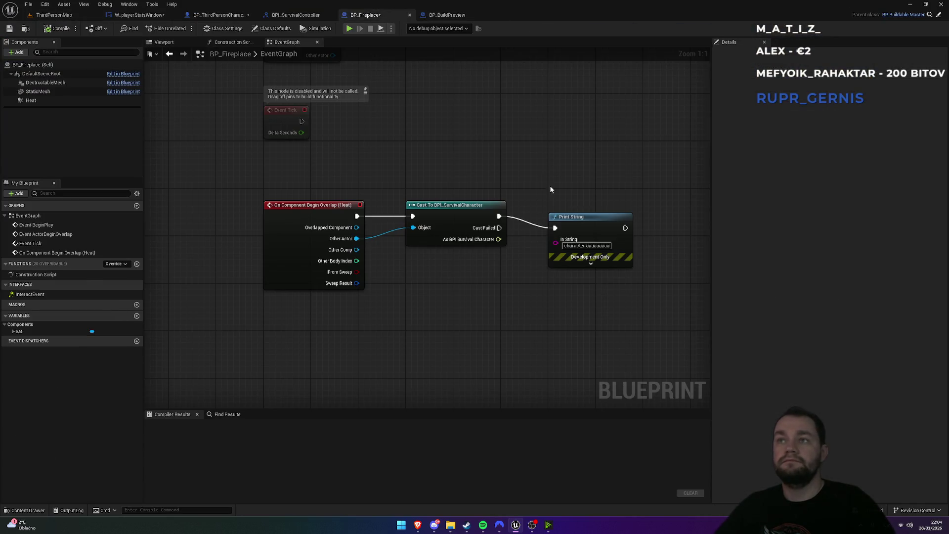
click(588, 259)
key(Delete)
drag(493, 242, 538, 236)
text(upd)
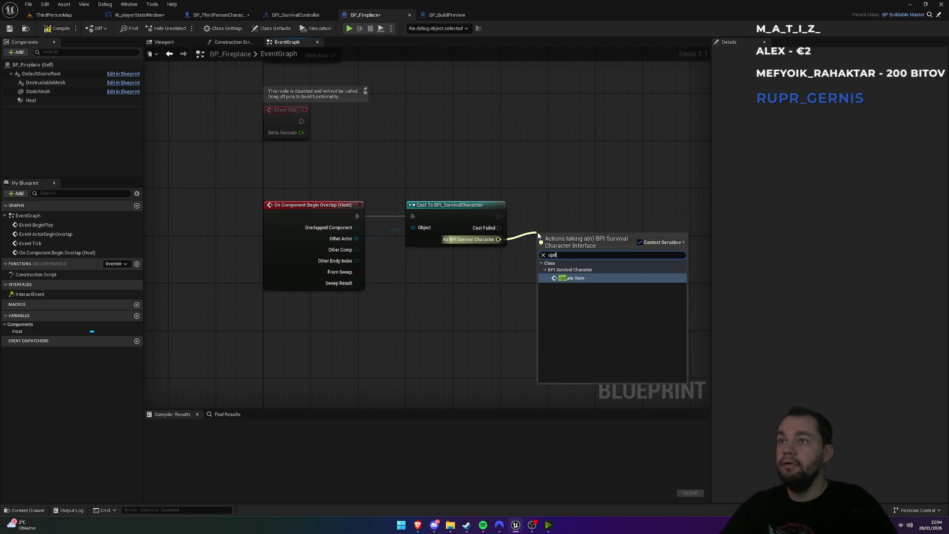
click(471, 286)
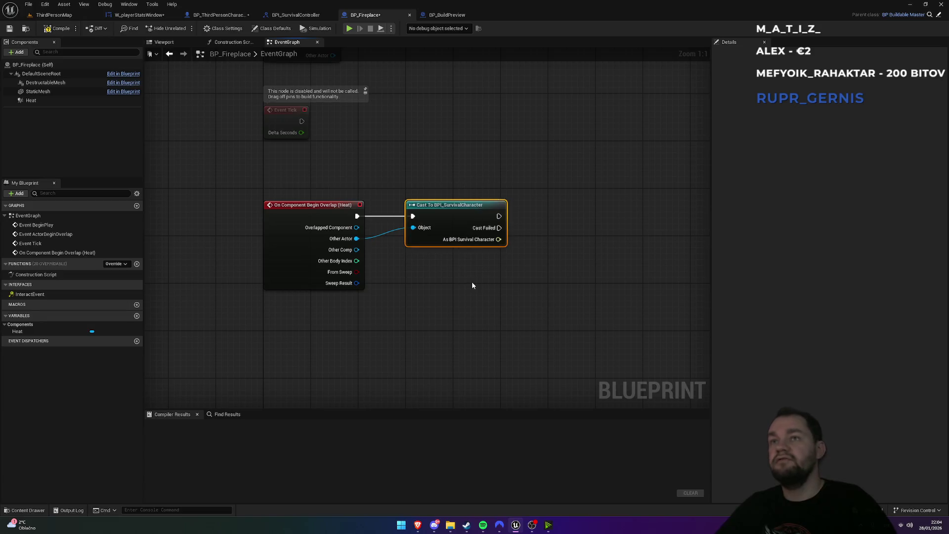
Add a Get Player Controller node from a 'get cont' search, then remove it again
right_click(463, 338)
text(get)
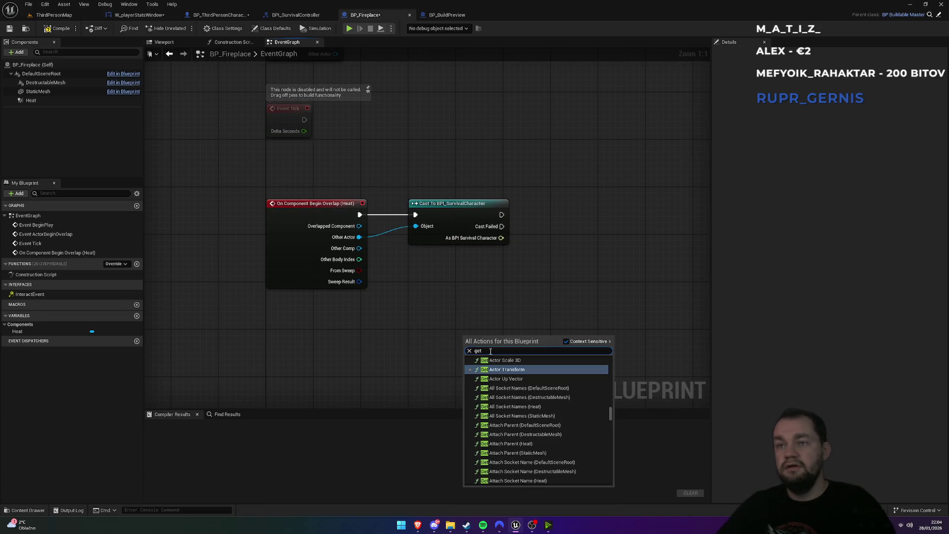
text( cont)
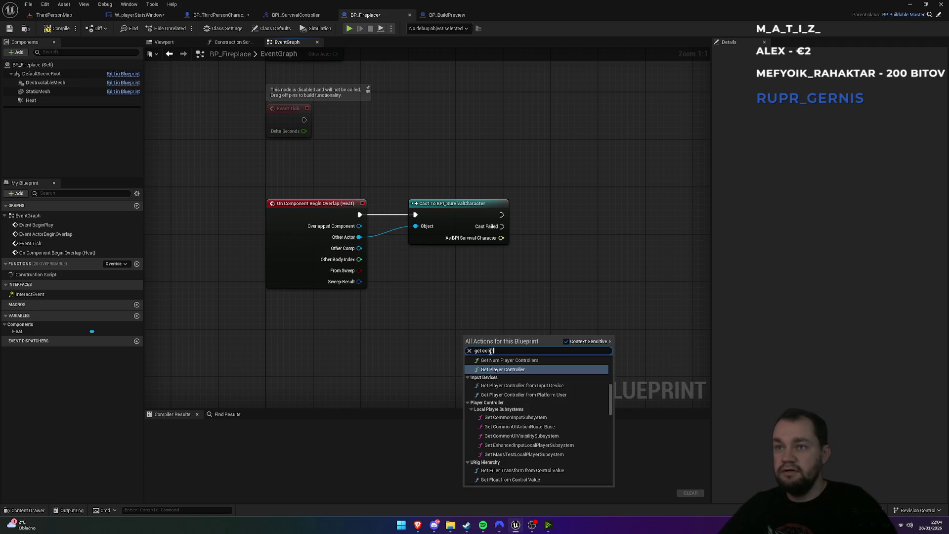
key(Return)
mouse_move(531, 370)
mouse_down()
mouse_move(407, 361)
mouse_move(366, 322)
mouse_move(365, 307)
mouse_up()
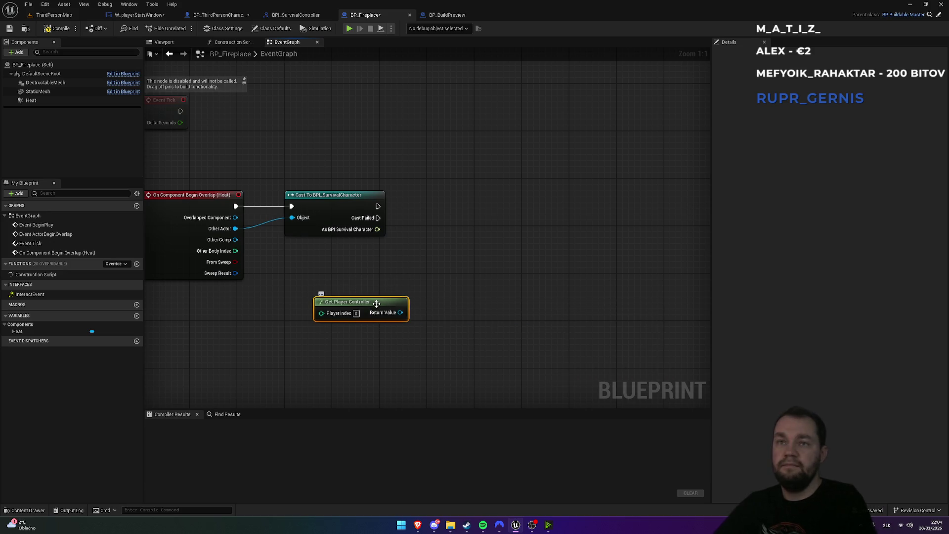
key(Delete)
Add an unconnected Get Player Controller node below the cast via 'get controller'
right_click(344, 319)
text(g)
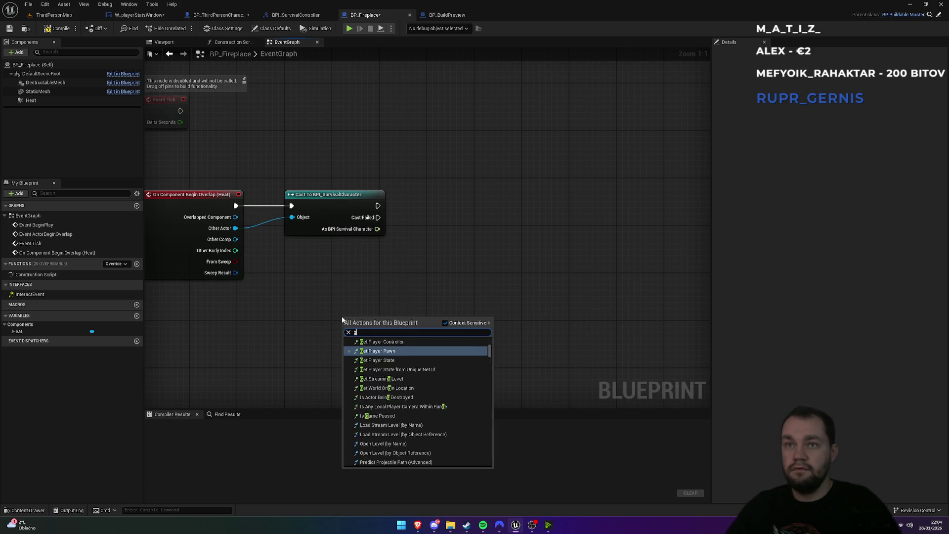
text(et controller)
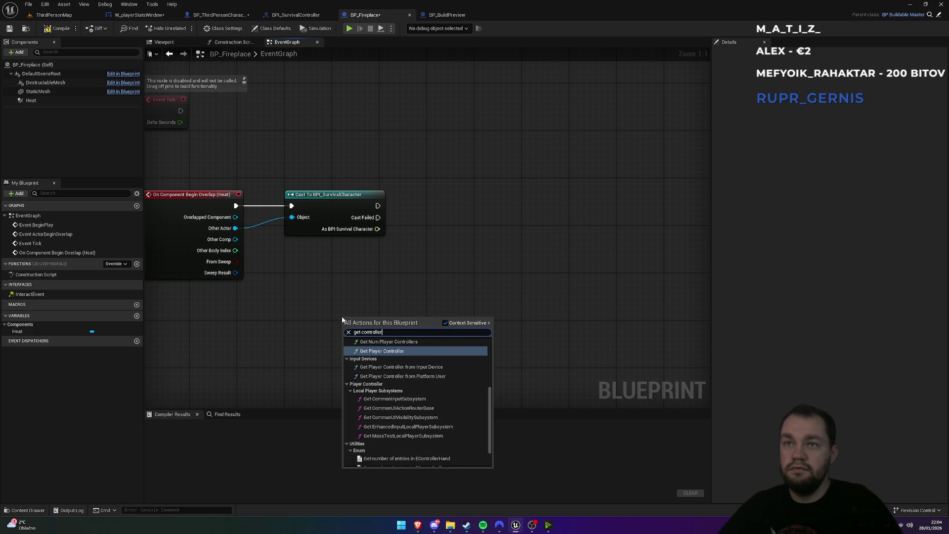
scroll(409, 389, up, 3)
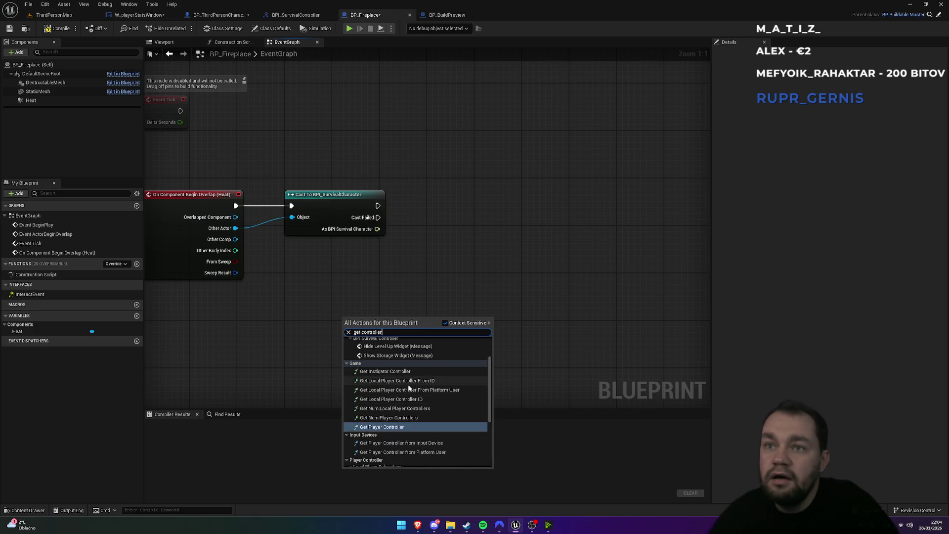
scroll(387, 385, up, 2)
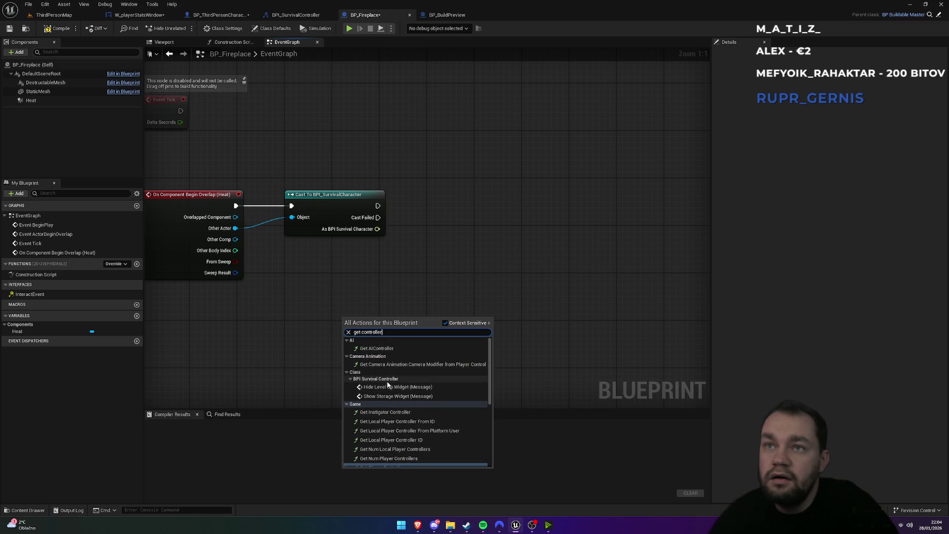
scroll(396, 376, down, 2)
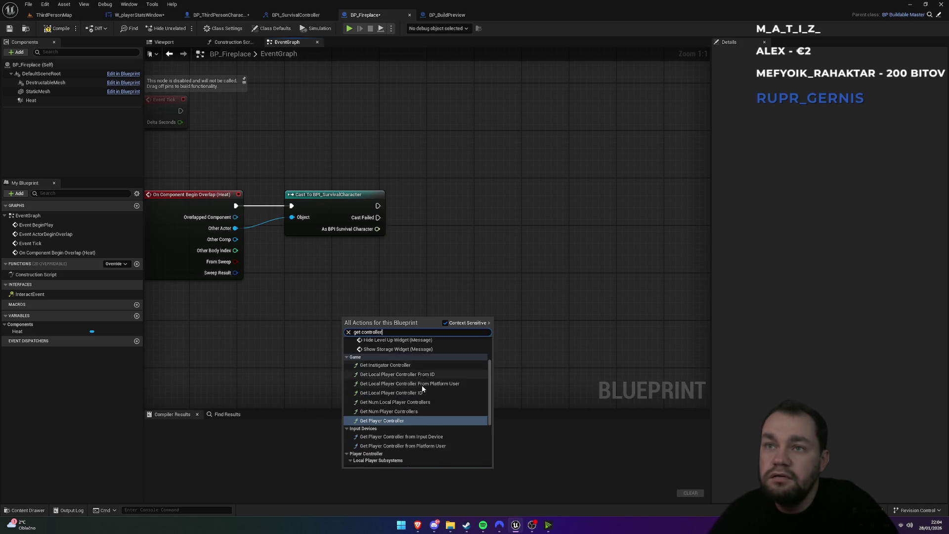
click(403, 421)
mouse_move(424, 330)
mouse_down()
mouse_move(441, 332)
mouse_move(467, 262)
mouse_up()
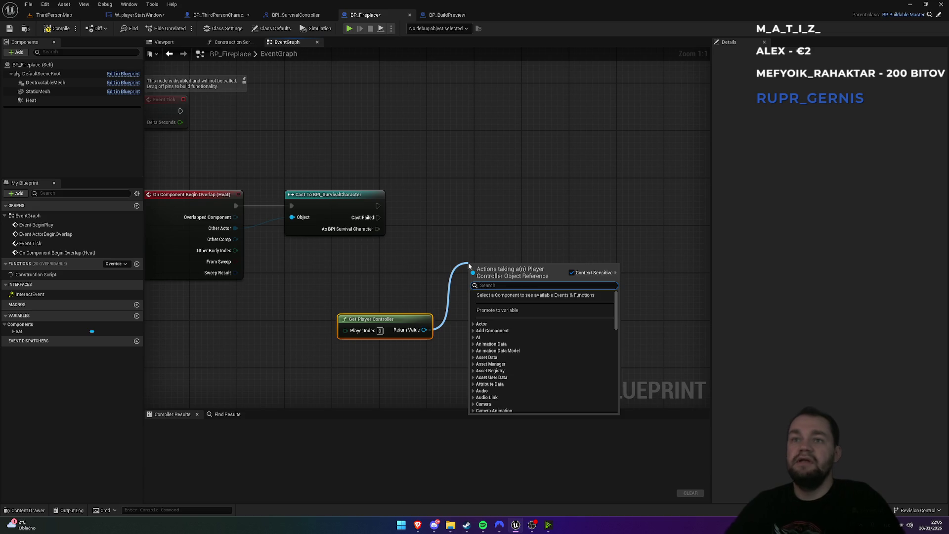
click(370, 275)
click(370, 275)
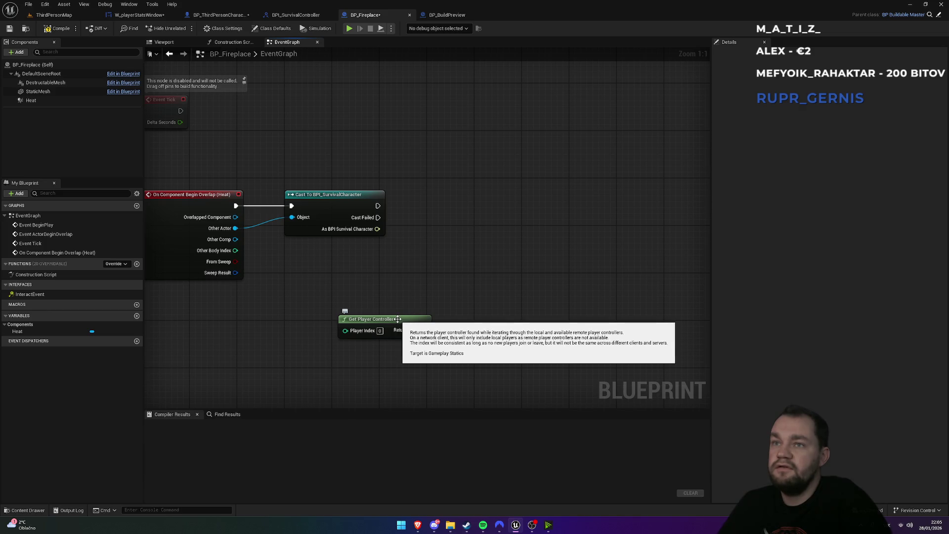
Replace the Get Player Controller with a fresh one placed just below the cast
mouse_move(398, 318)
mouse_down()
mouse_move(373, 286)
mouse_move(354, 285)
mouse_up()
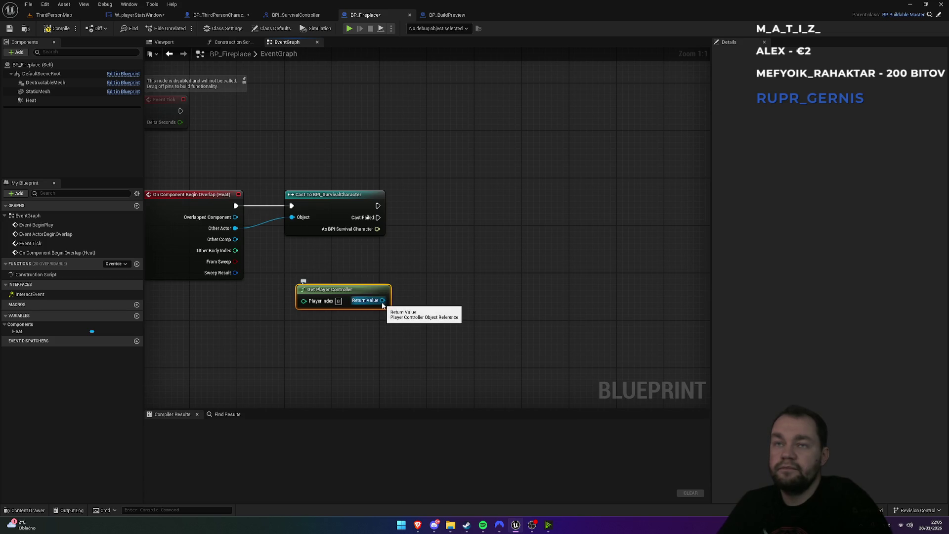
mouse_move(317, 261)
mouse_down()
mouse_move(499, 314)
mouse_move(496, 329)
mouse_move(434, 323)
mouse_up()
right_click(434, 324)
text(get)
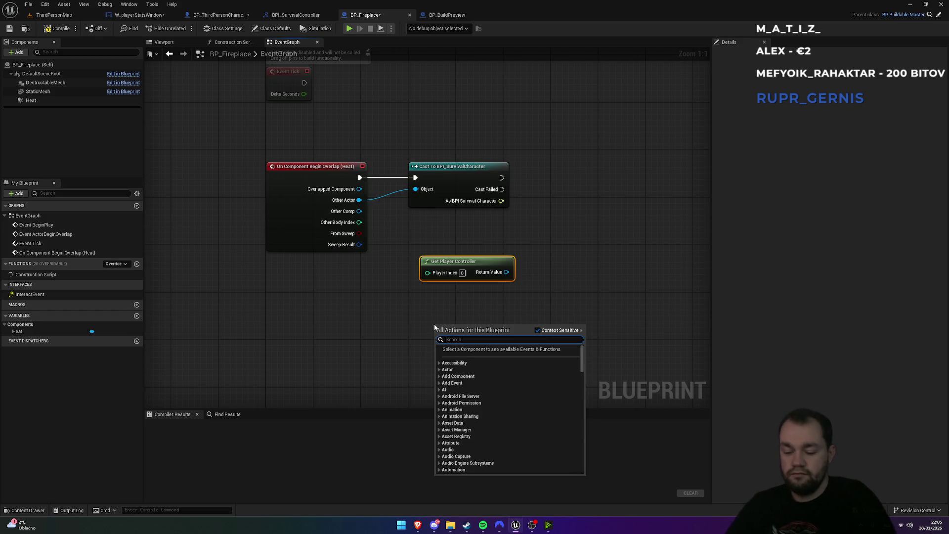
text( play)
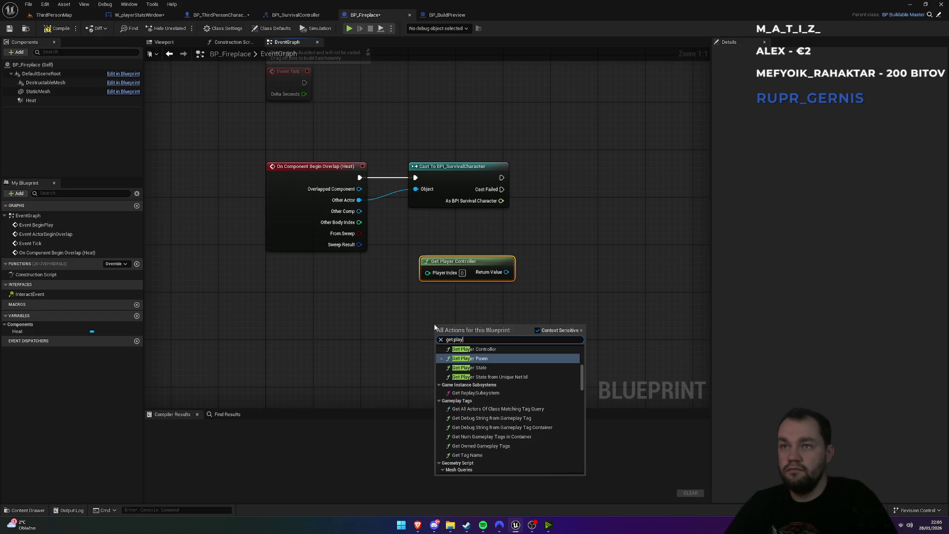
text(a)
key(BackSpace)
key(Down)
key(Down)
key(Down)
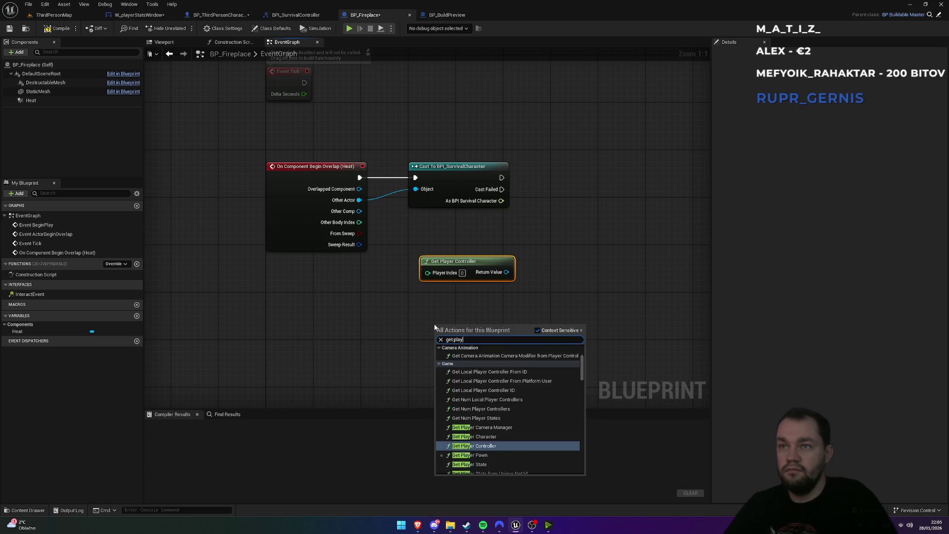
key(Return)
click(465, 263)
key(Delete)
drag(522, 322, 510, 256)
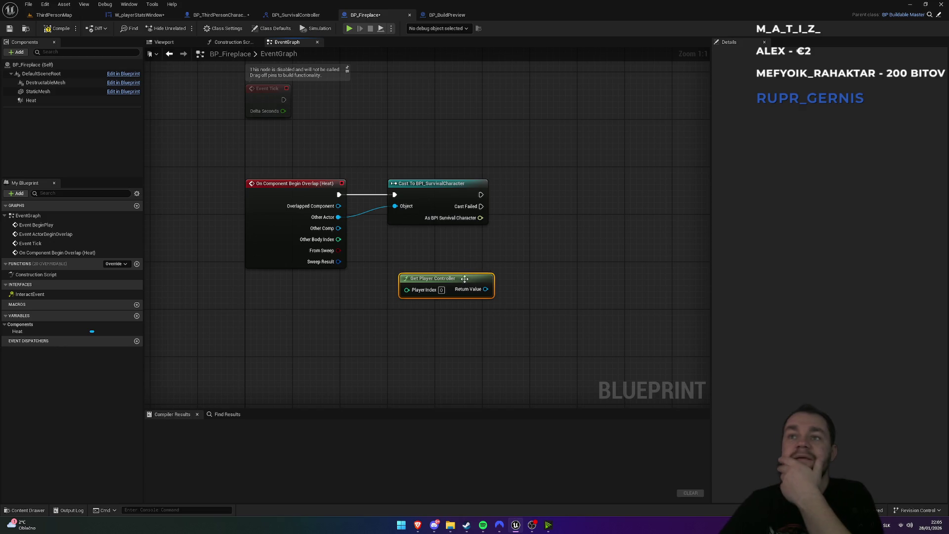
right_click(450, 288)
List every blueprint using Get Player Controller and visit the MainMenu_PC and BP_Fireplace uses
mouse_move(499, 362)
click(547, 373)
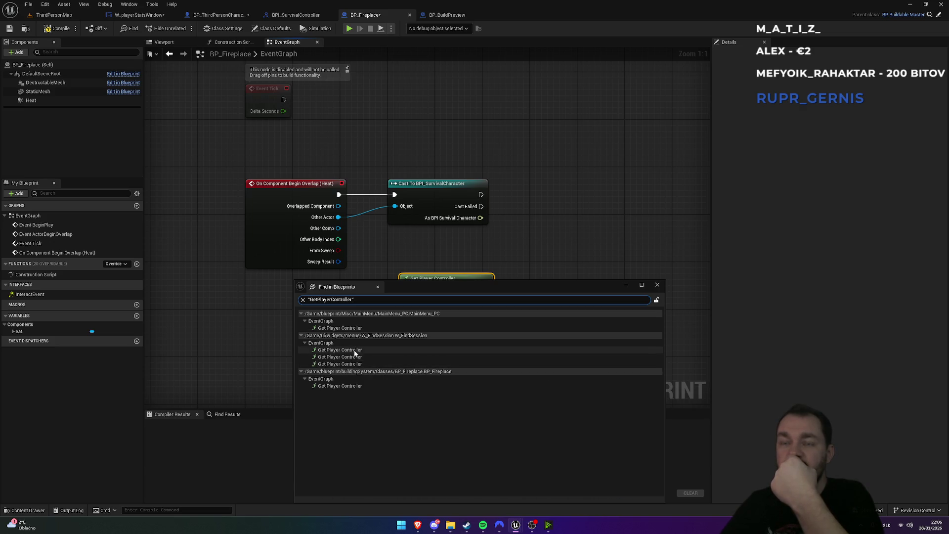
double_click(348, 329)
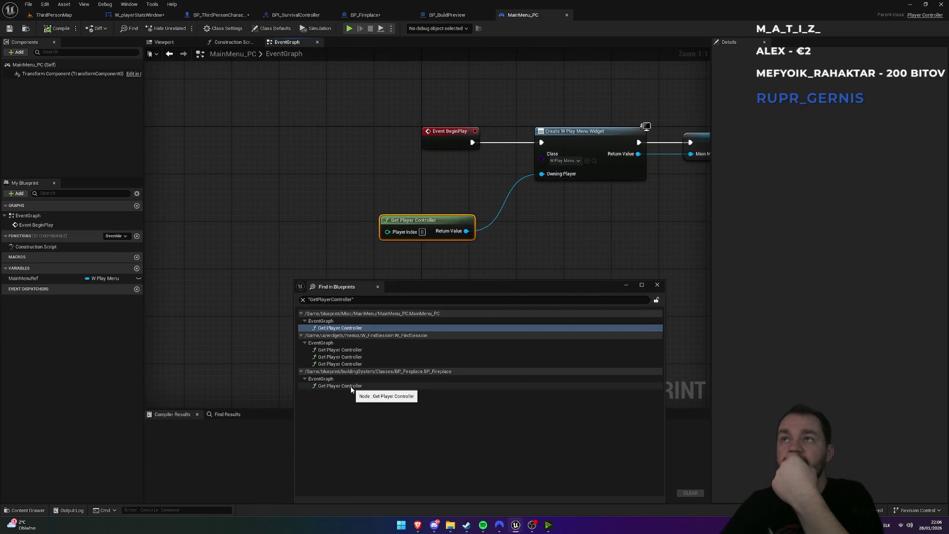
double_click(352, 386)
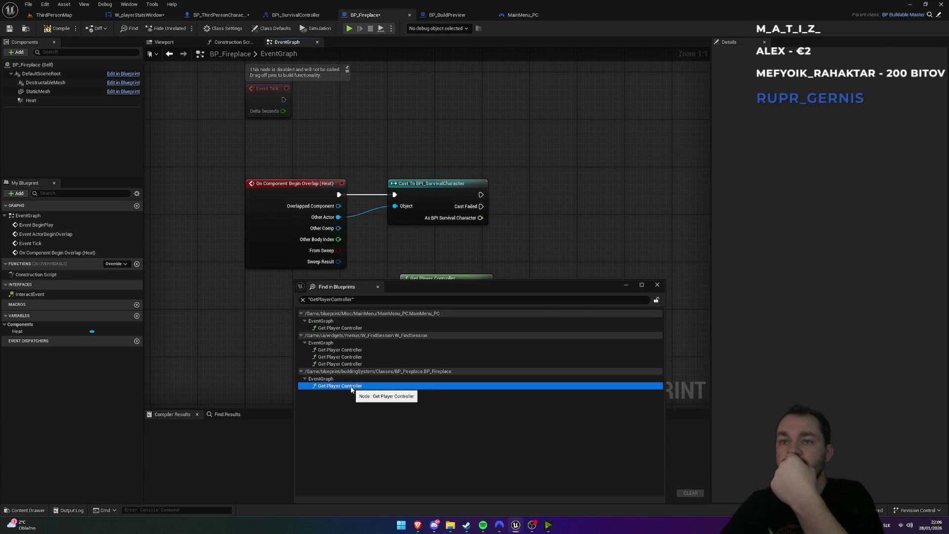
Step through the W_FindSession and MainMenu_PC uses, then search all blueprints for 'Controller'
mouse_move(401, 286)
mouse_down()
mouse_move(372, 346)
mouse_move(379, 307)
mouse_up()
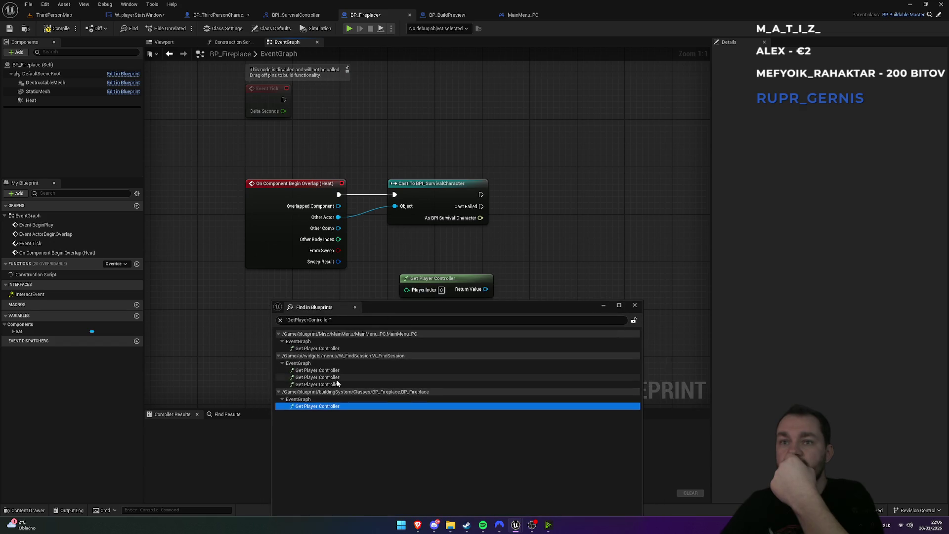
double_click(337, 385)
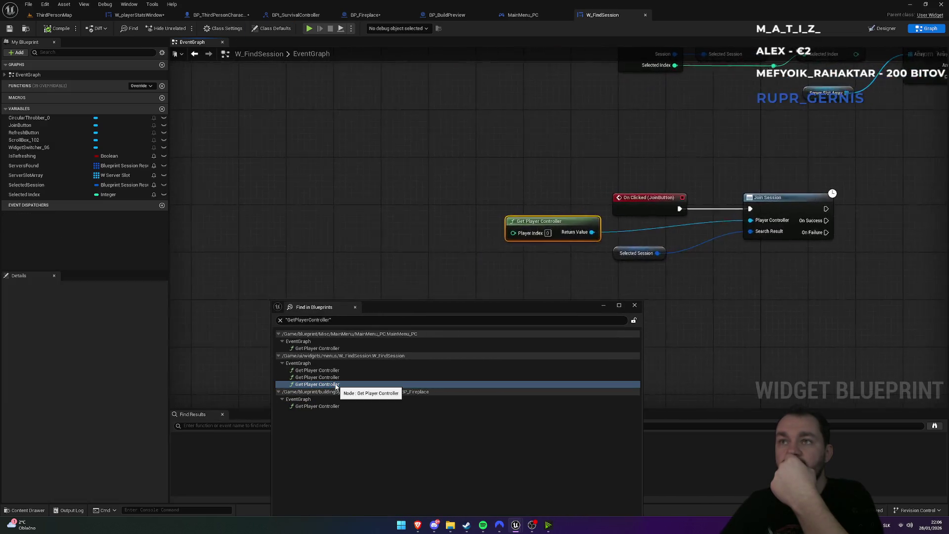
double_click(336, 371)
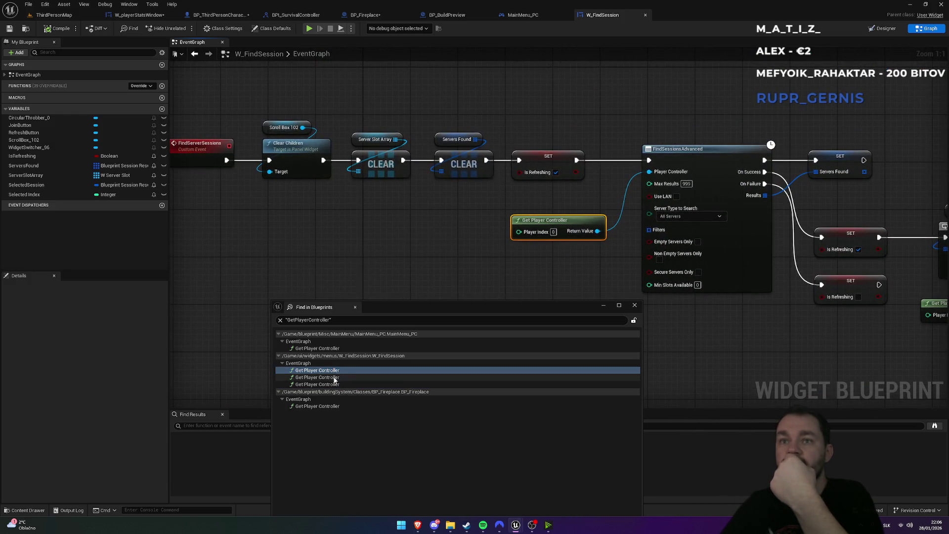
double_click(336, 377)
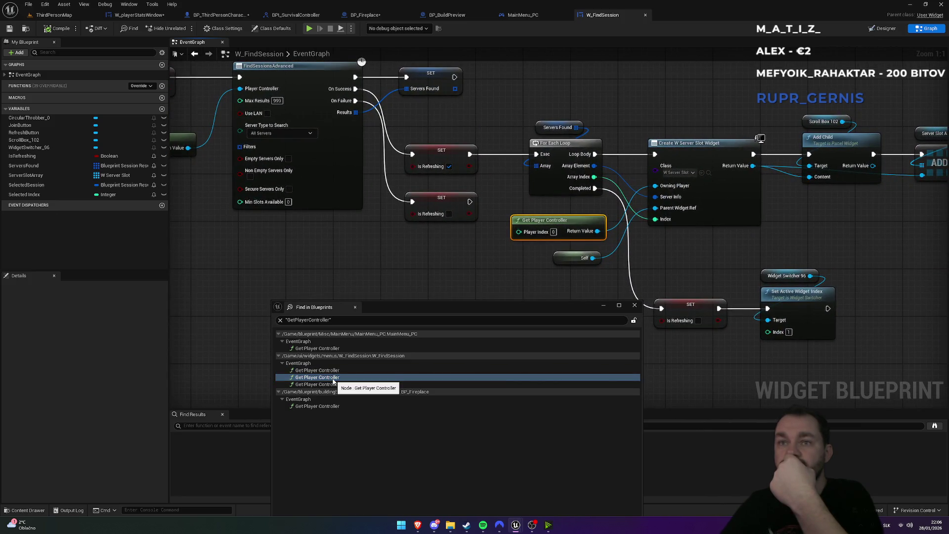
double_click(333, 350)
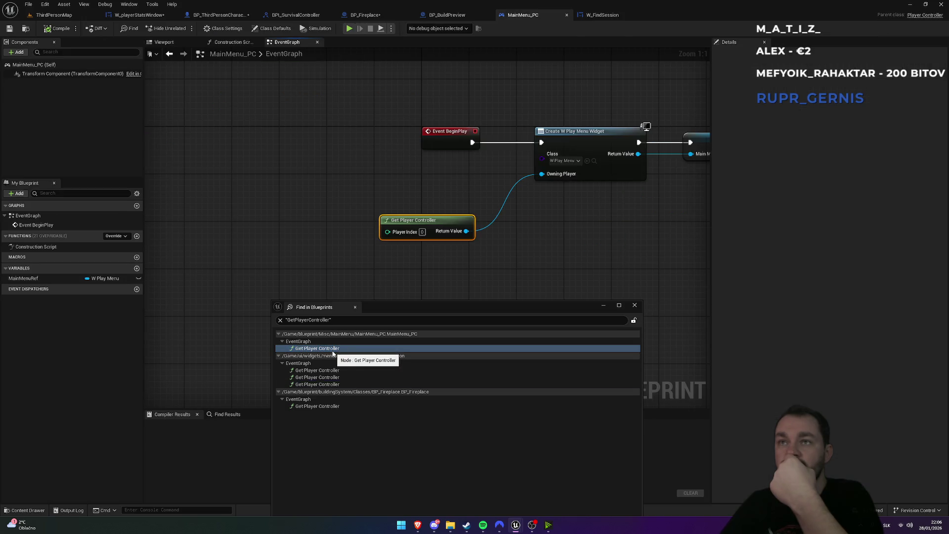
double_click(318, 406)
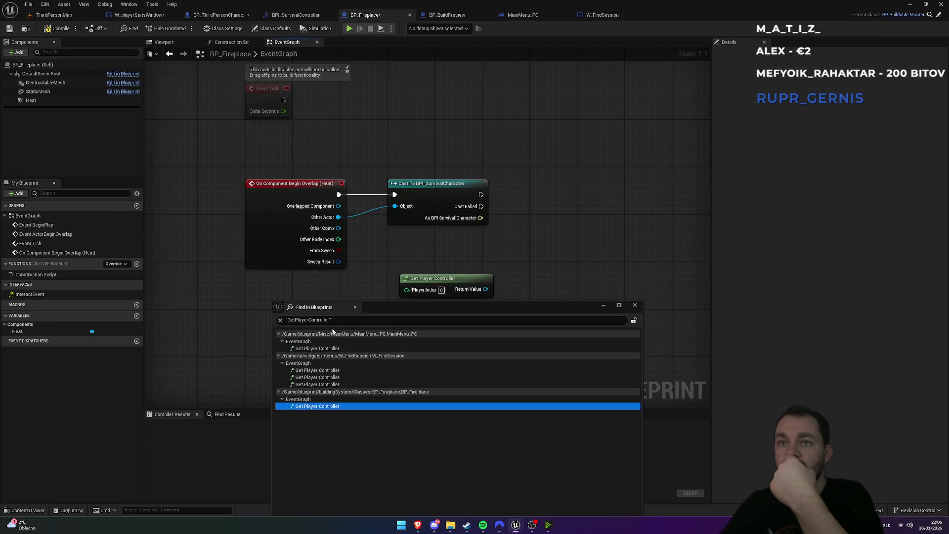
double_click(287, 320)
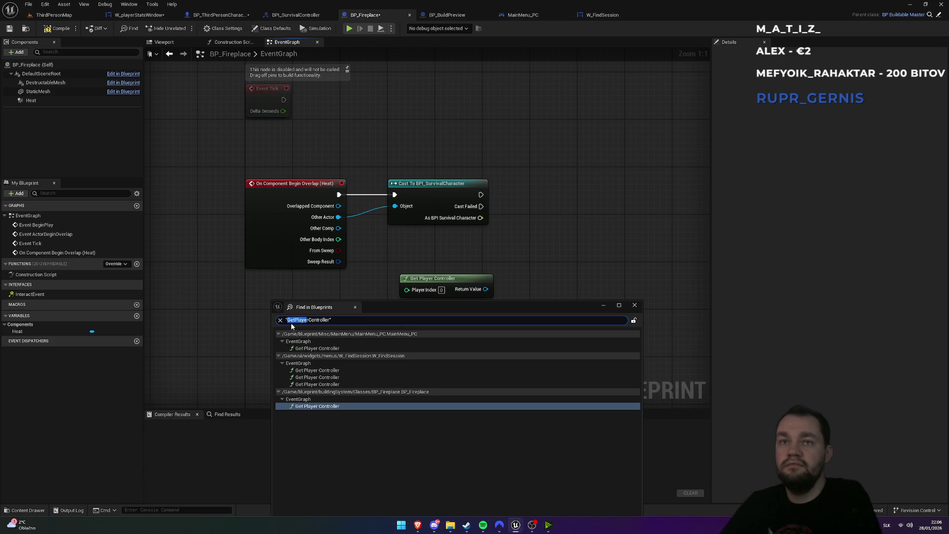
key(Return)
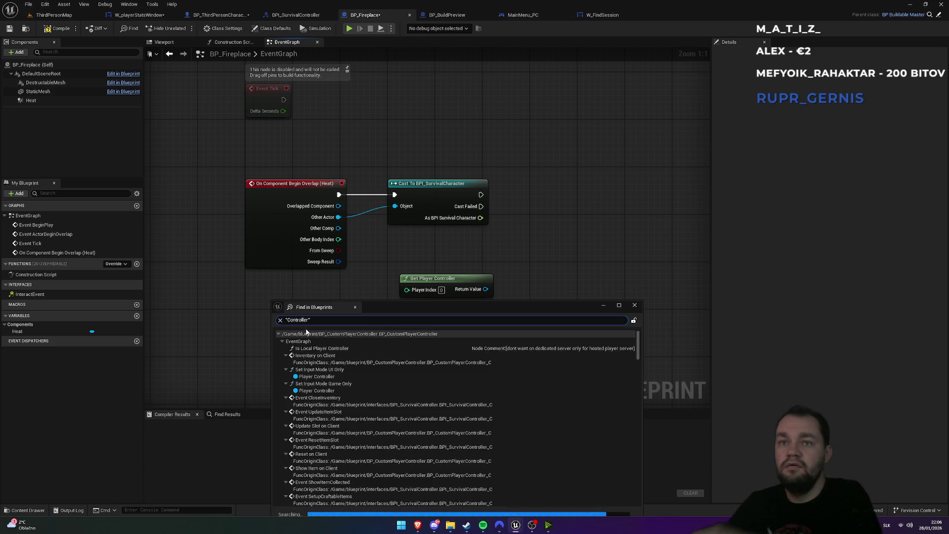
Inspect the Set Input Mode UI Only and Is Local Player Controller uses in BP_CustomPlayerController
click(319, 377)
double_click(319, 377)
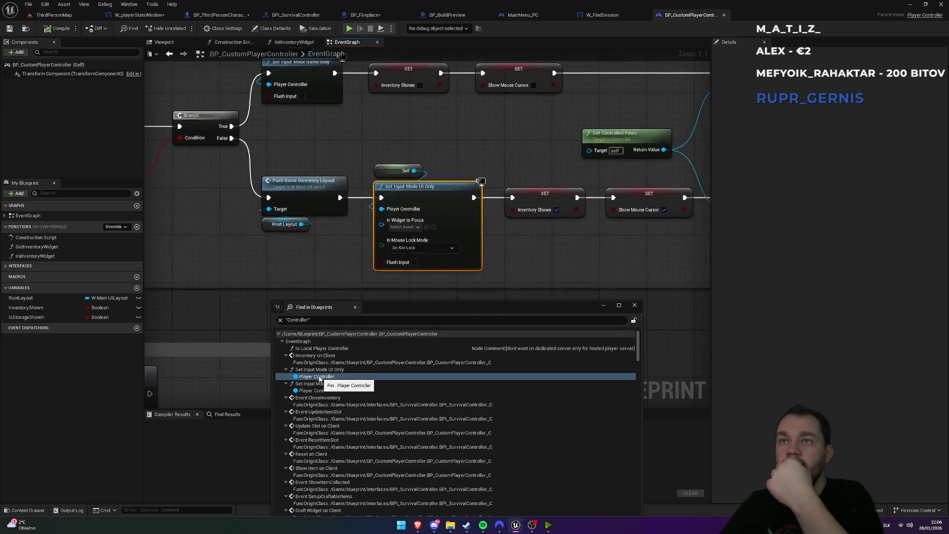
double_click(316, 349)
mouse_move(508, 252)
mouse_down()
mouse_move(503, 148)
mouse_move(398, 151)
mouse_move(420, 150)
mouse_up()
scroll(346, 403, down, 6)
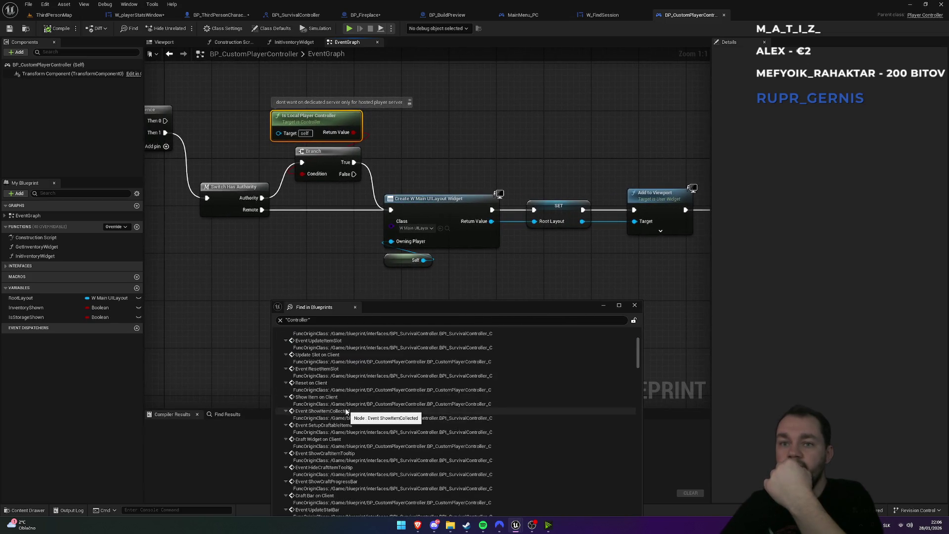
drag(440, 305, 445, 173)
scroll(446, 326, down, 10)
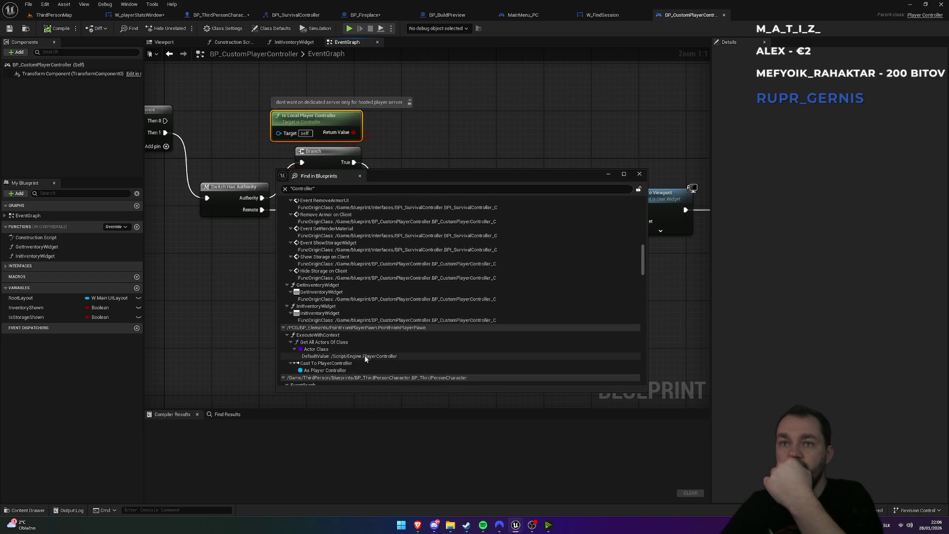
Check the PlayerController casts in PointFromPlayerPawn and BP_ThirdPersonCharacter, then close the search
click(333, 372)
double_click(333, 372)
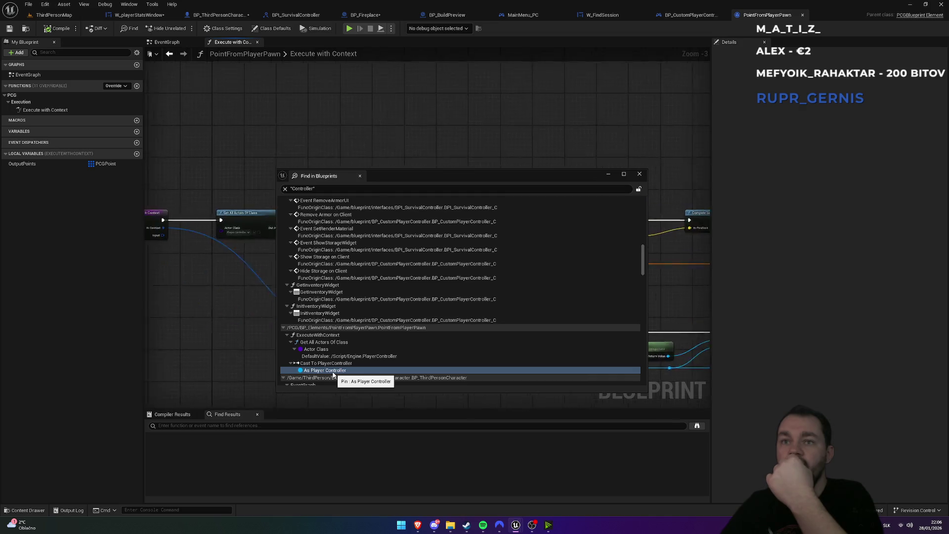
mouse_move(439, 177)
mouse_down()
mouse_move(422, 273)
mouse_move(417, 402)
mouse_move(423, 290)
mouse_move(394, 291)
mouse_move(422, 264)
mouse_move(408, 274)
mouse_up()
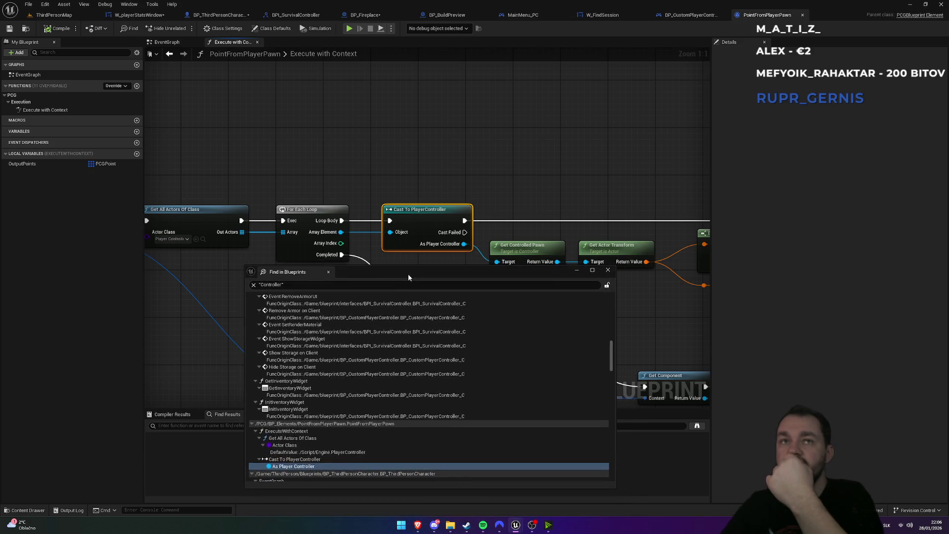
scroll(362, 391, down, 4)
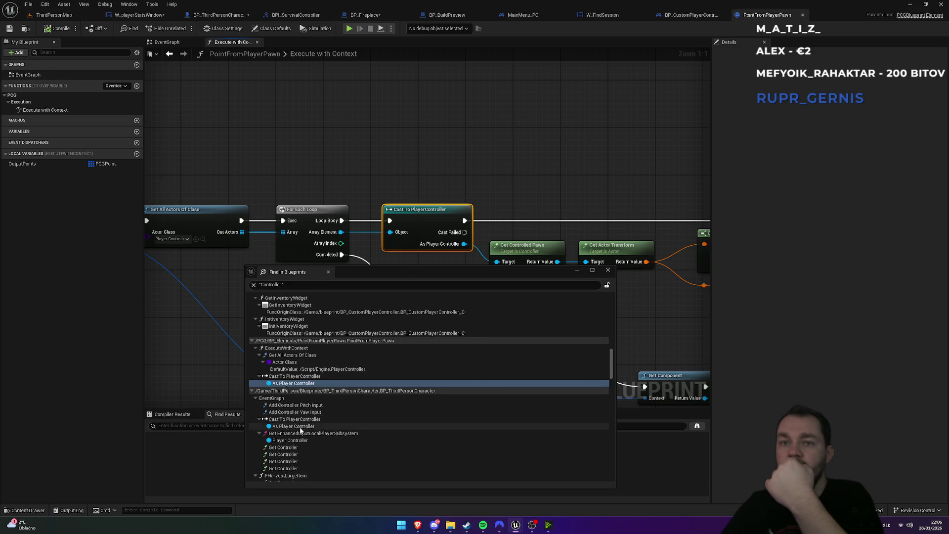
double_click(300, 427)
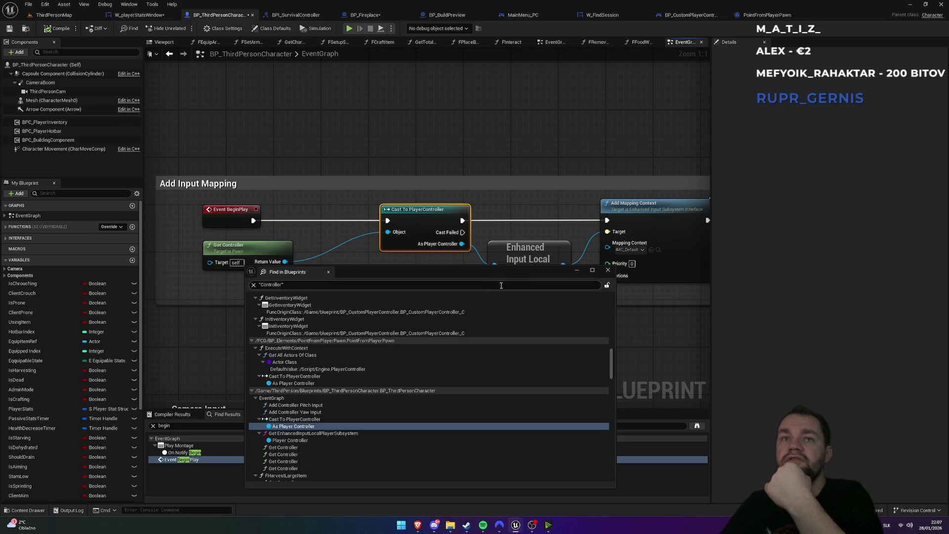
click(609, 271)
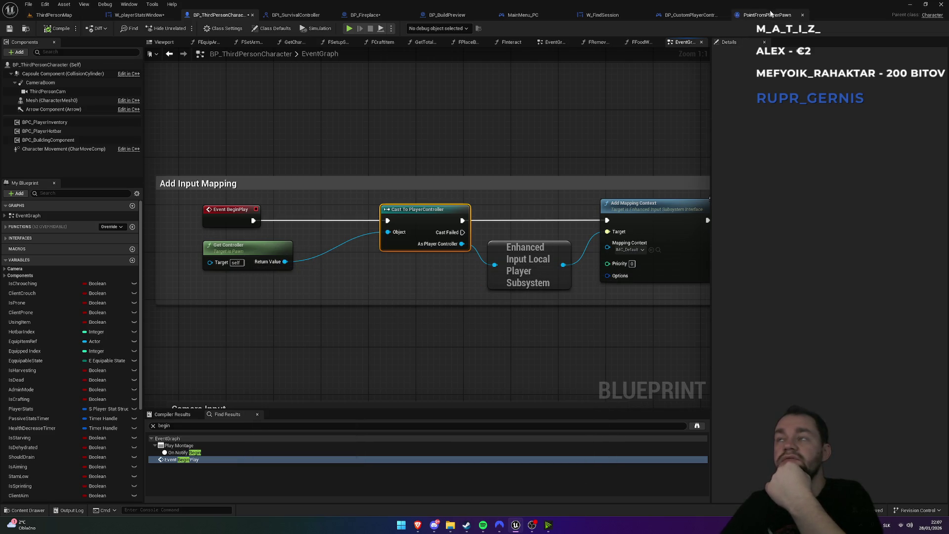
click(690, 15)
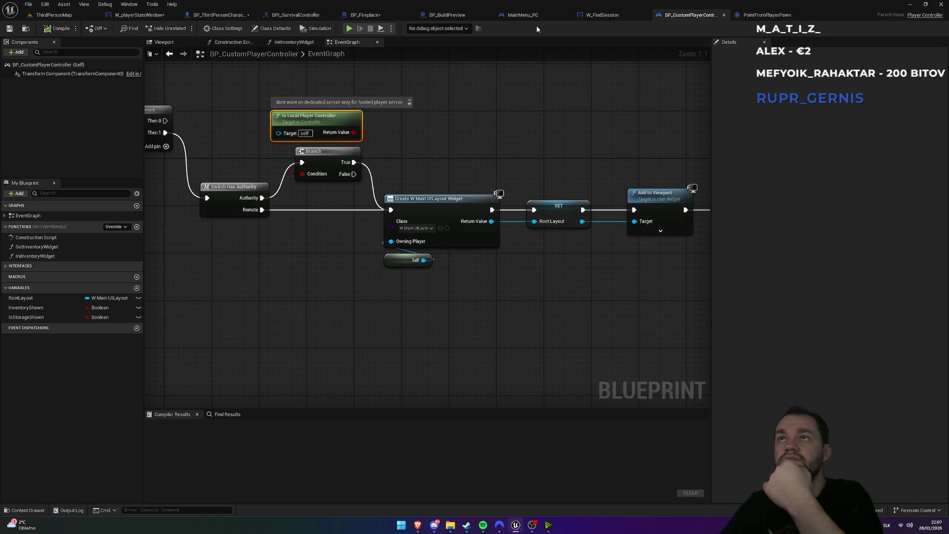
click(445, 15)
Search for controller actions from the cast's character output, then dismiss without adding any
click(365, 14)
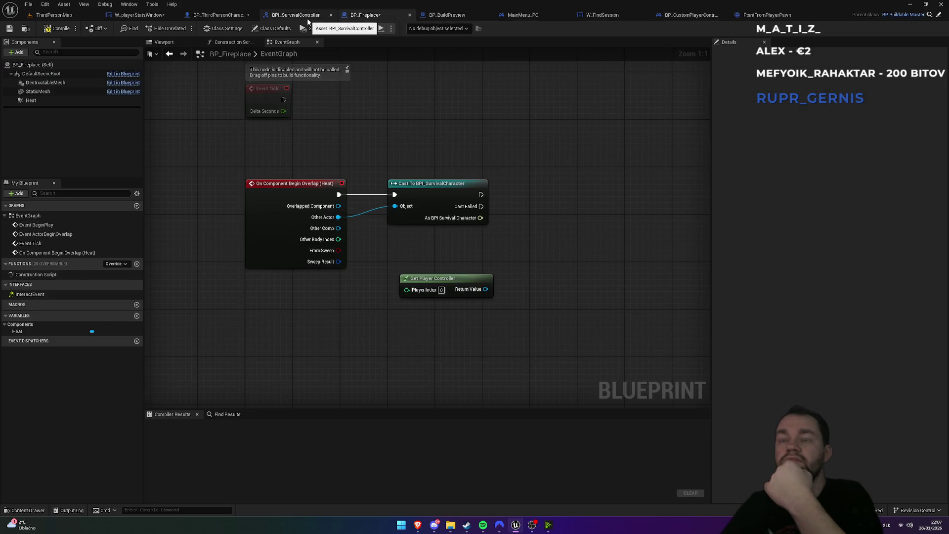
drag(465, 220, 533, 266)
text(controller)
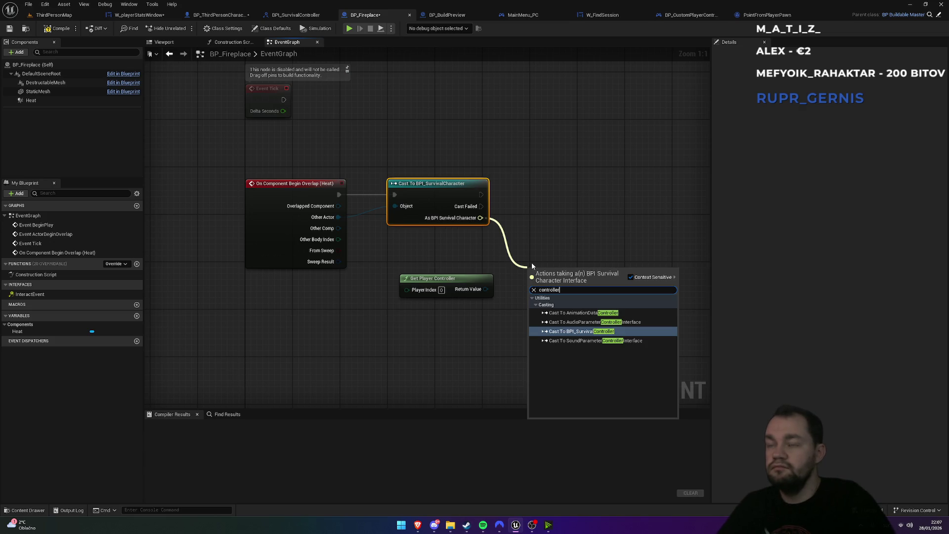
key(ctrl+a)
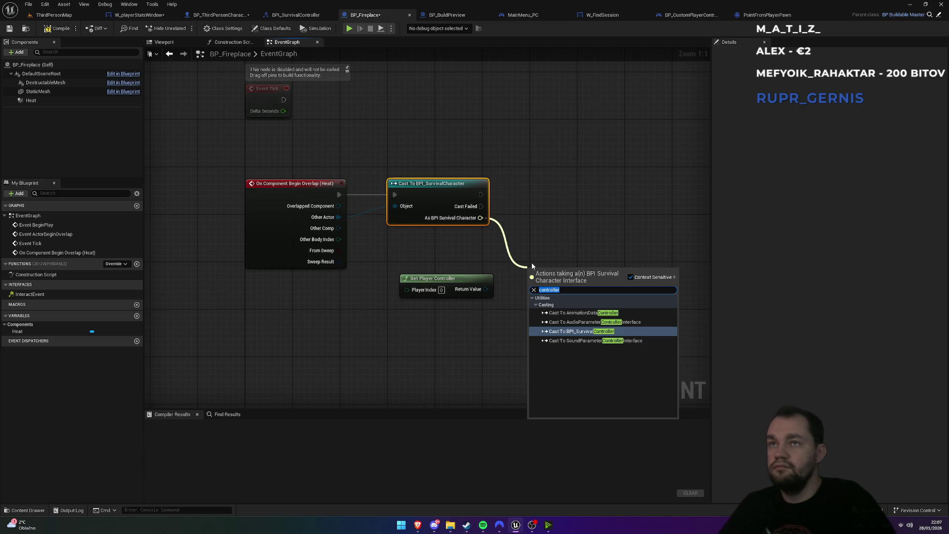
text(get co)
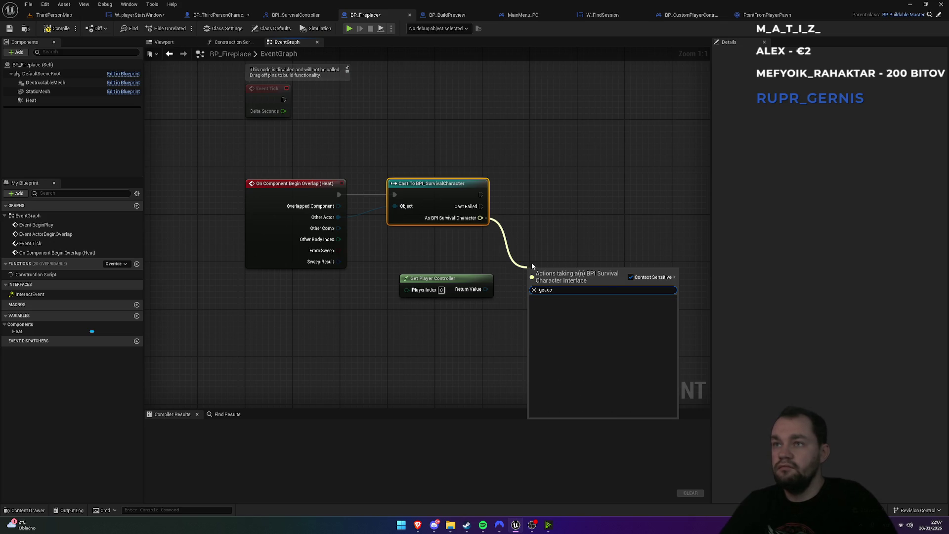
key(Escape)
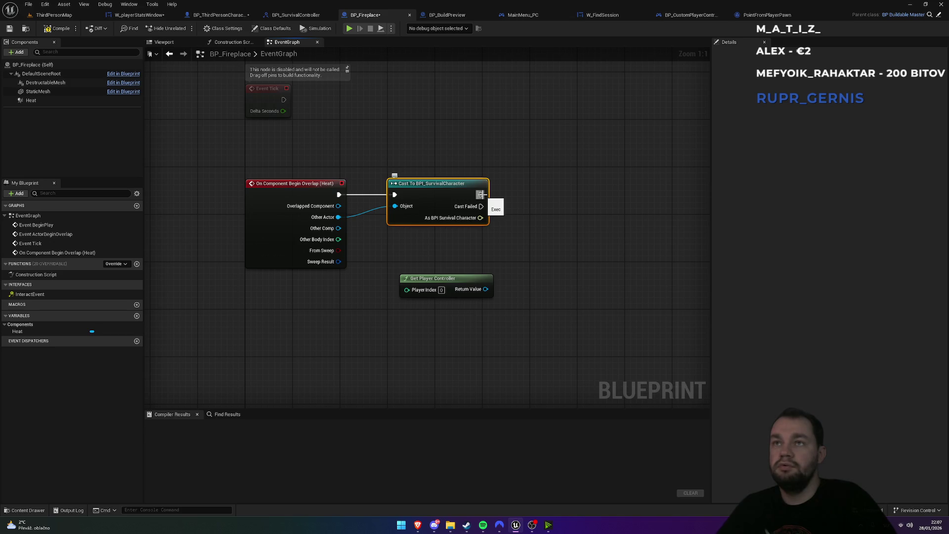
Add an Update Stat Bar (Message) node after the cast's success exec pin
drag(480, 195, 549, 198)
text(update)
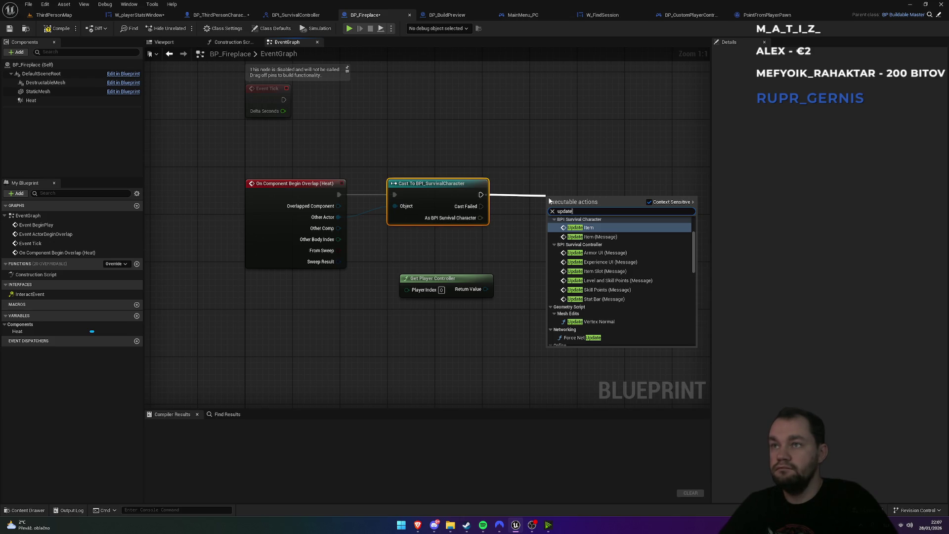
key(Down)
key(Down)
key(Down)
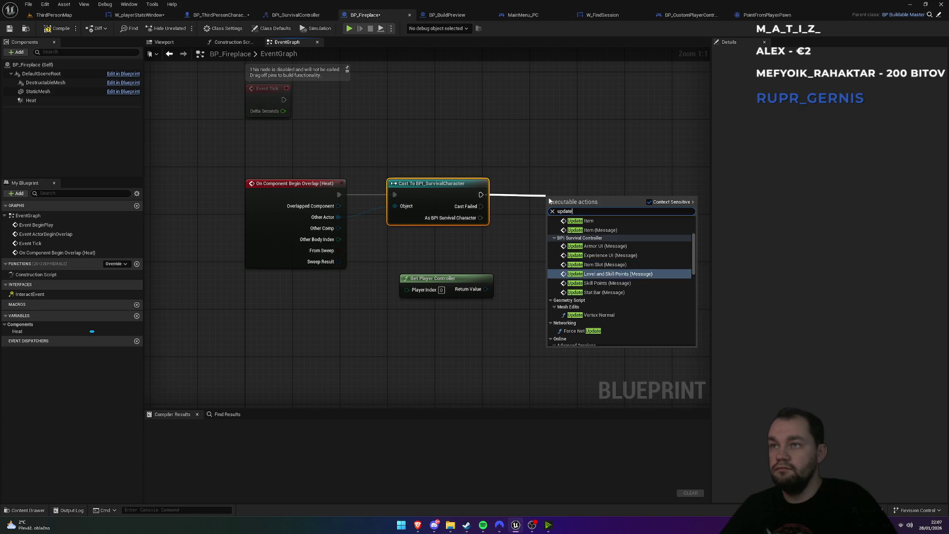
key(Return)
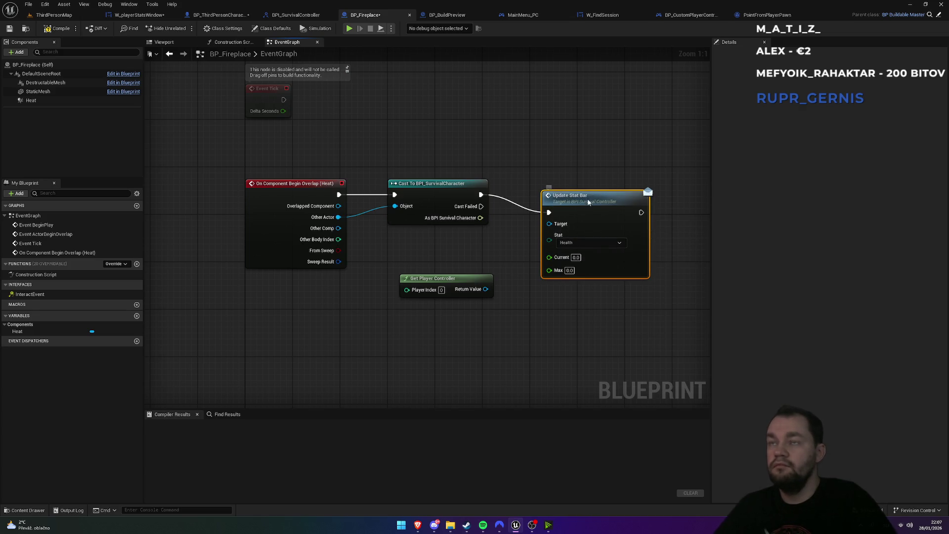
Try wiring the cast result into Update Stat Bar's Target, then delete the conversion node
drag(589, 204, 595, 185)
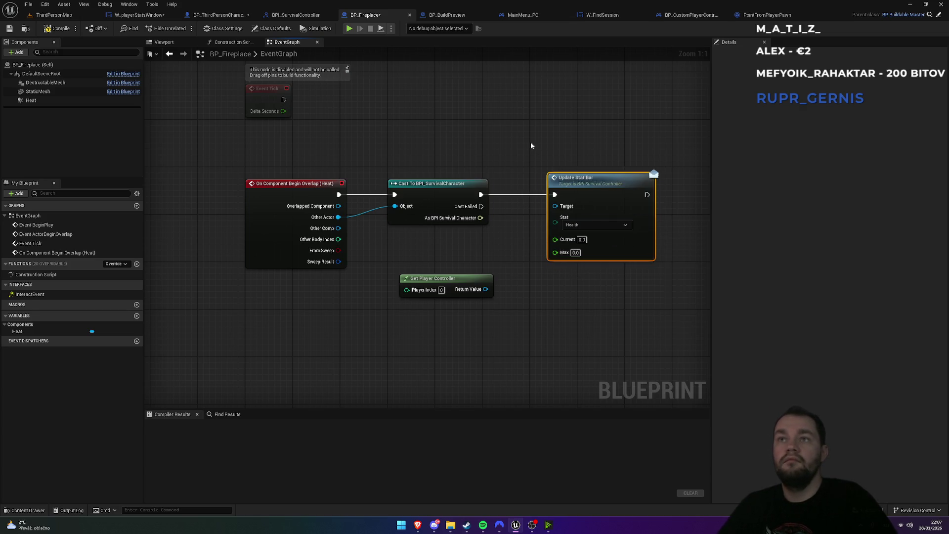
drag(480, 218, 565, 207)
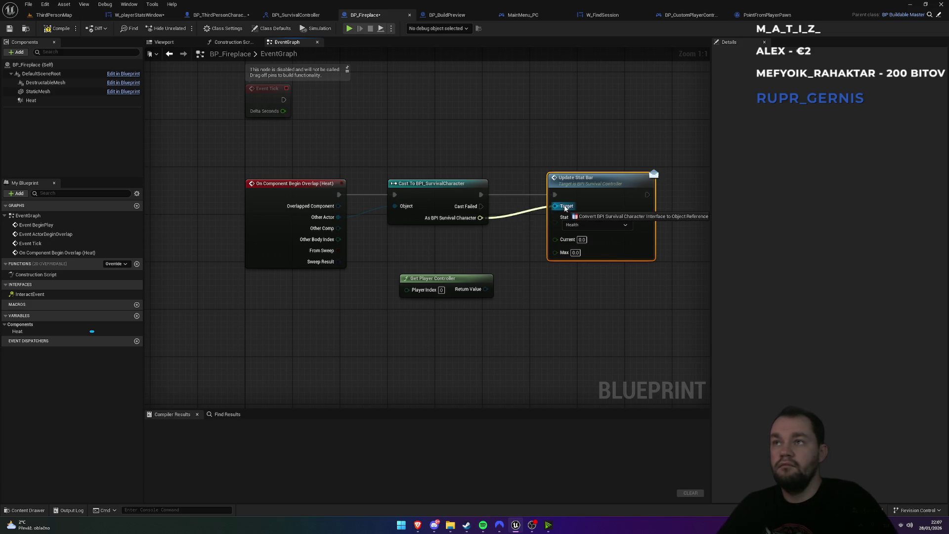
drag(565, 208, 565, 208)
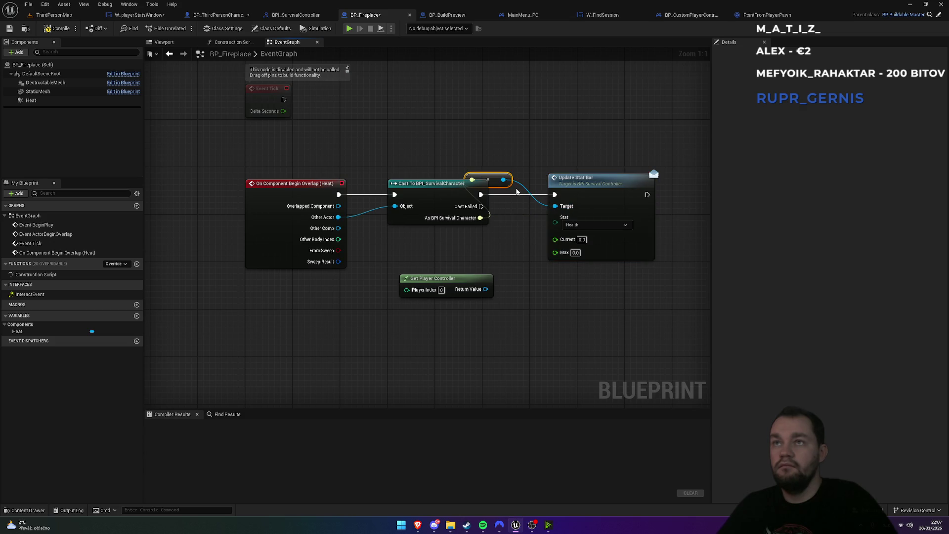
drag(520, 185, 520, 143)
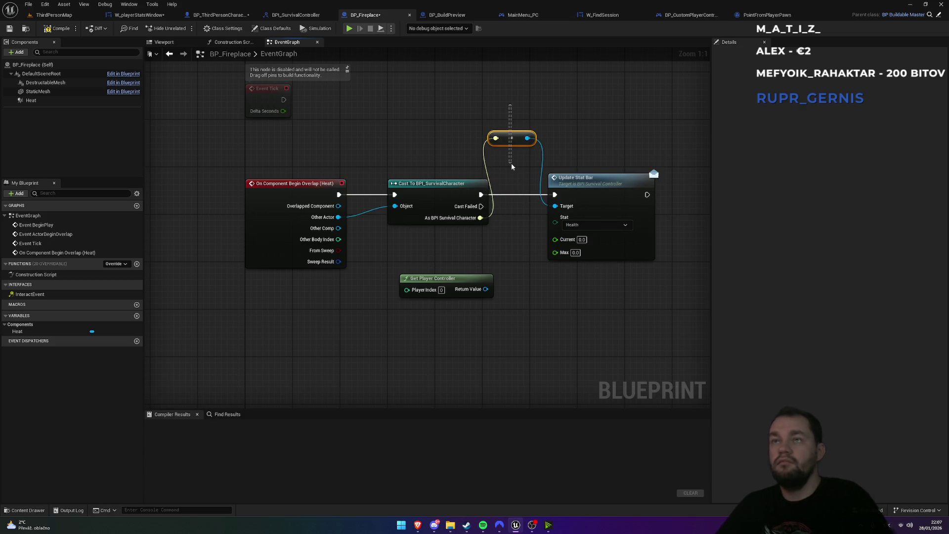
key(Delete)
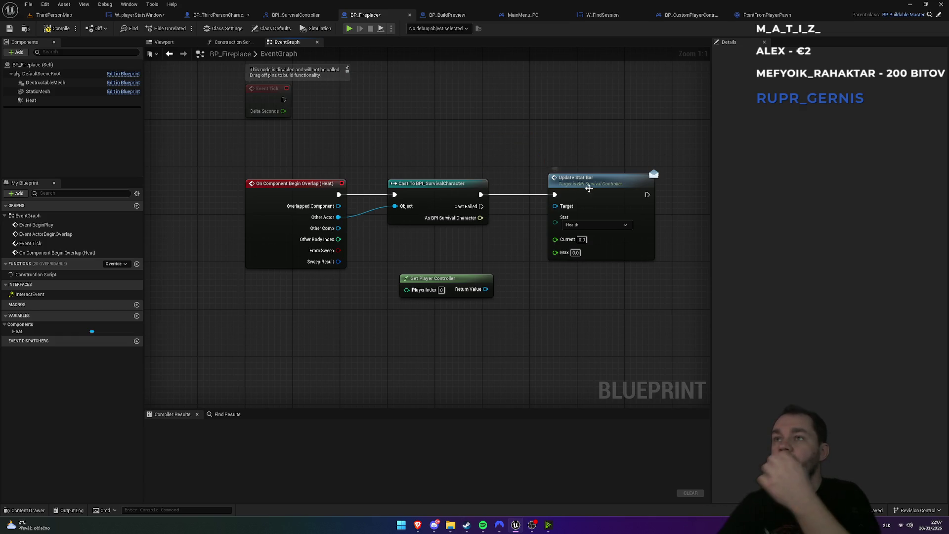
Break the cast's execution link and delete the old Update Stat Bar node
click(592, 186)
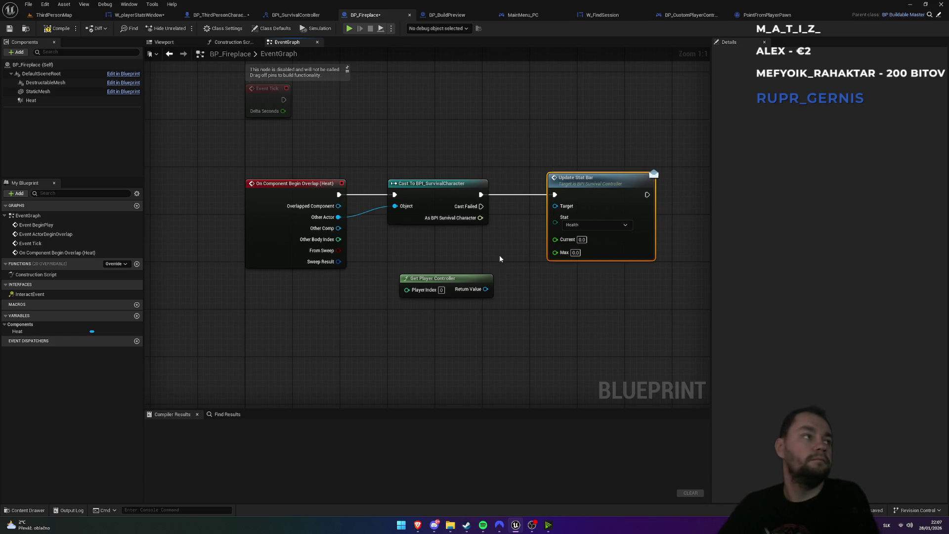
drag(499, 256, 453, 321)
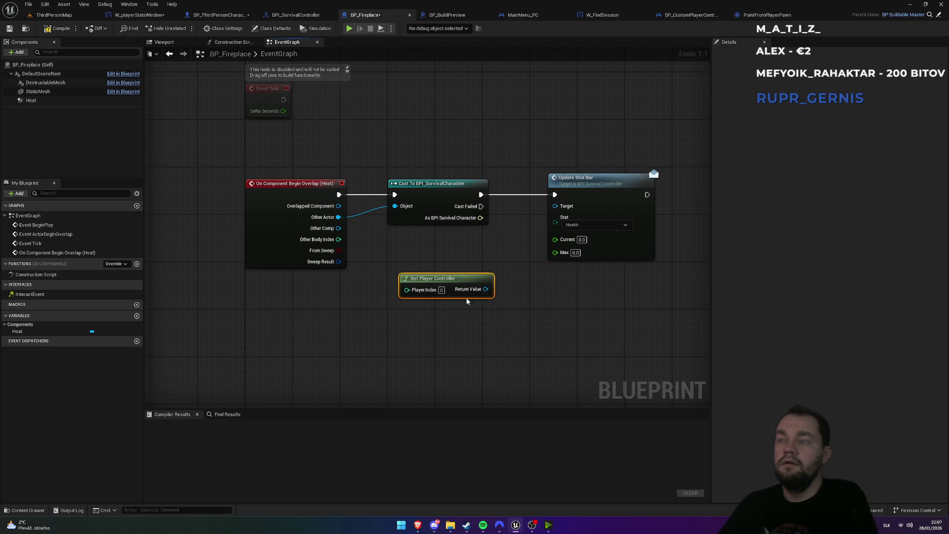
alt+click(517, 195)
drag(556, 195, 483, 194)
alt+click(518, 197)
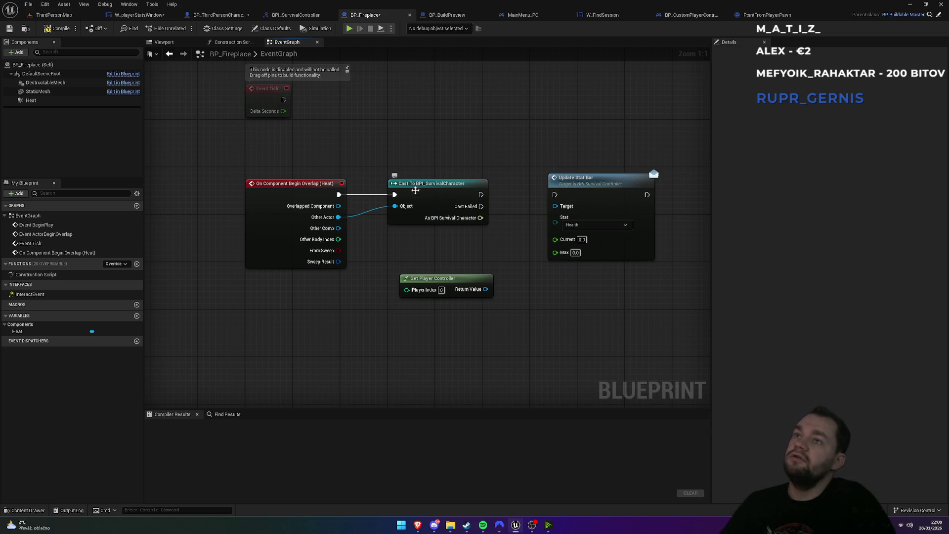
click(432, 188)
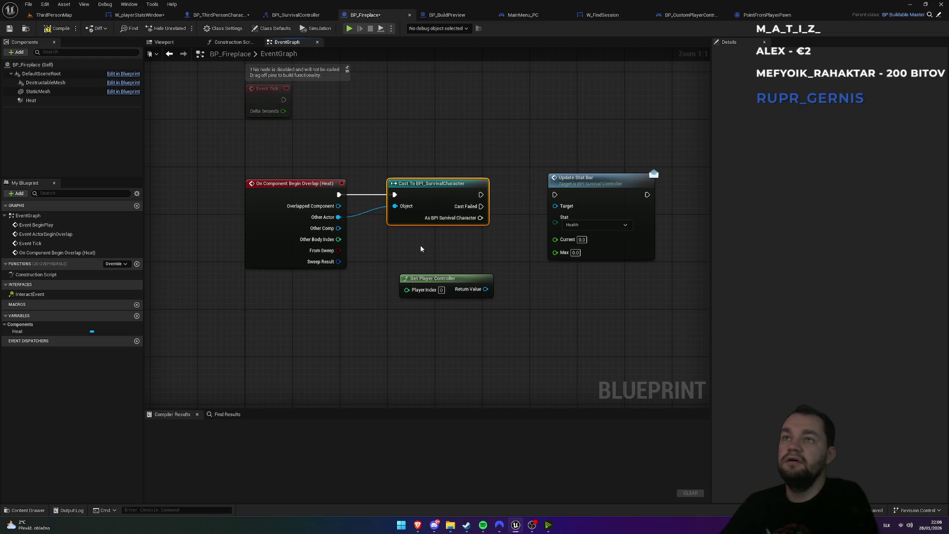
drag(600, 127, 604, 218)
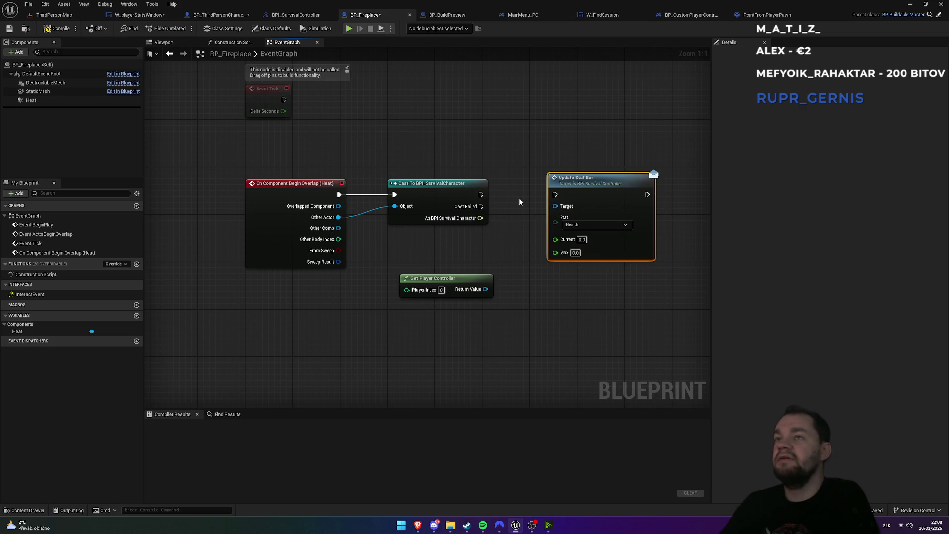
key(Delete)
Add a new Update Stat Bar after the cast with Stat Freeze, Current 60.0, Max 100.0
mouse_move(480, 194)
mouse_down()
mouse_move(567, 198)
mouse_move(552, 197)
mouse_up()
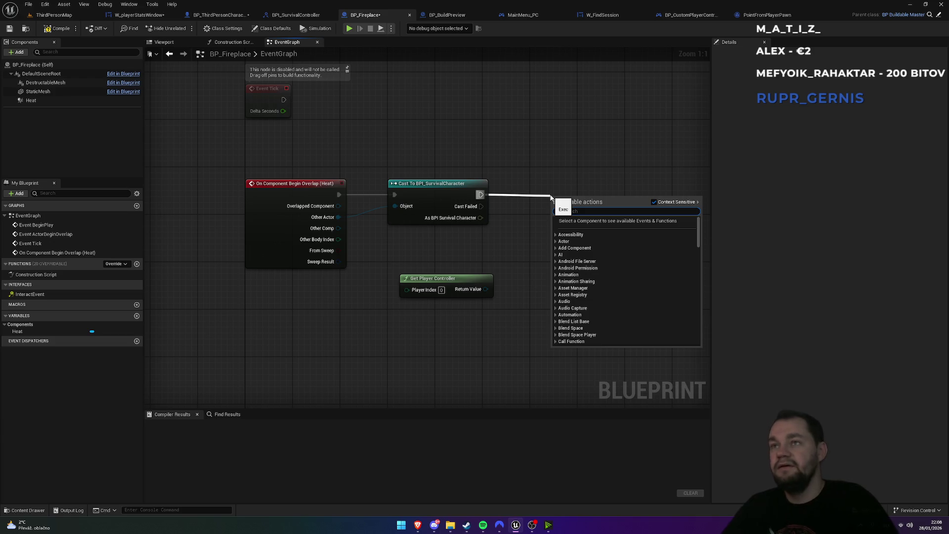
text(con)
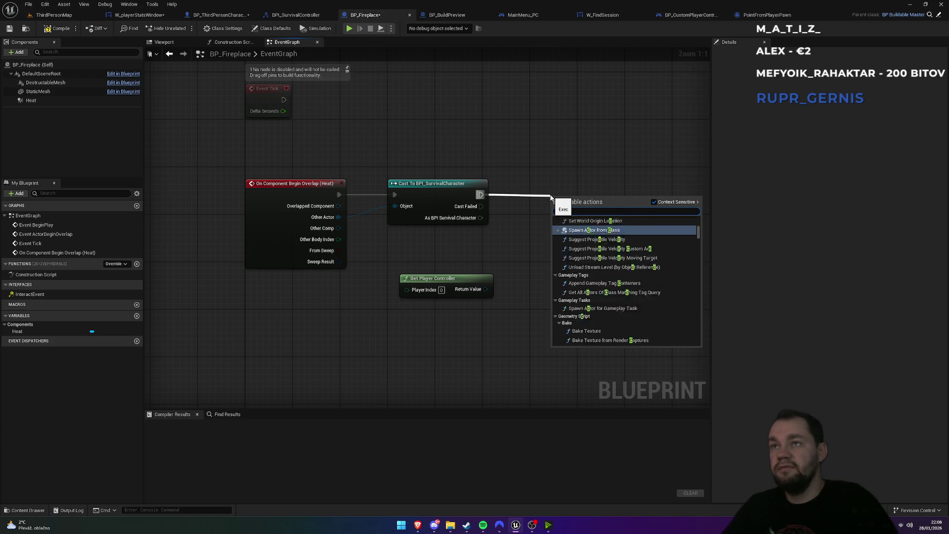
key(BackSpace)
key(BackSpace)
key(BackSpace)
text(update)
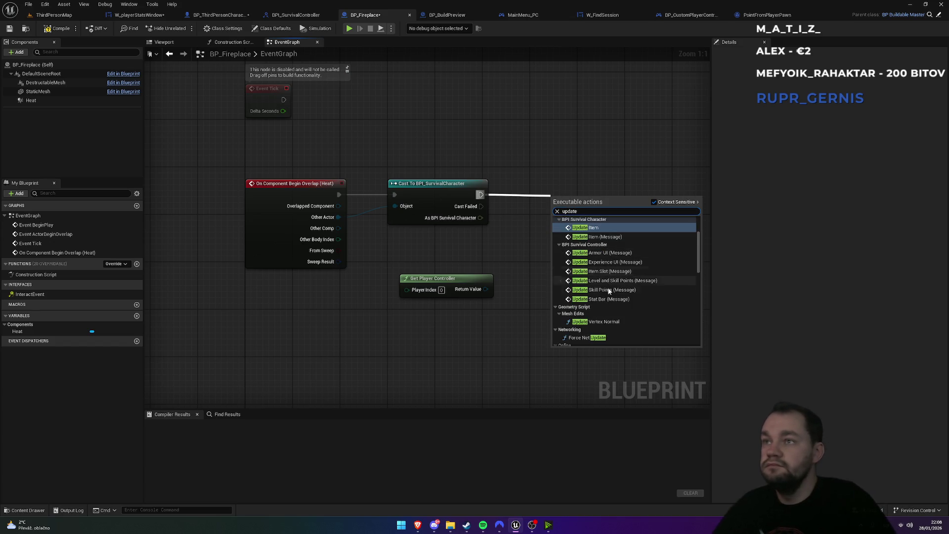
click(605, 299)
click(597, 243)
click(577, 279)
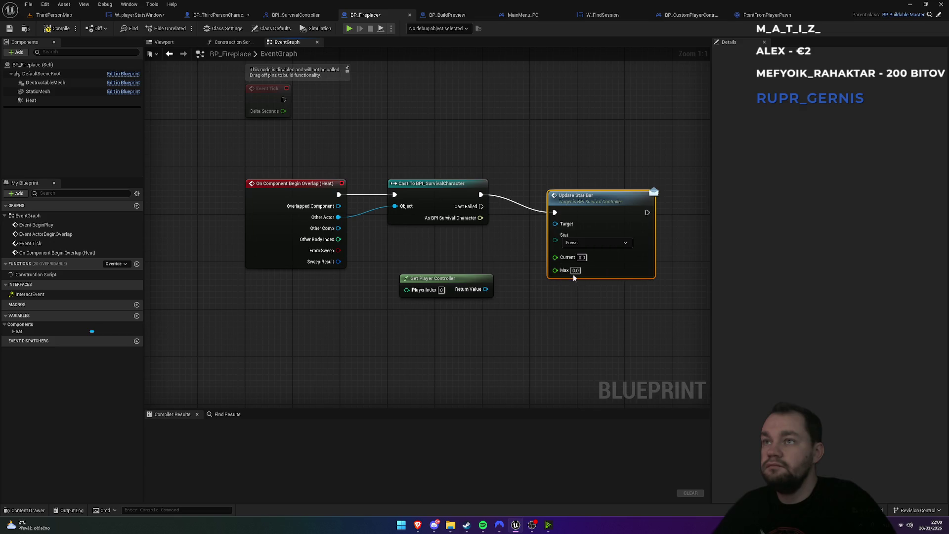
key(Tab)
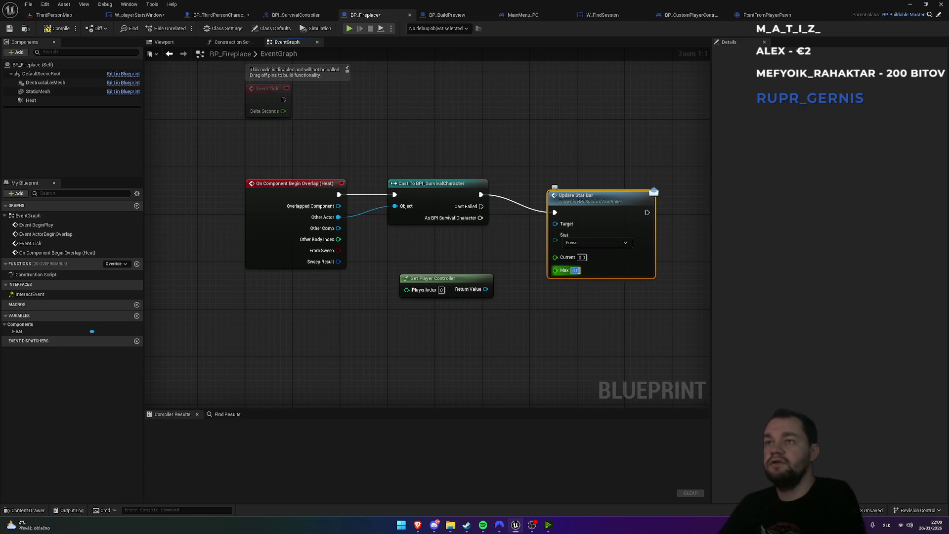
text(100)
click(591, 323)
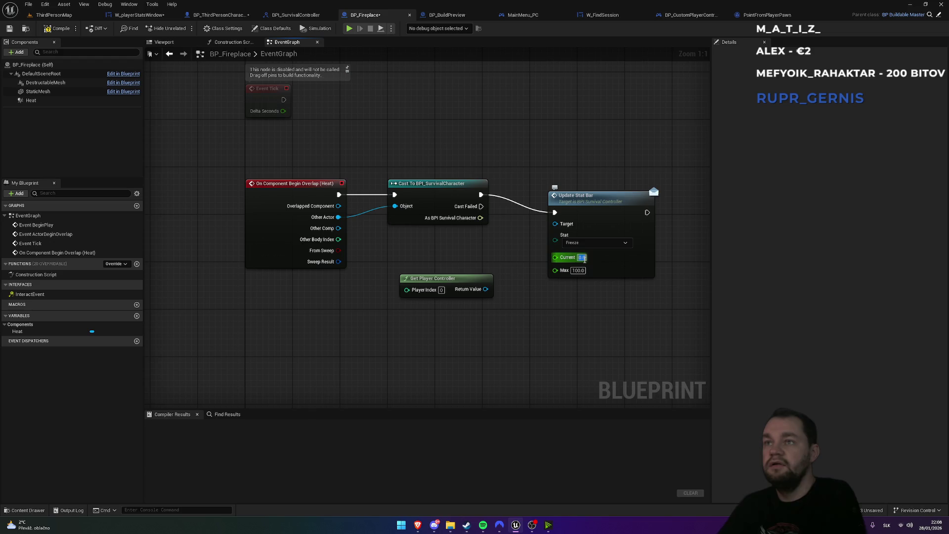
text(60)
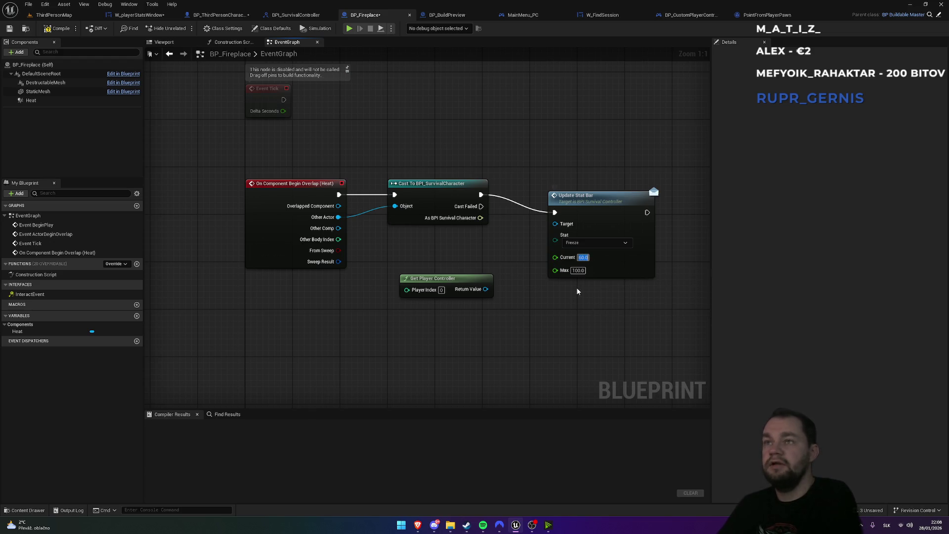
key(Return)
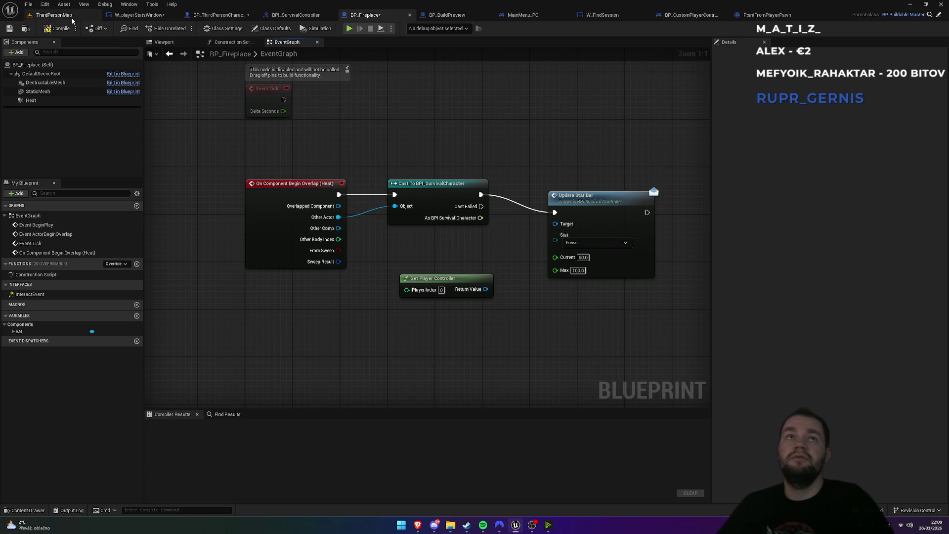
click(54, 15)
Play the level despite the compile errors, then stop the session
click(183, 29)
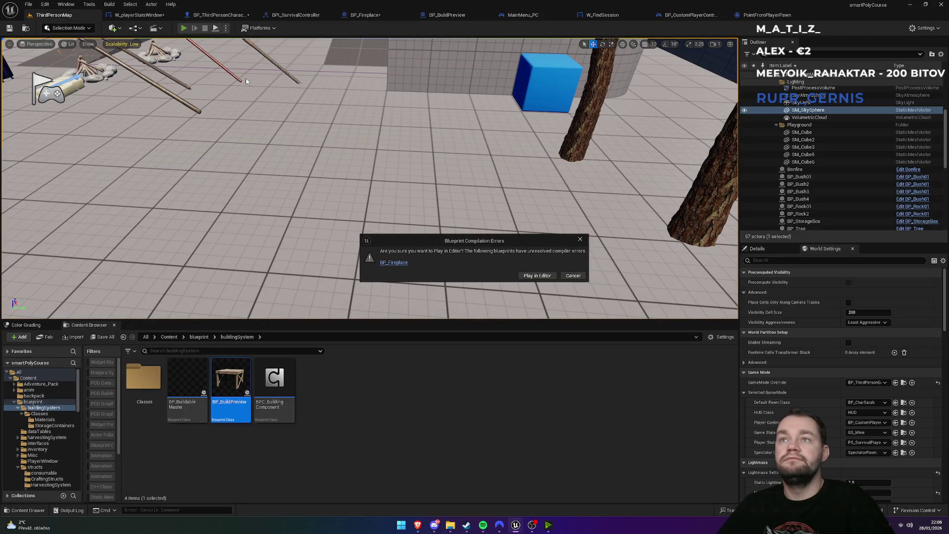
click(536, 276)
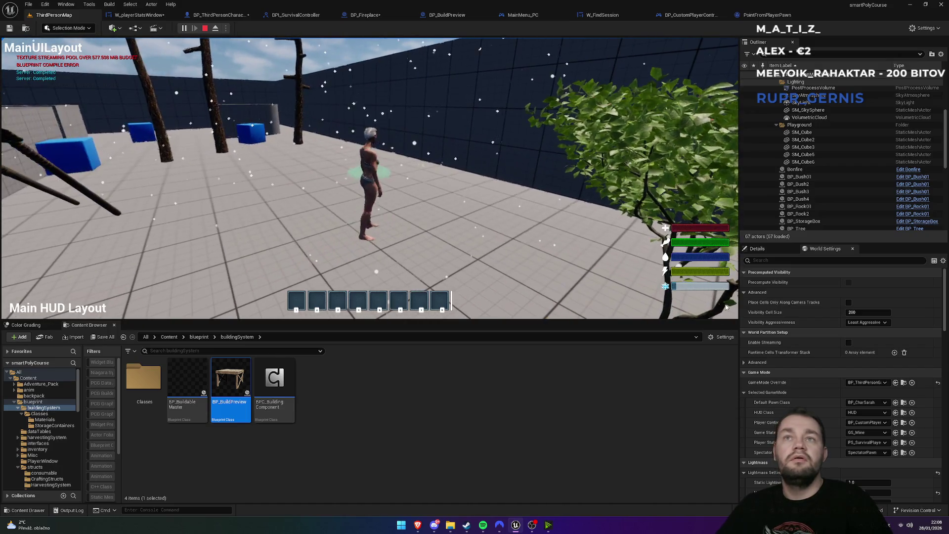
key(Escape)
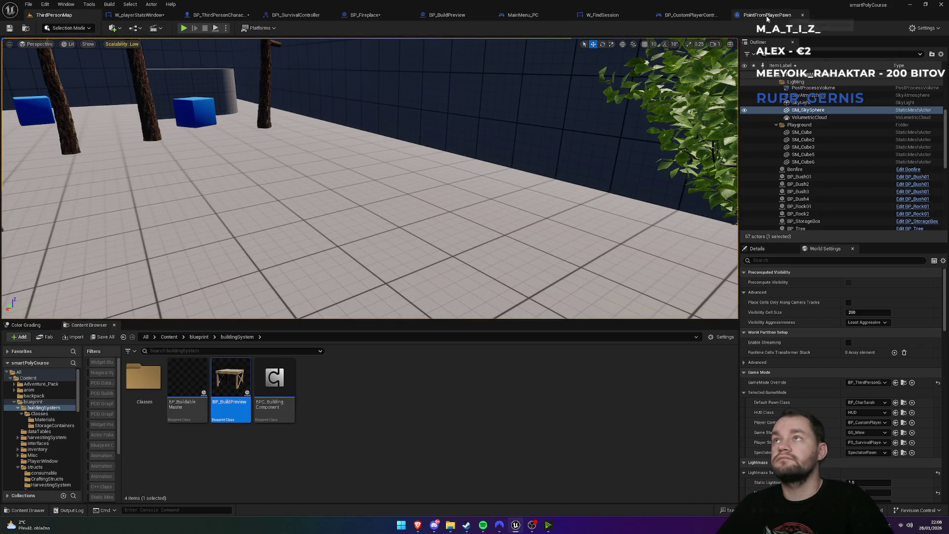
In BP_Fireplace, wire the cast's As BPI Survival Character output into Update Stat Bar's Target
click(533, 17)
click(445, 15)
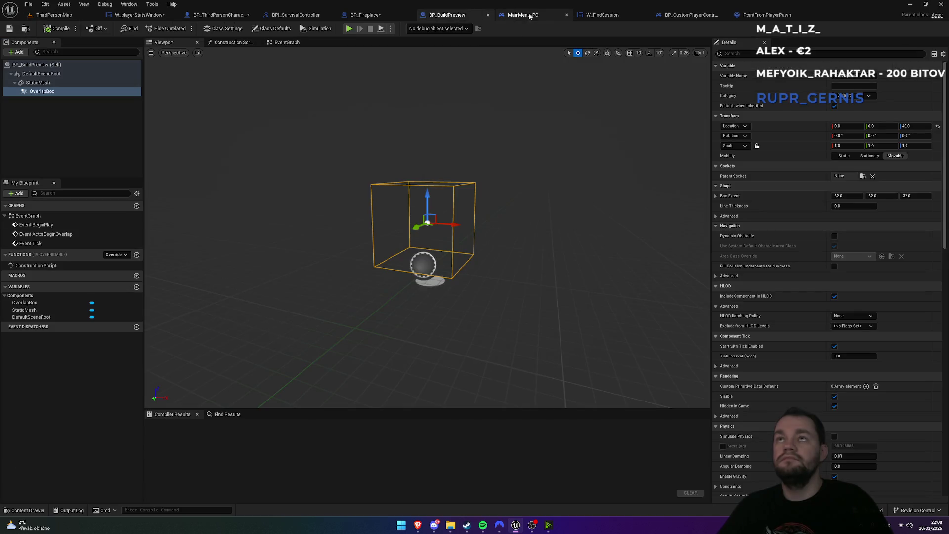
click(514, 15)
click(366, 19)
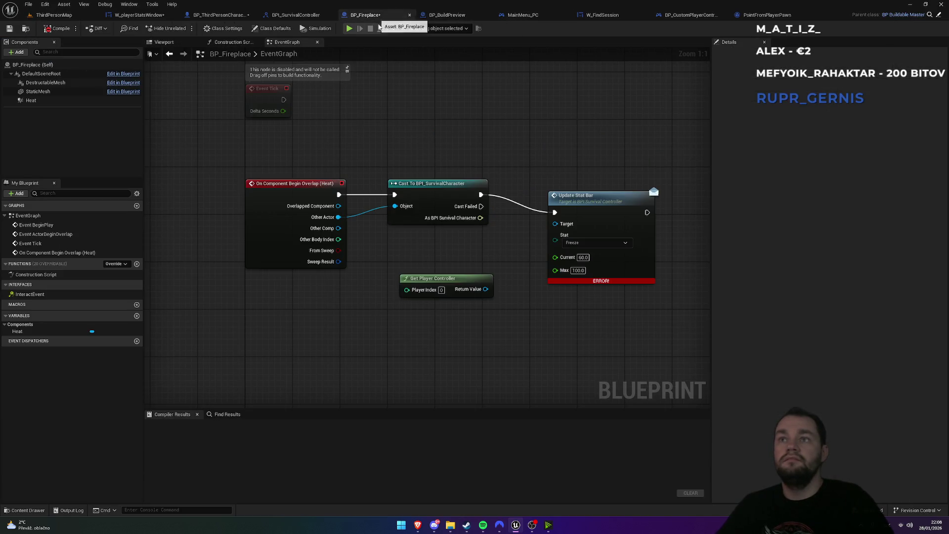
mouse_move(600, 282)
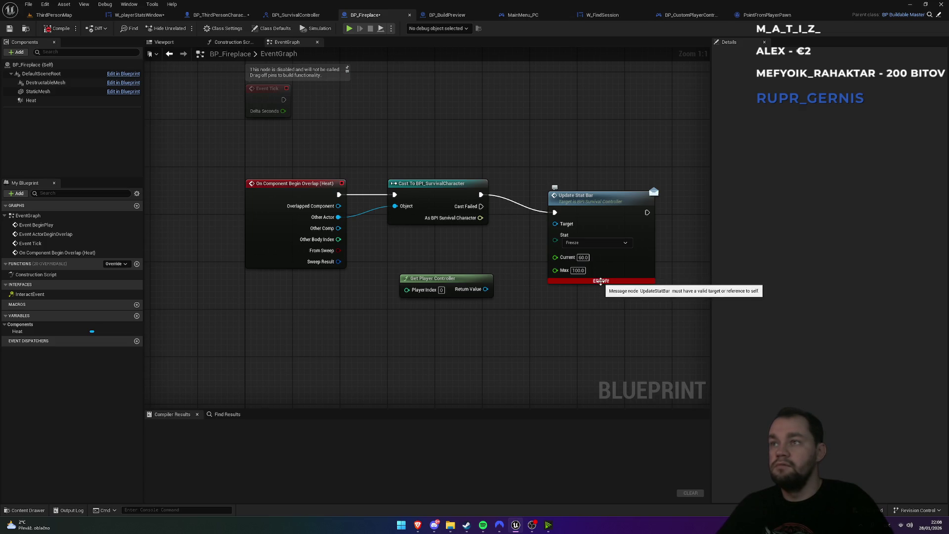
drag(601, 203, 601, 186)
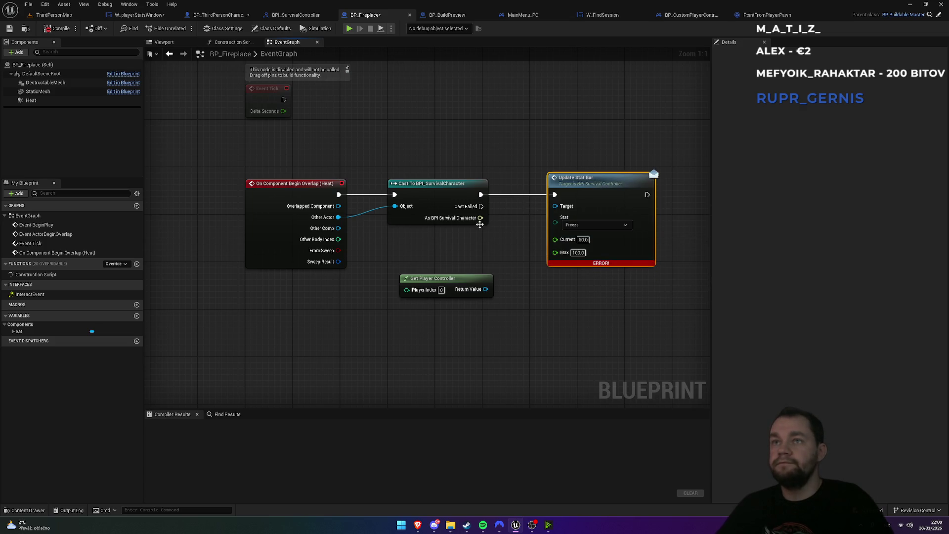
drag(536, 214, 556, 206)
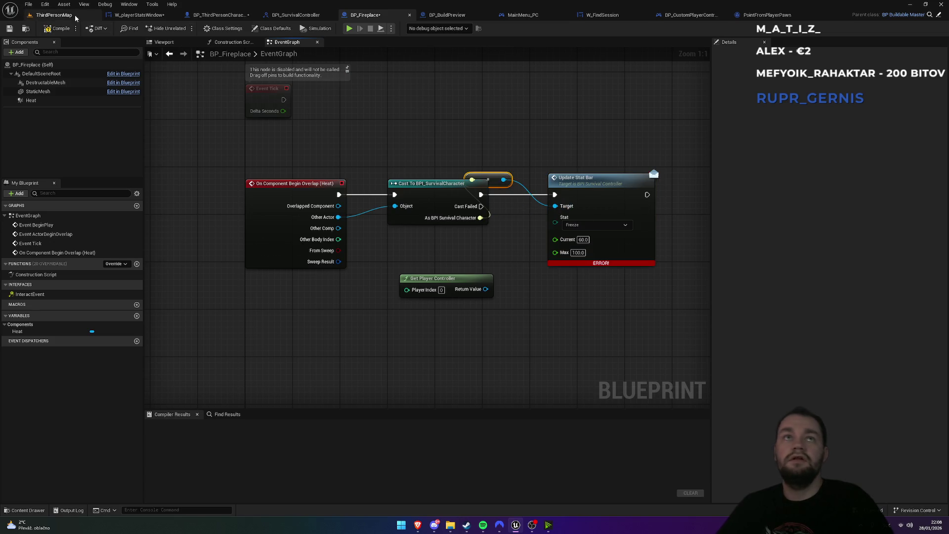
Play-test the level again, running to the campfire and placing a second campfire
click(53, 15)
click(184, 29)
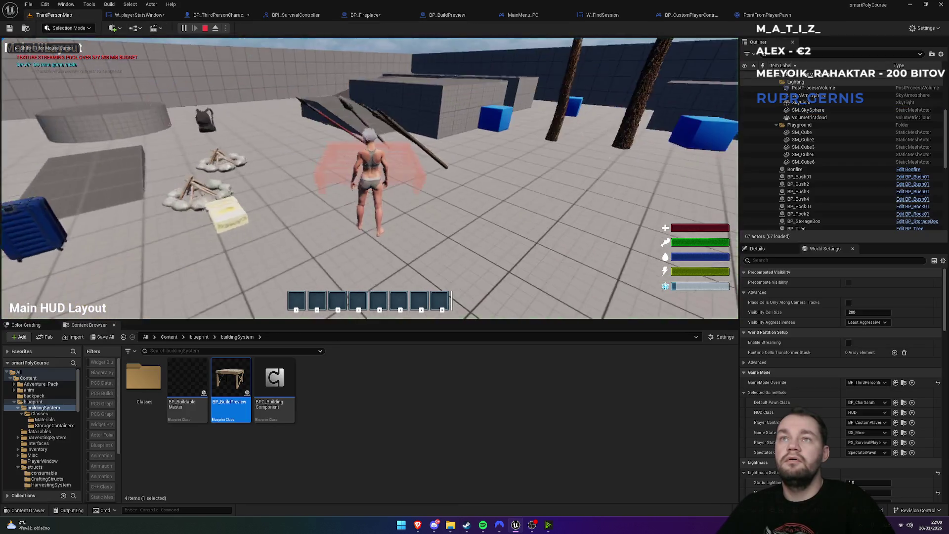
key(w)
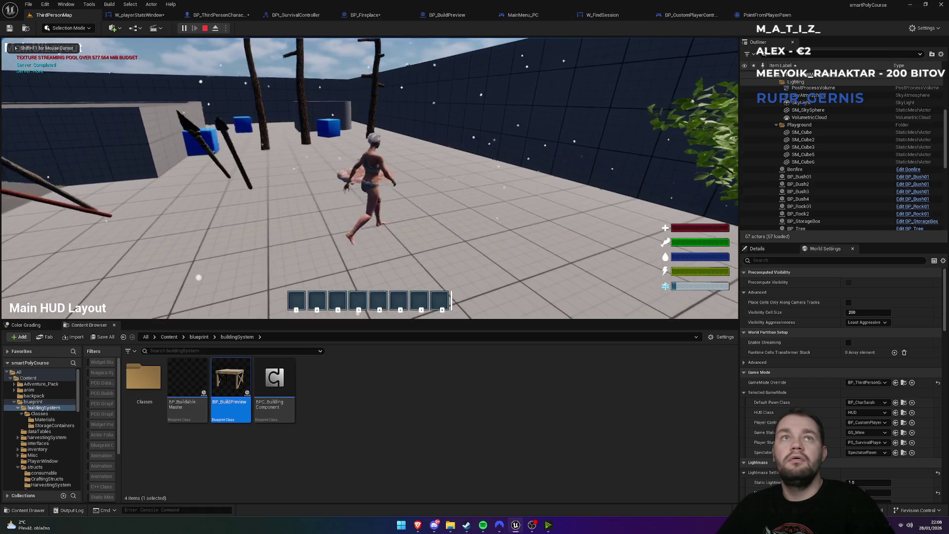
key(w)
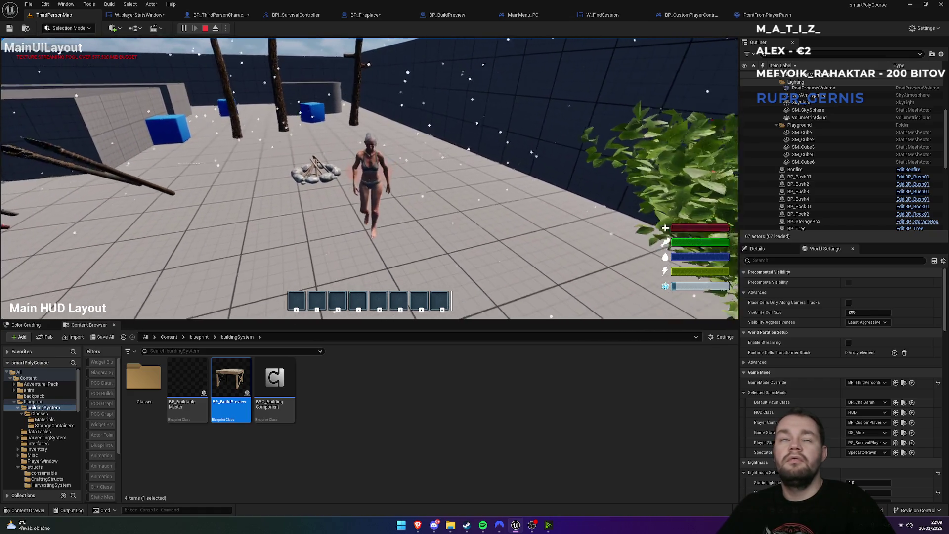
key(w)
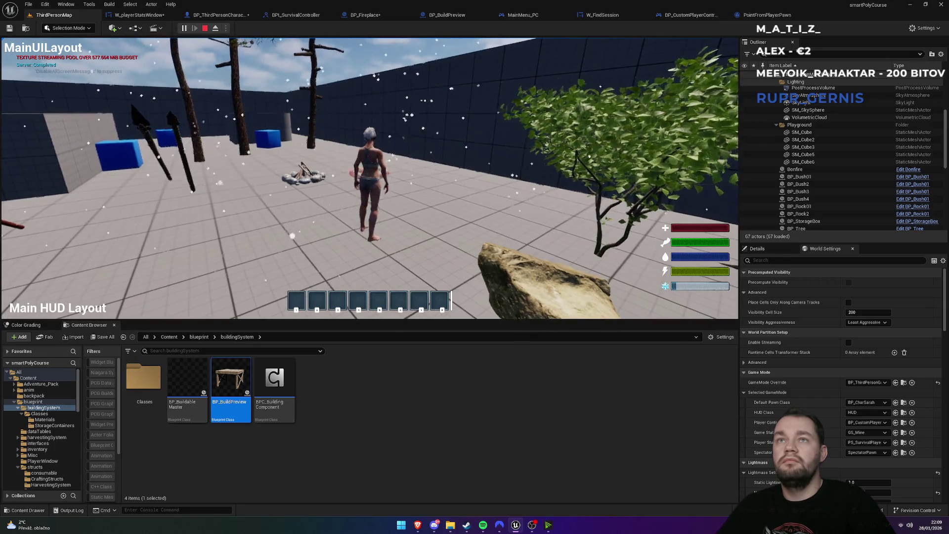
click(369, 178)
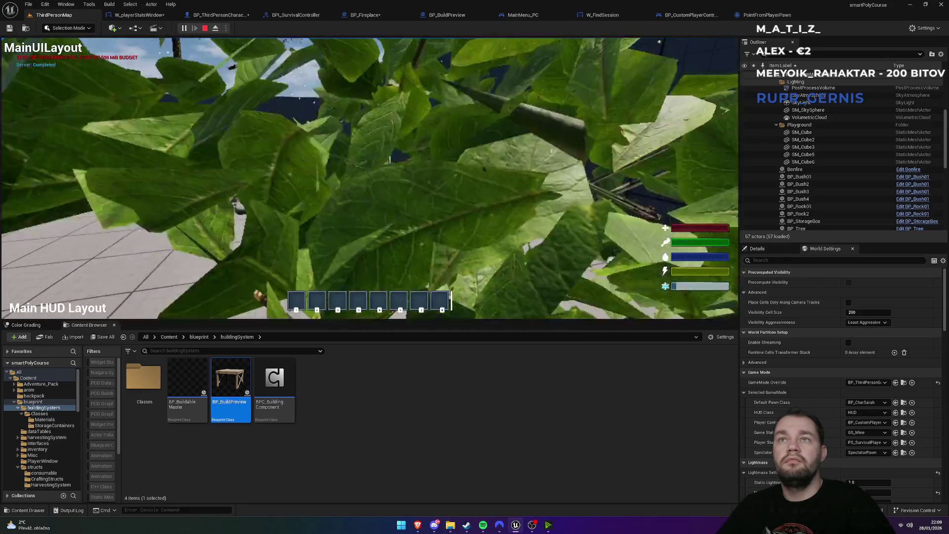
key(w)
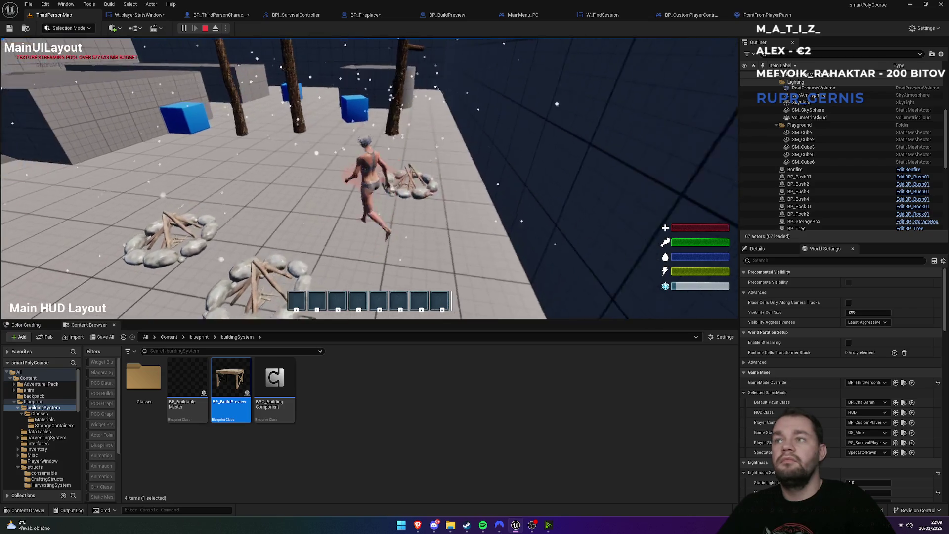
key(Escape)
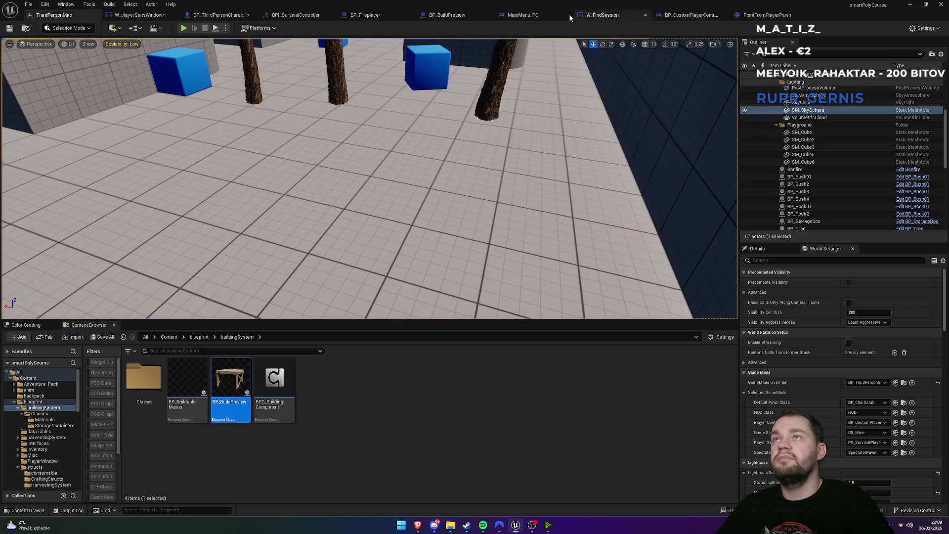
click(468, 16)
Delete the conversion node feeding Update Stat Bar in BP_Fireplace's event graph
click(519, 15)
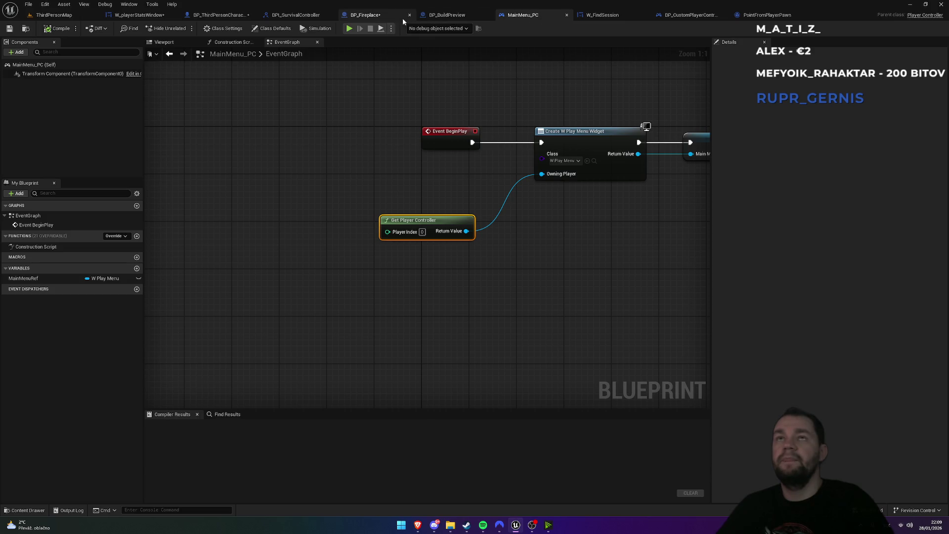
click(368, 15)
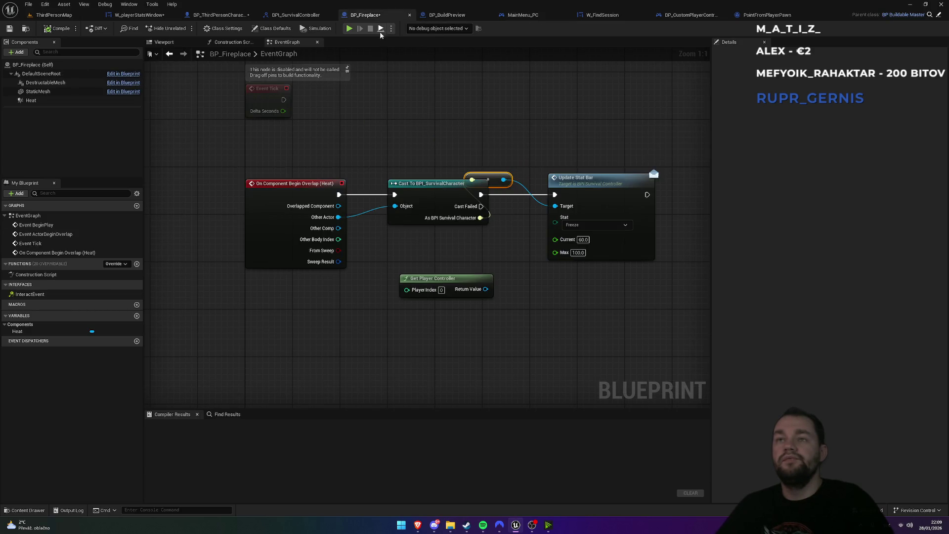
drag(521, 173, 517, 178)
key(Delete)
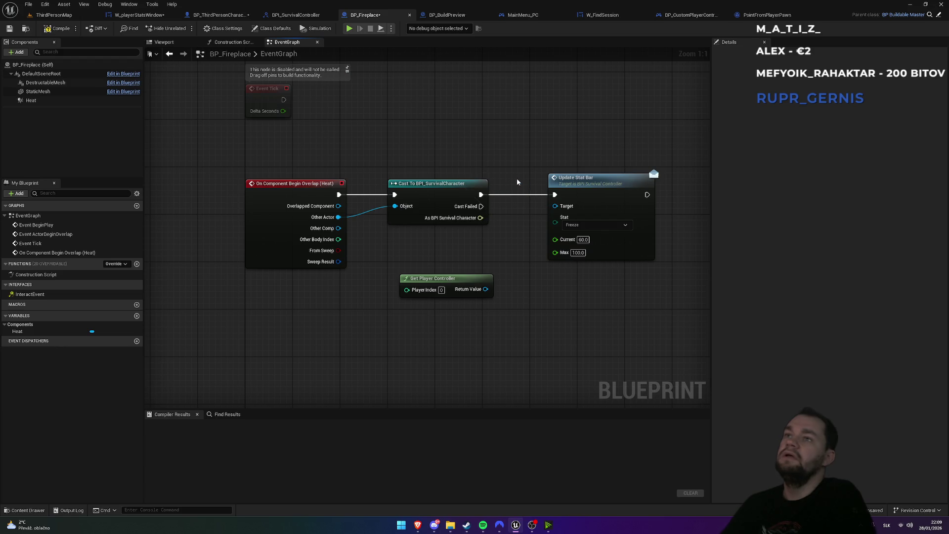
Check BP_CustomPlayerController, close PointFromPlayerPawn, and select UpdateArmorUI in BPI_SurvivalController
click(684, 16)
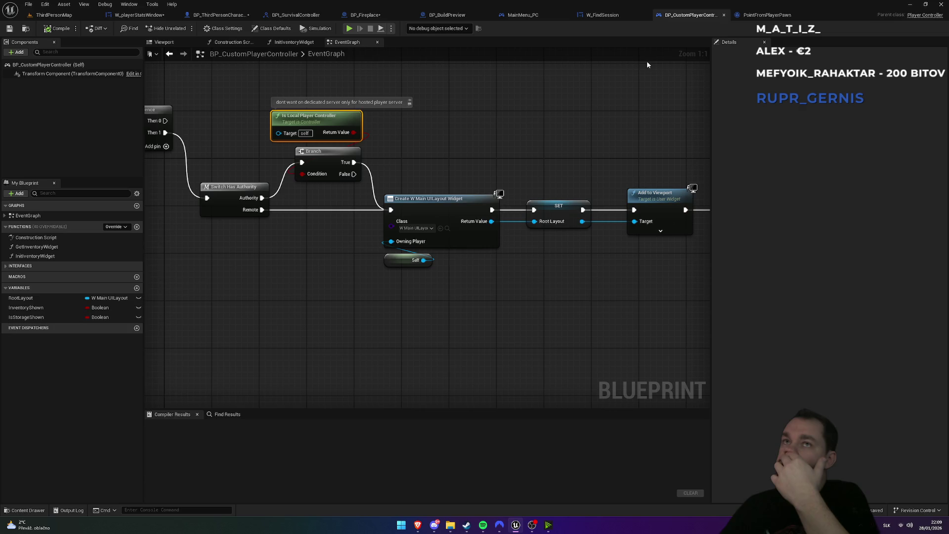
click(742, 15)
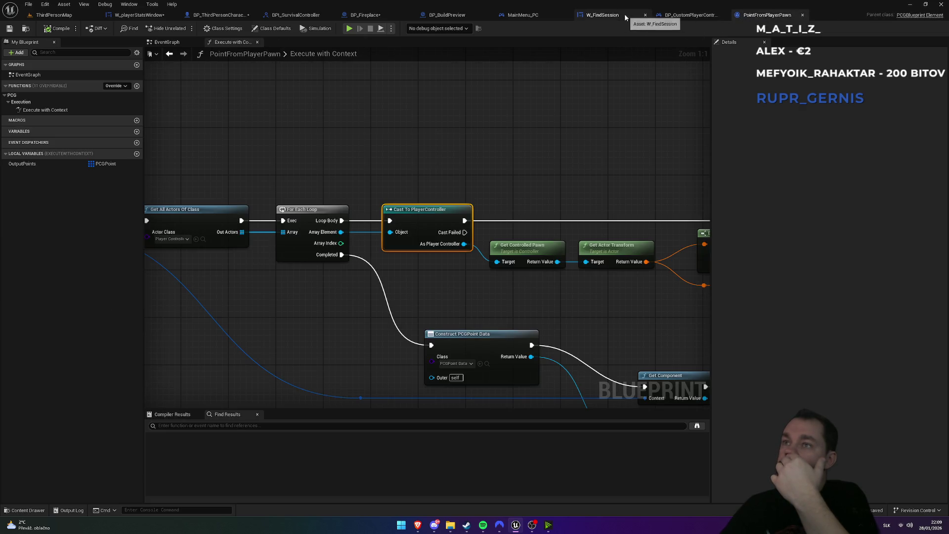
scroll(496, 93, down, 3)
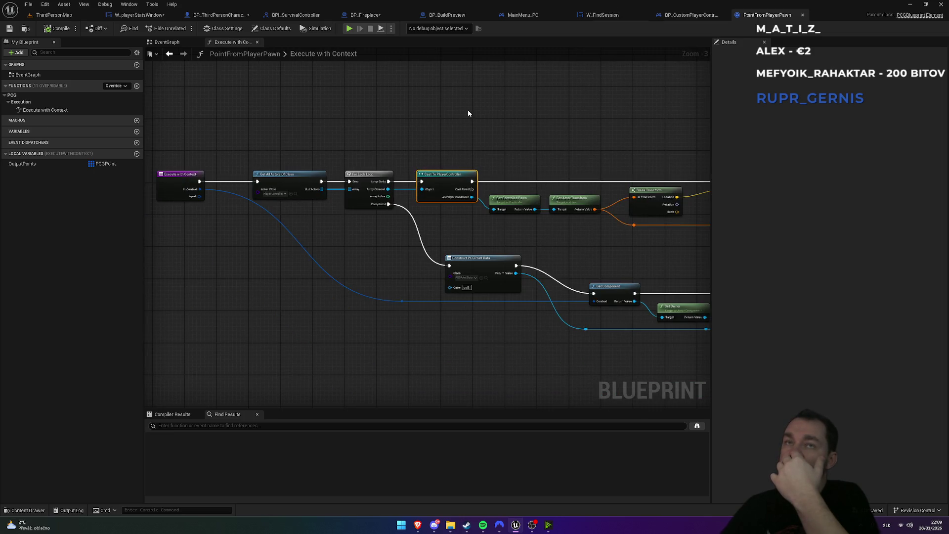
click(803, 15)
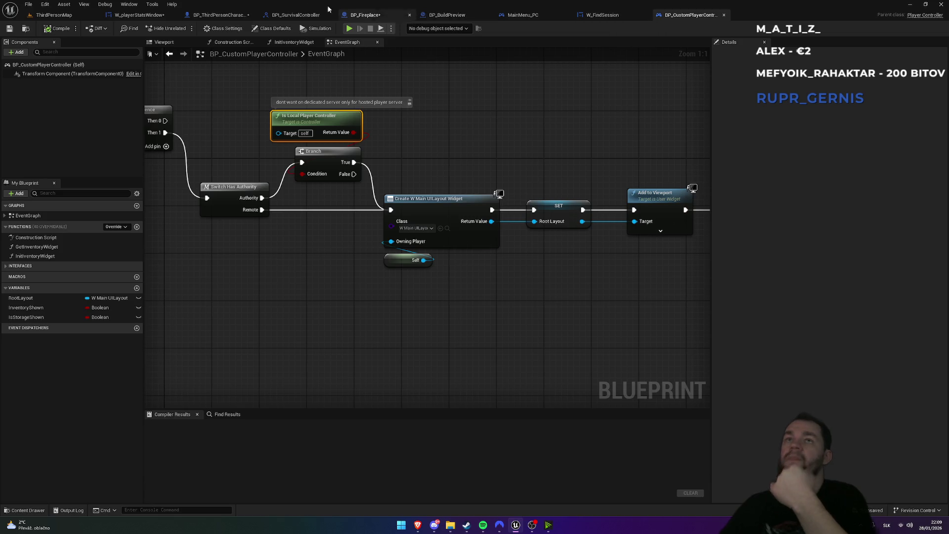
click(293, 19)
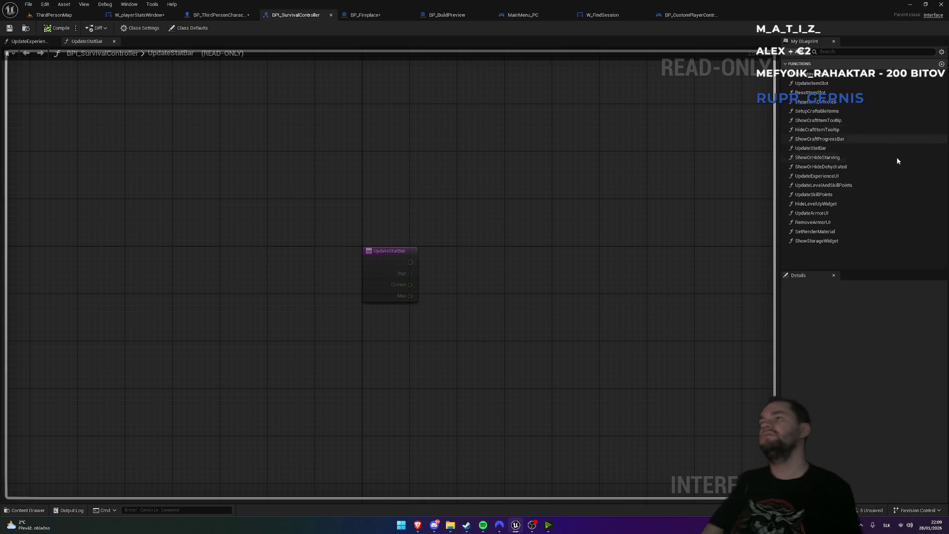
click(817, 218)
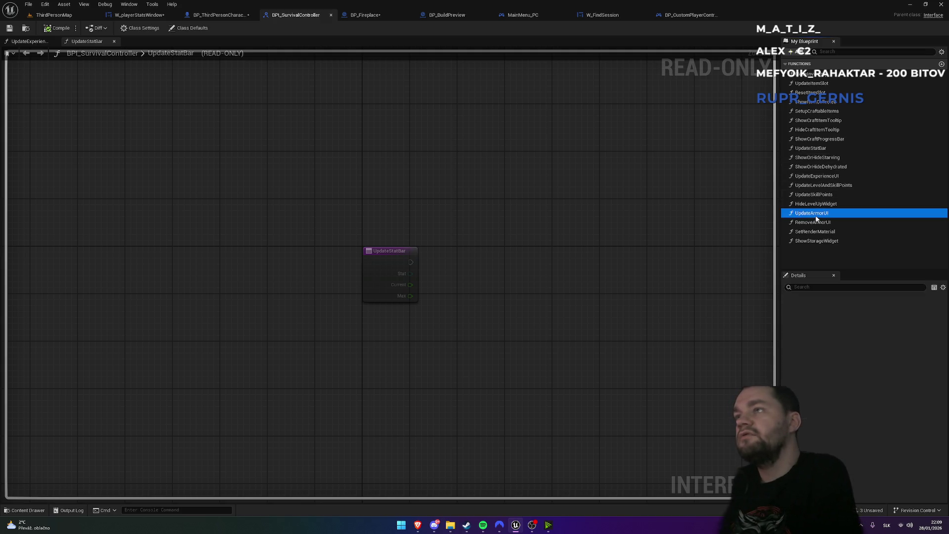
Find references to UpdateArmorUI by name and open its function graph
right_click(813, 216)
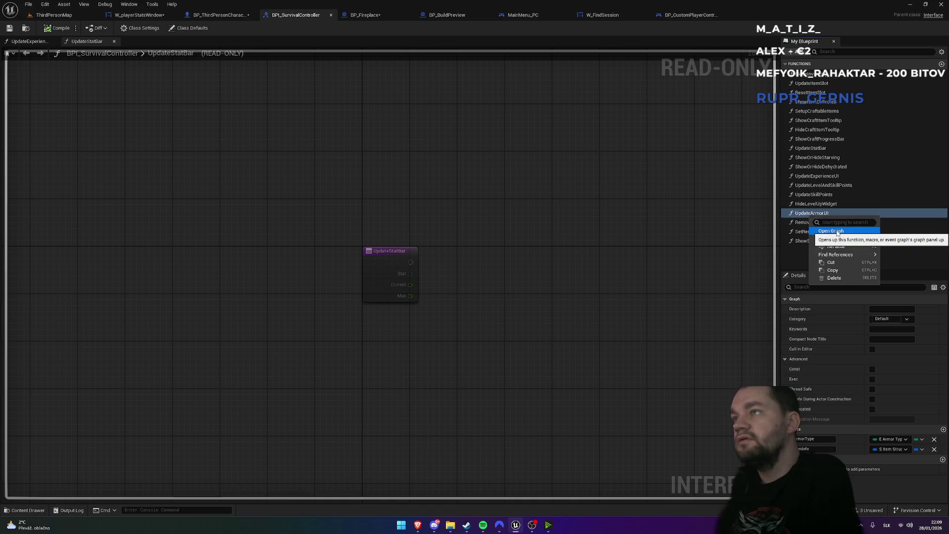
mouse_move(854, 256)
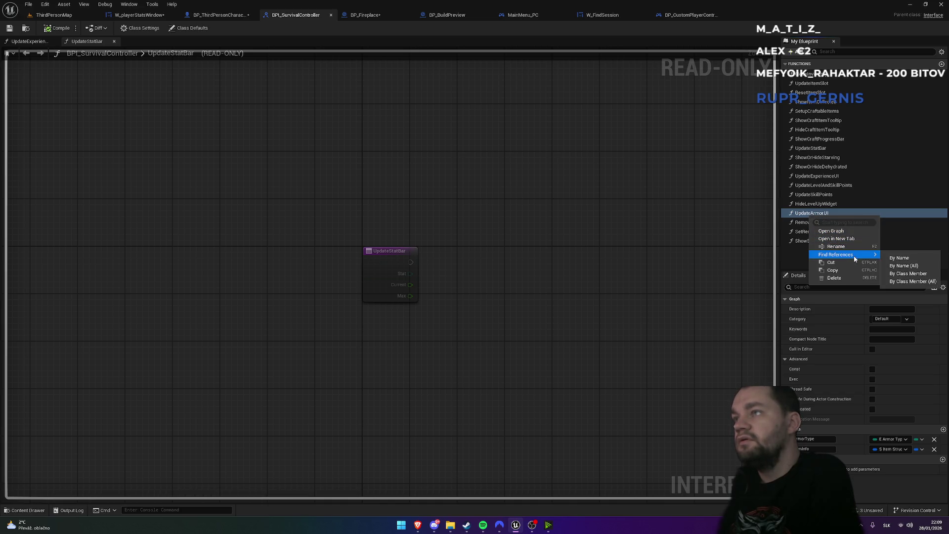
click(904, 259)
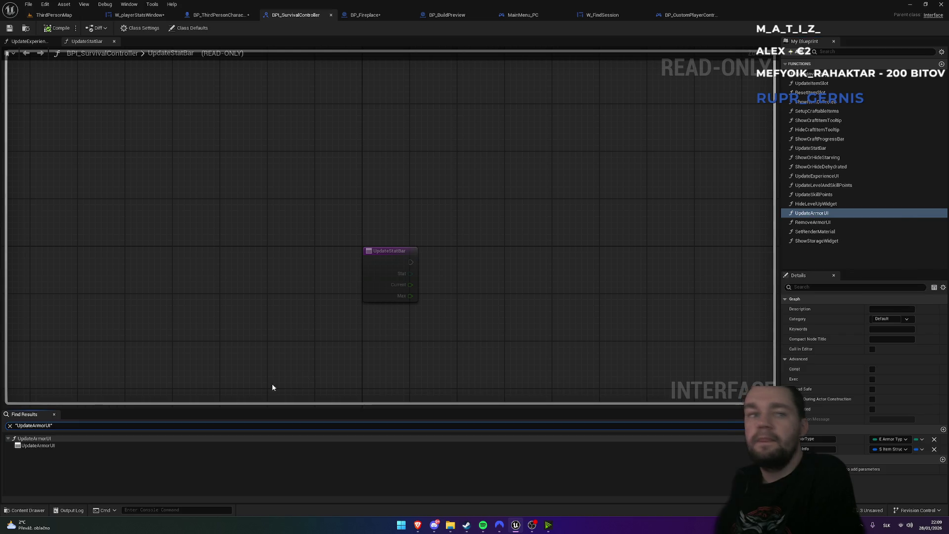
double_click(64, 447)
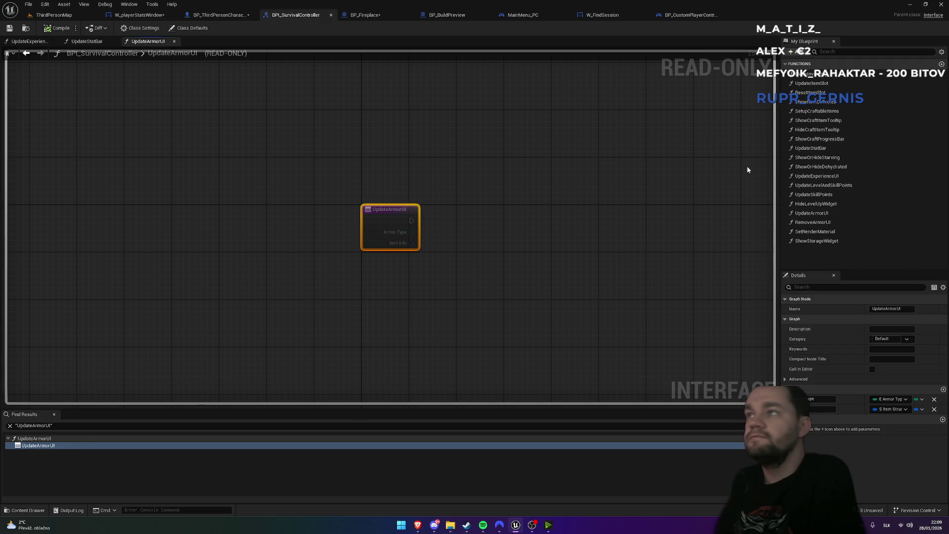
Find all UpdateStatBar references, visit FApplyDamageToPlayer and the player controller's events, then close the search
right_click(809, 149)
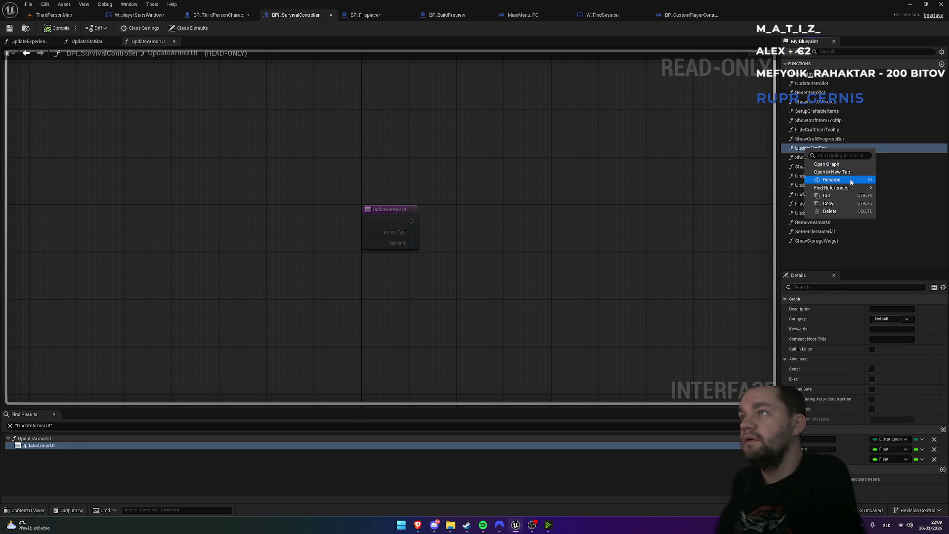
mouse_move(829, 188)
click(898, 200)
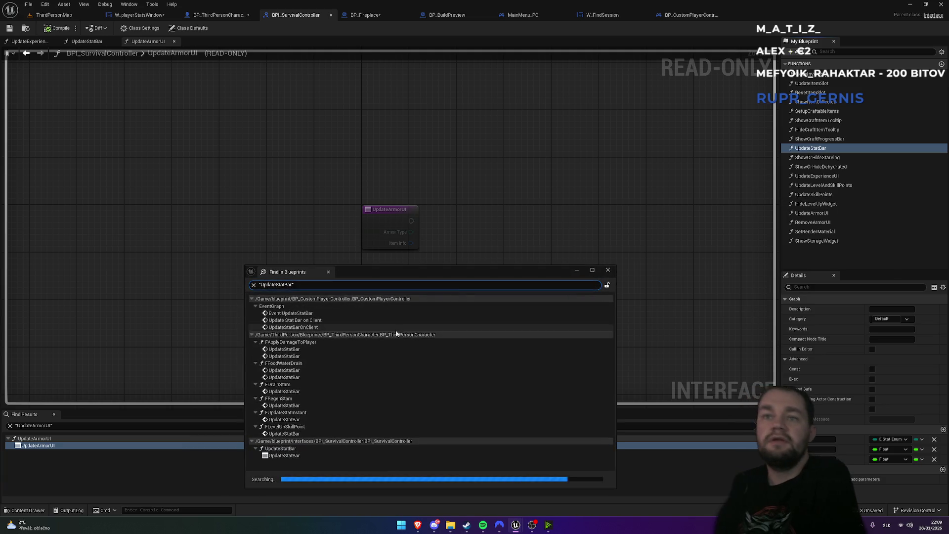
click(305, 357)
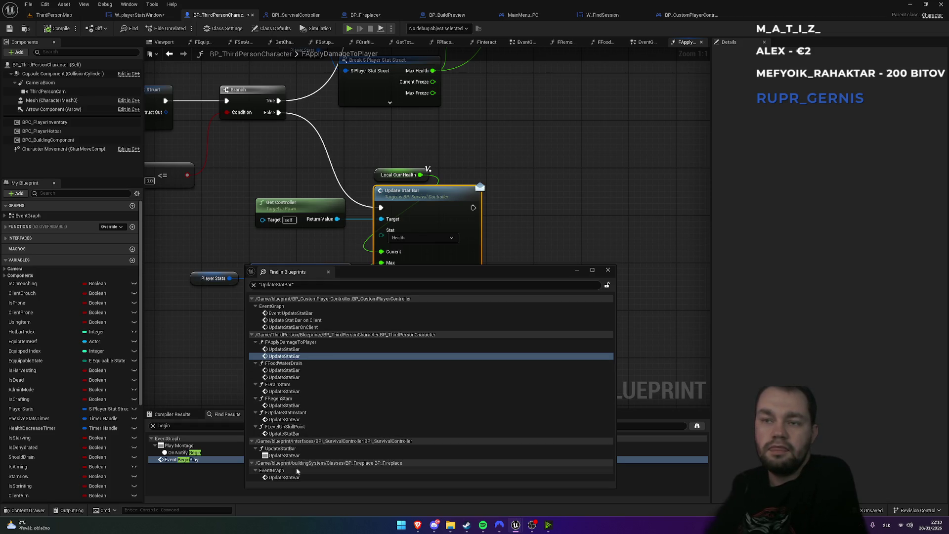
double_click(305, 456)
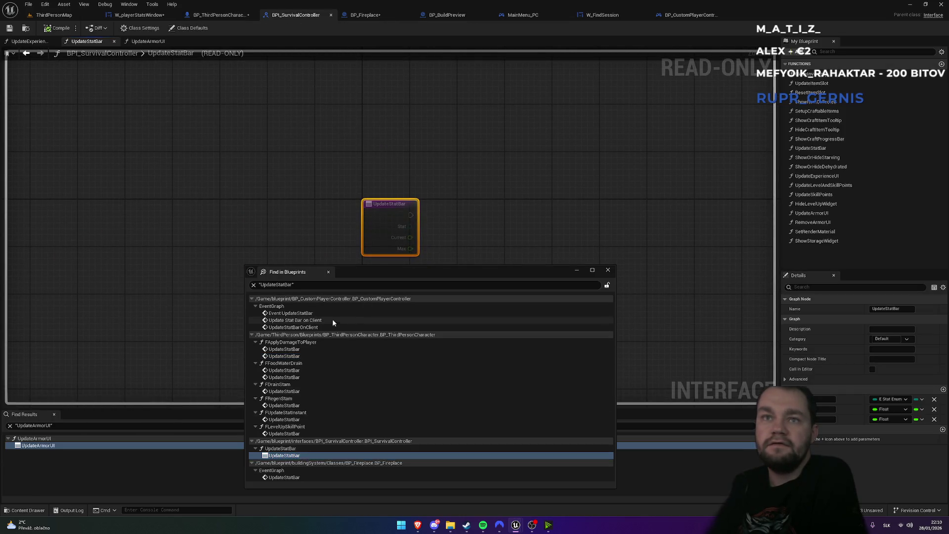
double_click(319, 315)
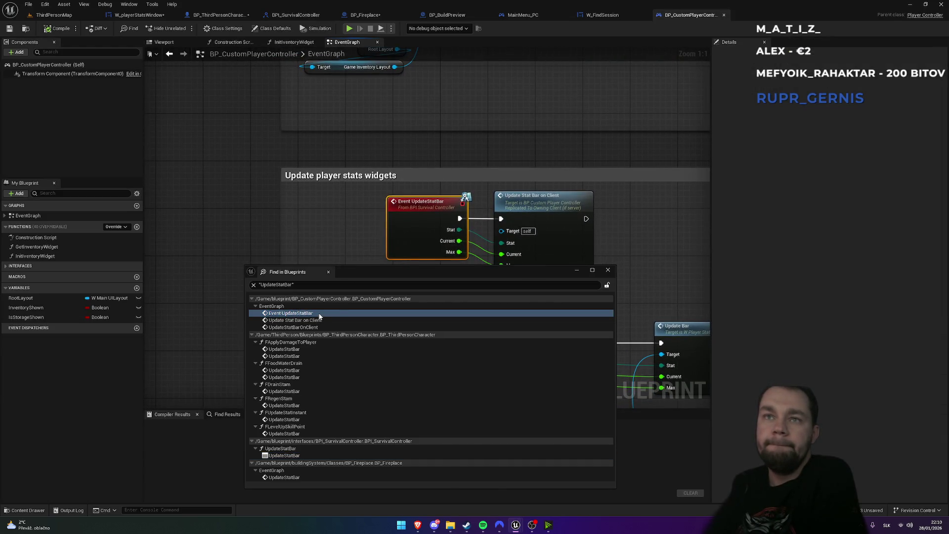
double_click(321, 321)
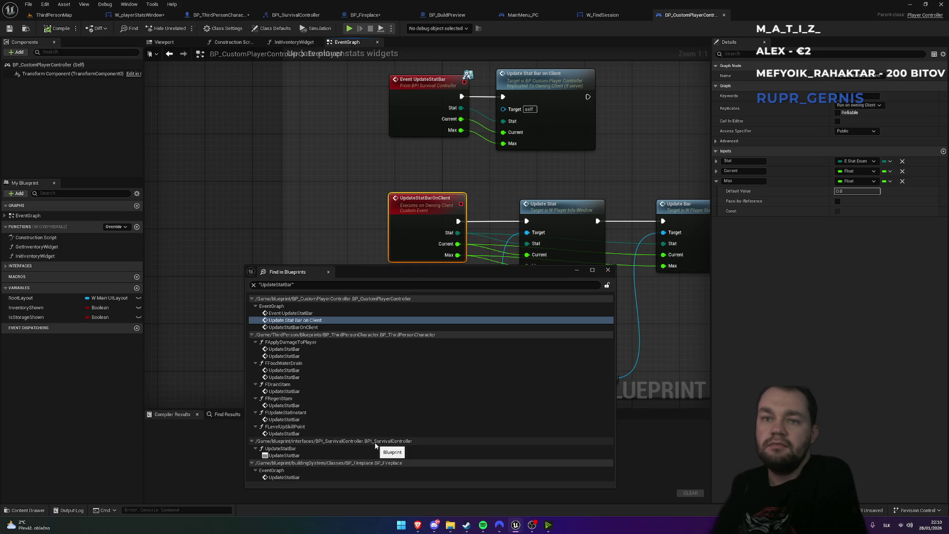
double_click(350, 456)
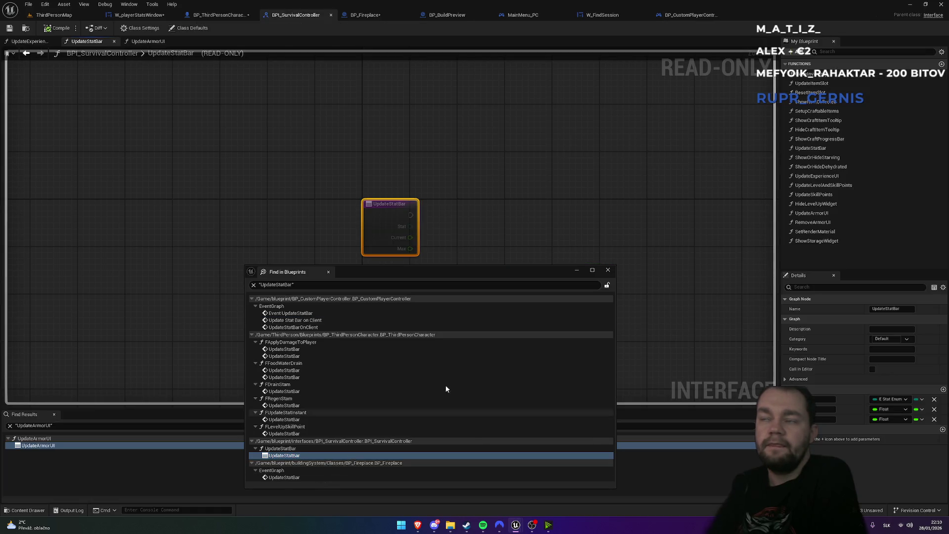
click(608, 271)
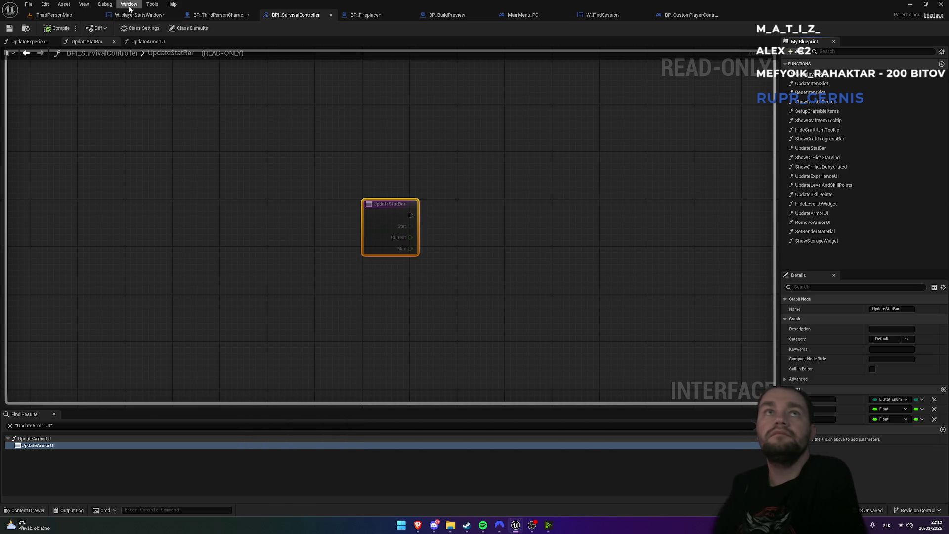
click(80, 16)
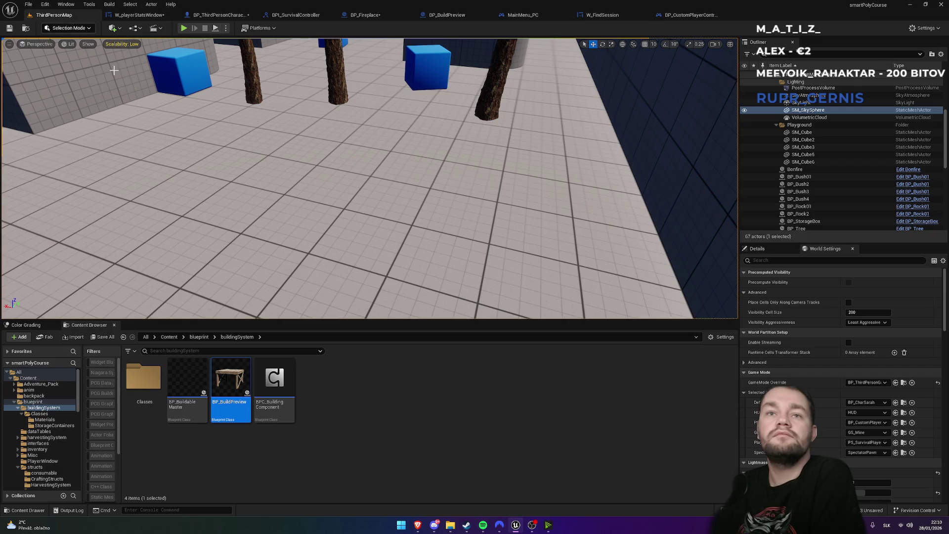
click(169, 337)
scroll(401, 415, down, 2)
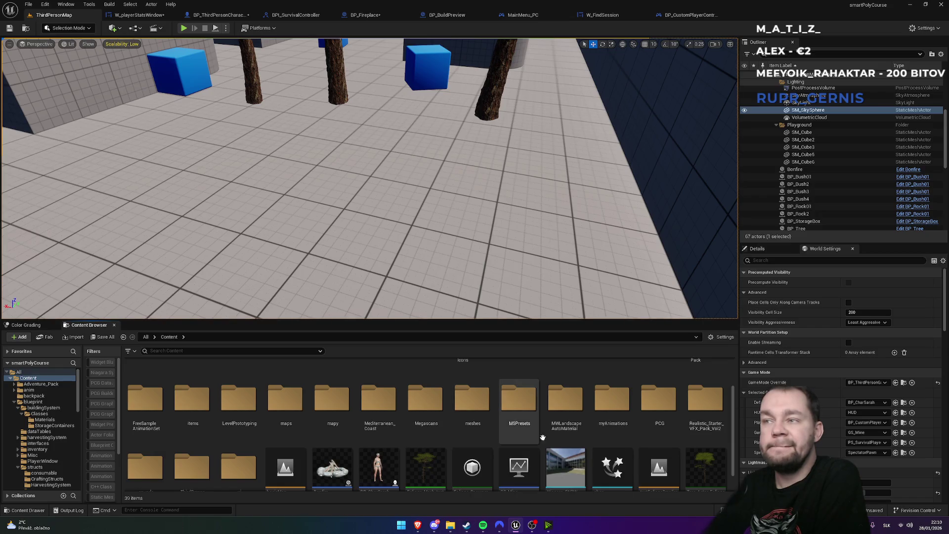
click(693, 16)
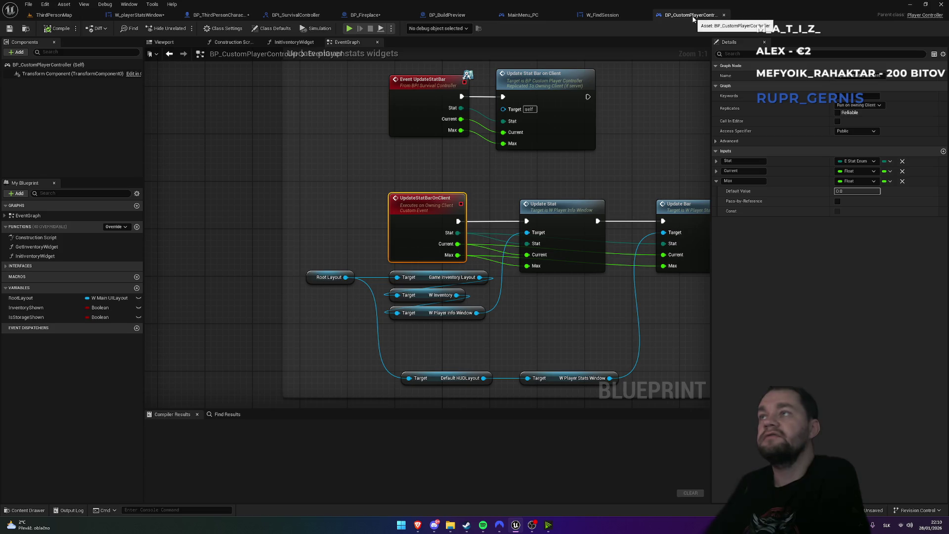
click(602, 15)
click(446, 15)
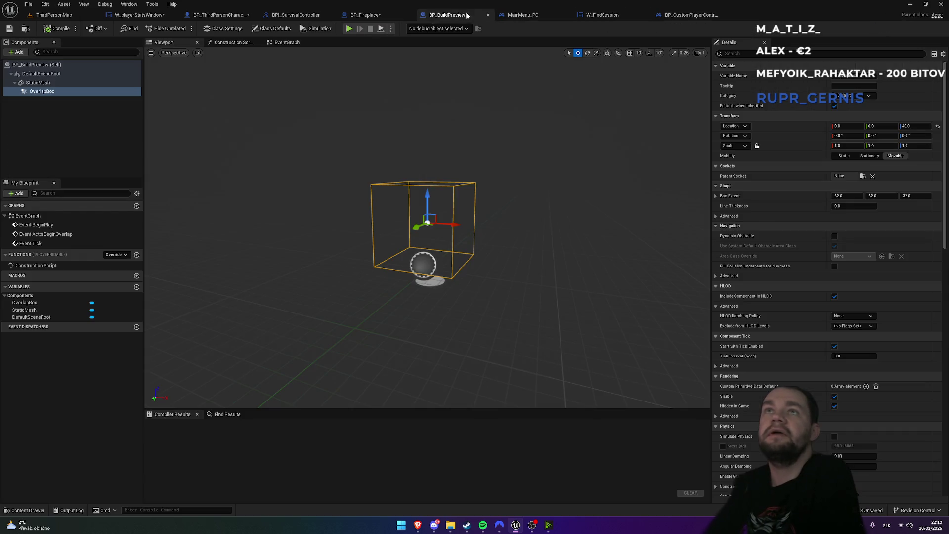
click(370, 15)
click(313, 13)
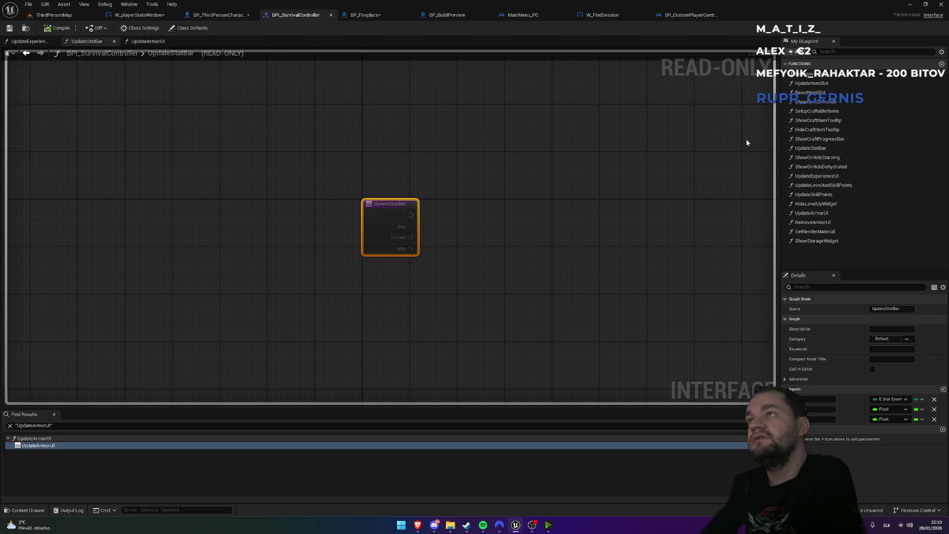
right_click(810, 141)
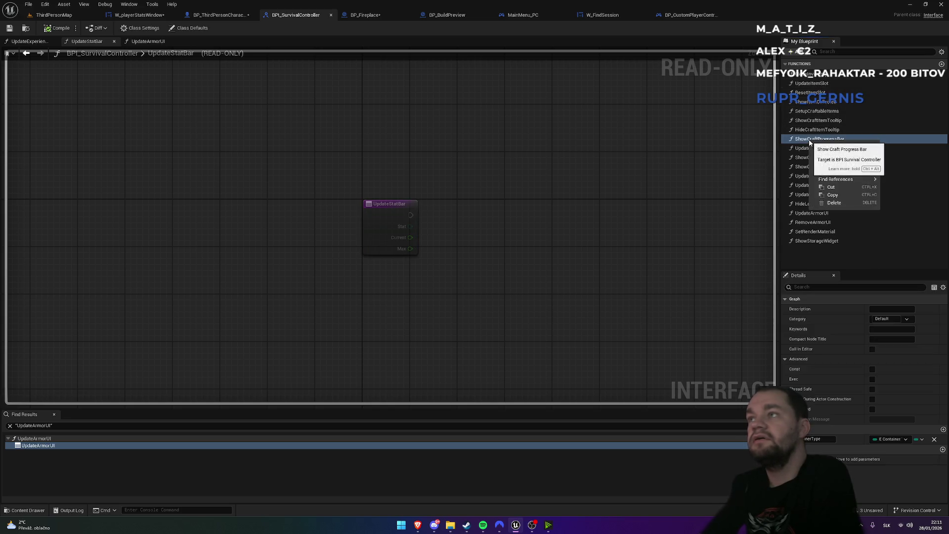
Find all ShowCraftProgressBar references and visit the controller event, character call and interface graph
mouse_move(845, 179)
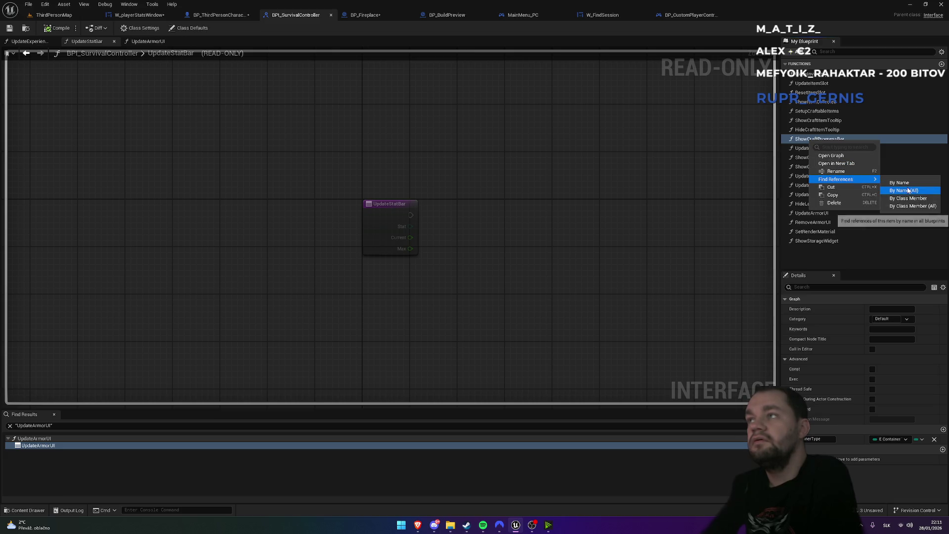
click(900, 183)
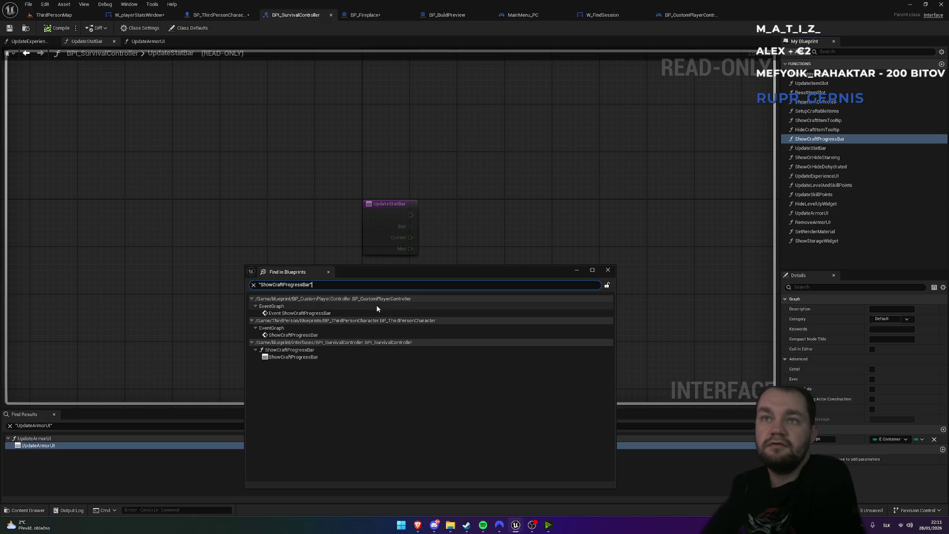
double_click(332, 314)
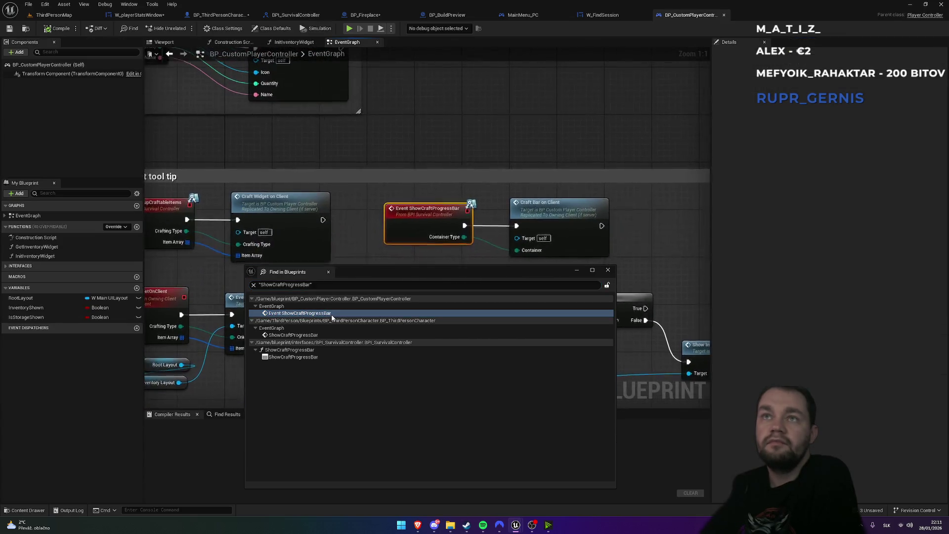
click(310, 335)
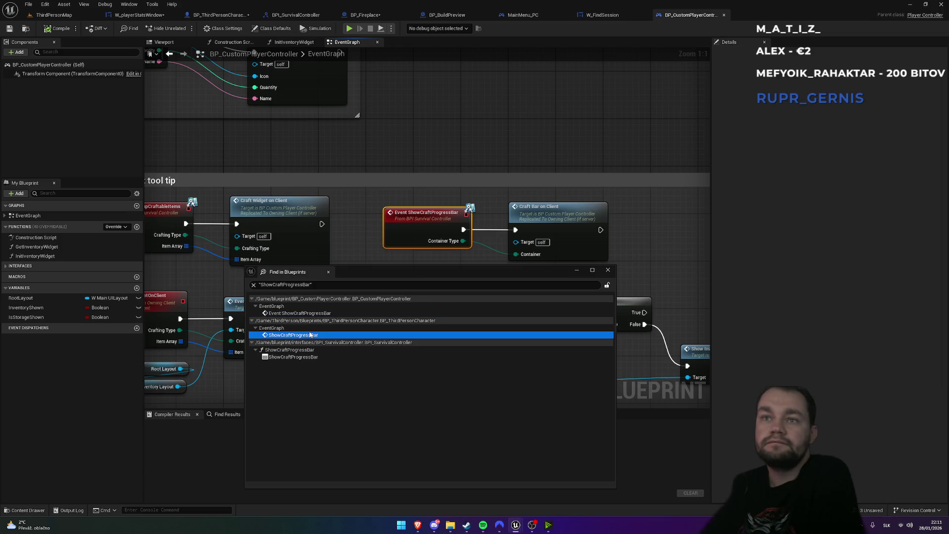
double_click(310, 335)
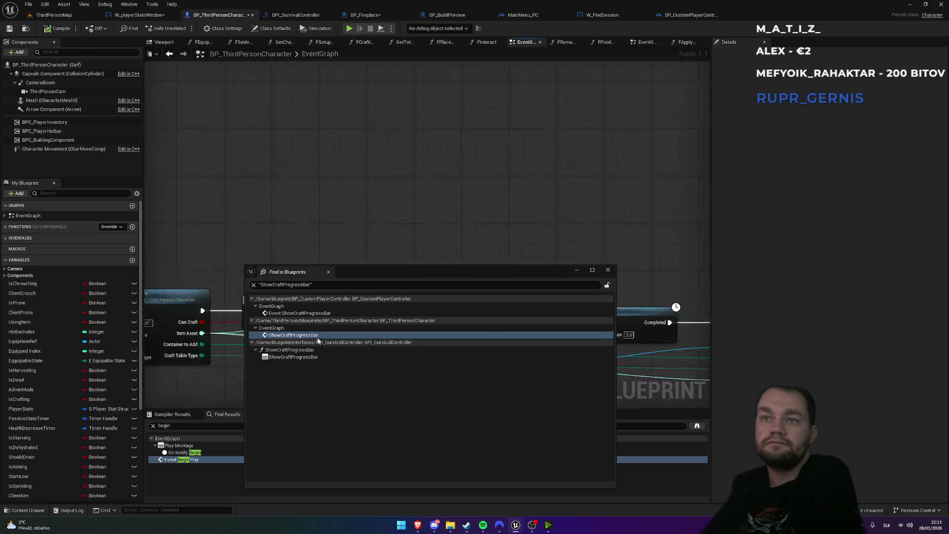
double_click(301, 358)
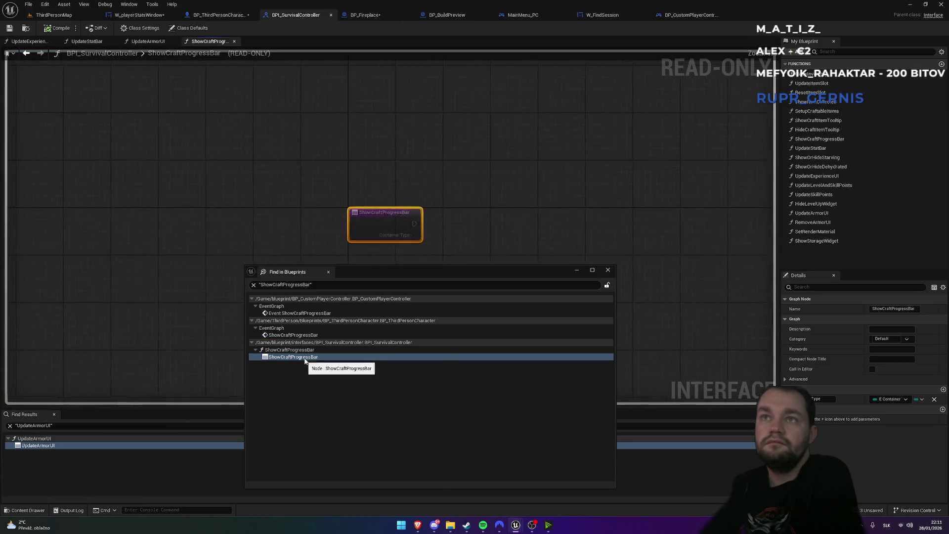
click(608, 270)
List all ShowStorageWidget references and open BP_StorageContainerMaster's Show Storage Widget call
right_click(817, 241)
mouse_move(855, 278)
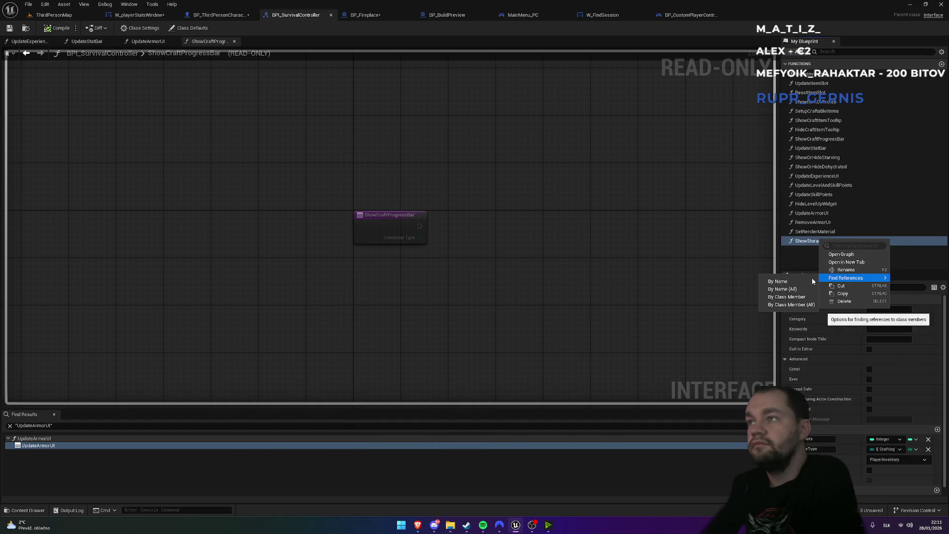
click(776, 287)
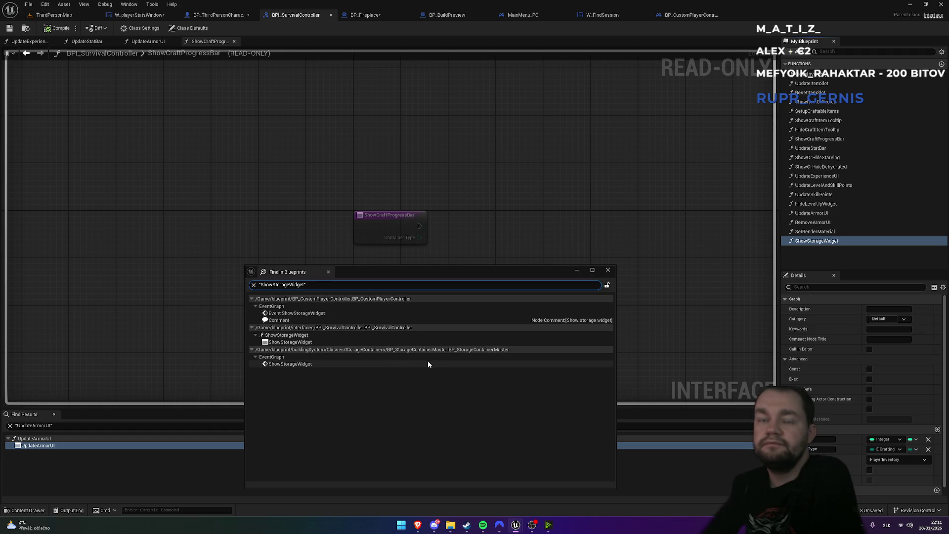
double_click(396, 363)
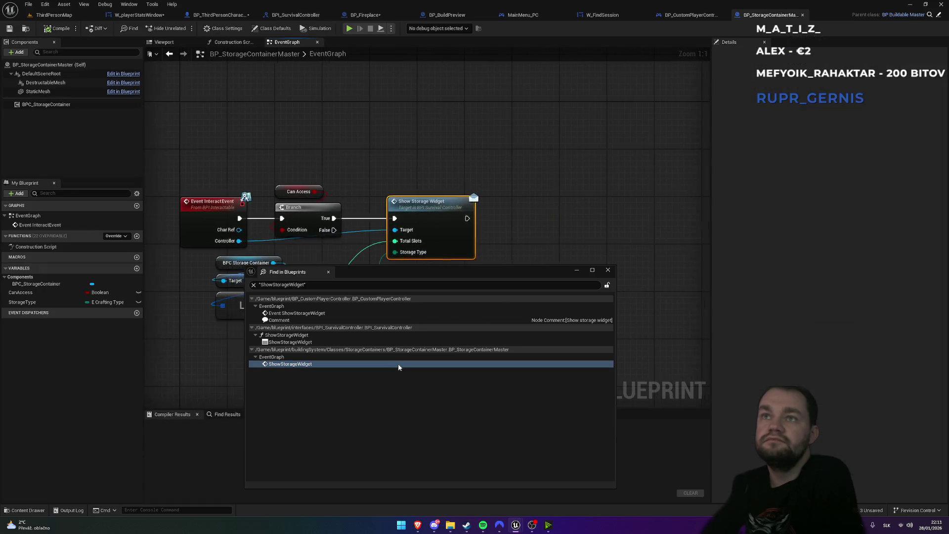
mouse_move(460, 192)
mouse_down()
mouse_move(517, 122)
mouse_move(529, 86)
mouse_move(545, 129)
mouse_up()
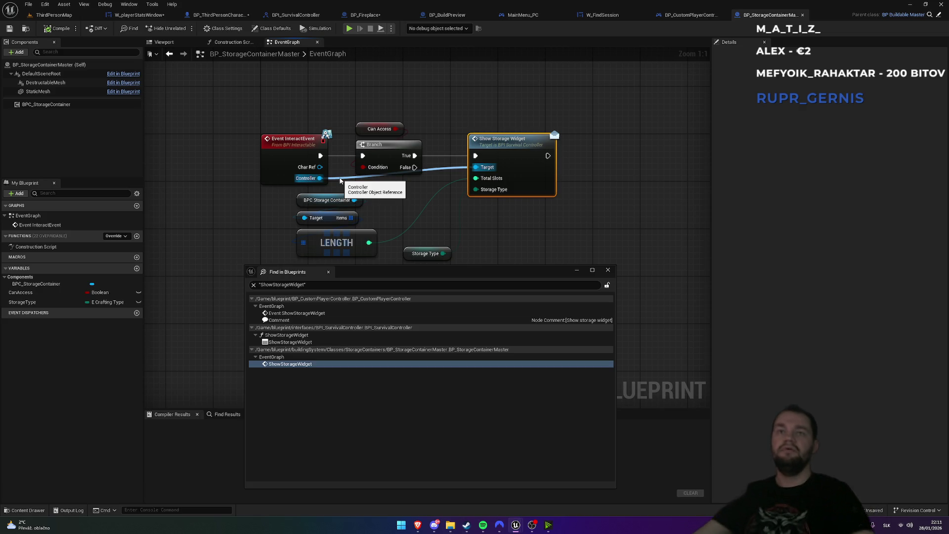
Visit ShowStorageWidget's interface definition and BP_CustomPlayerController event, then return to the container's call
click(292, 343)
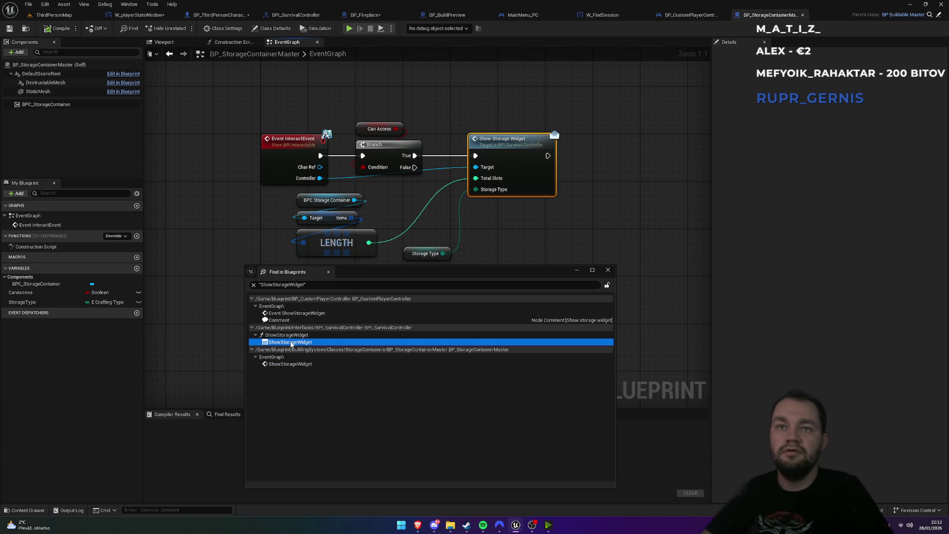
double_click(292, 343)
click(290, 319)
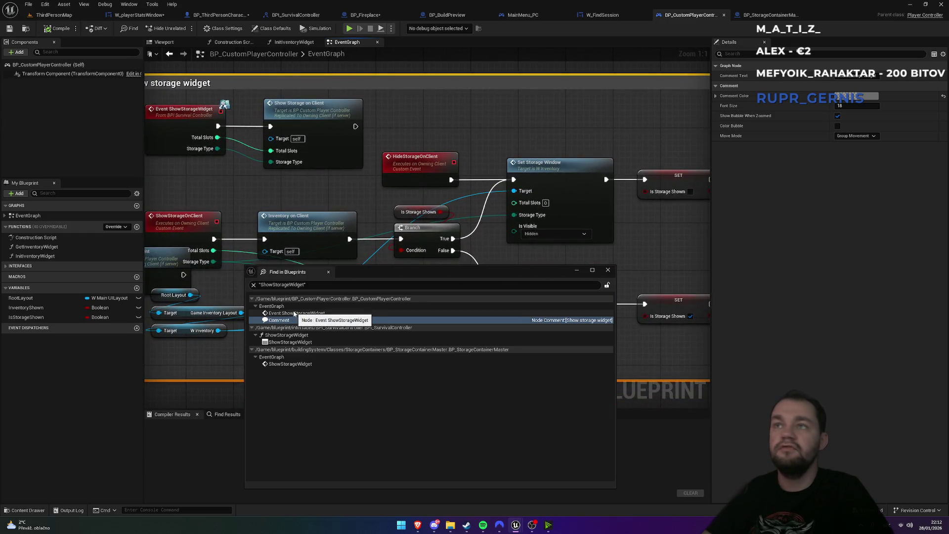
click(294, 314)
drag(452, 161, 412, 93)
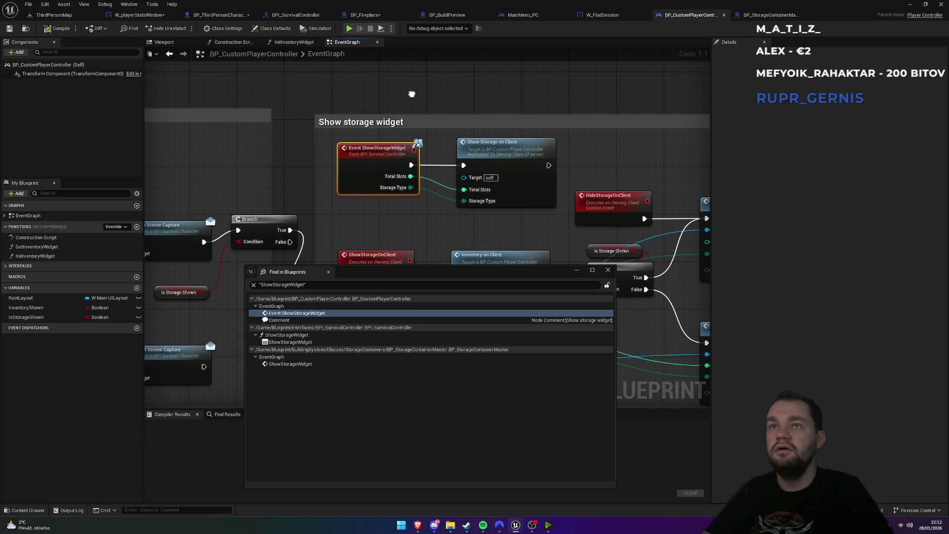
click(292, 342)
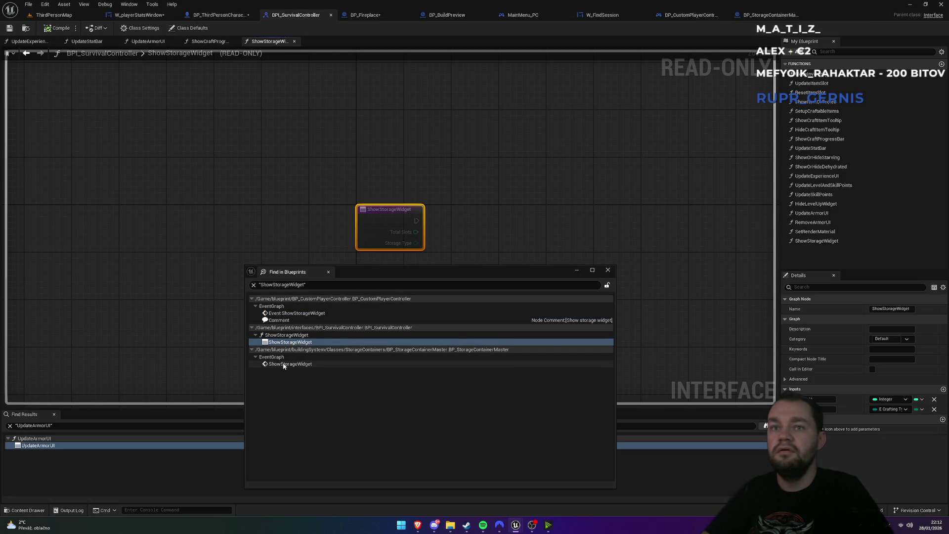
click(284, 365)
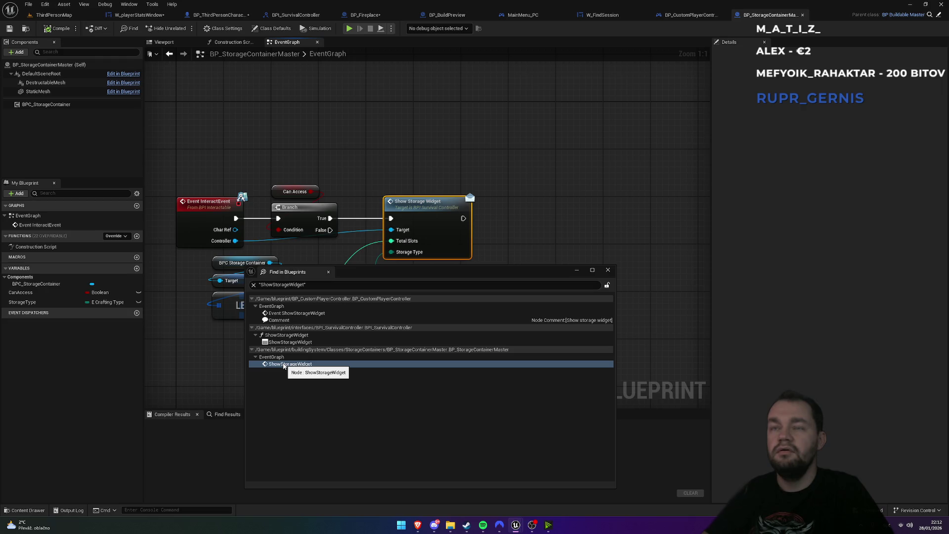
drag(338, 163, 418, 108)
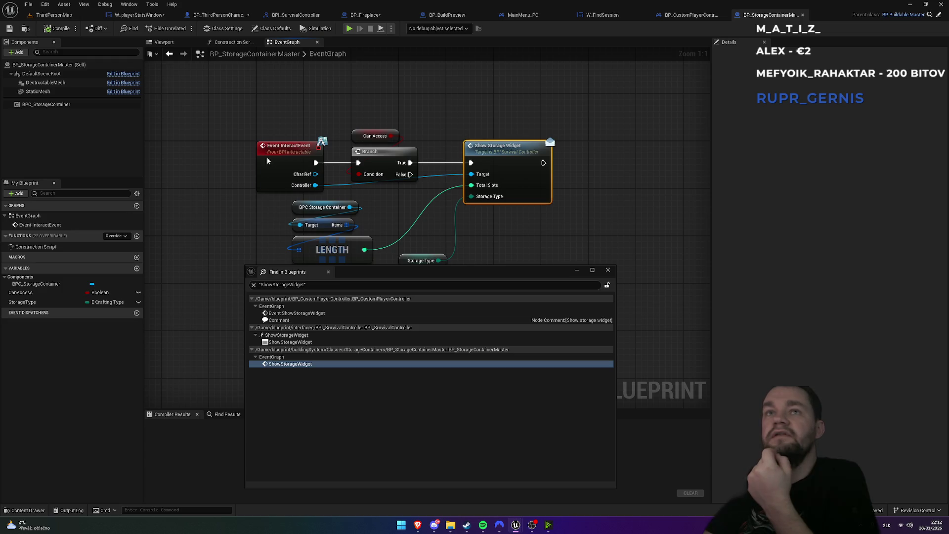
right_click(285, 158)
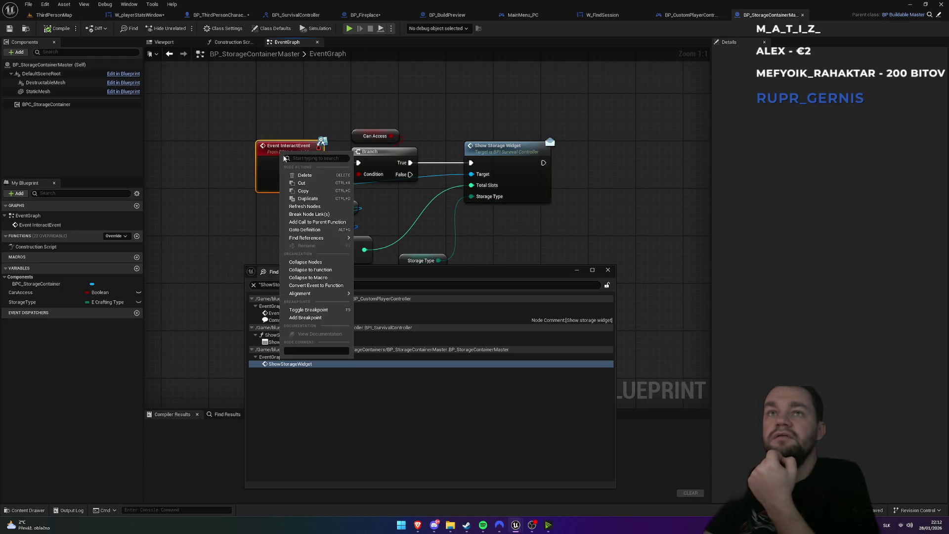
Find all InteractEvent references and view the container event and the BPI_interactable definition
mouse_move(321, 238)
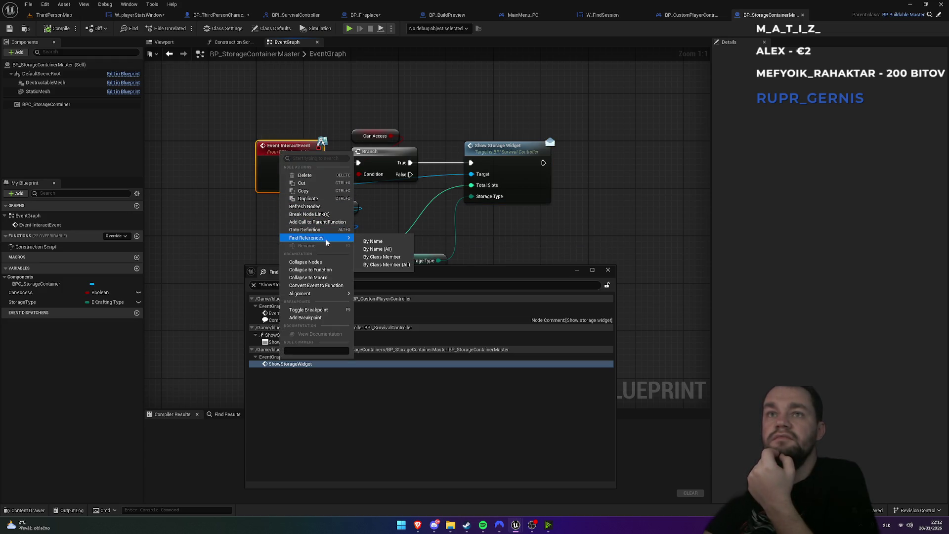
click(380, 249)
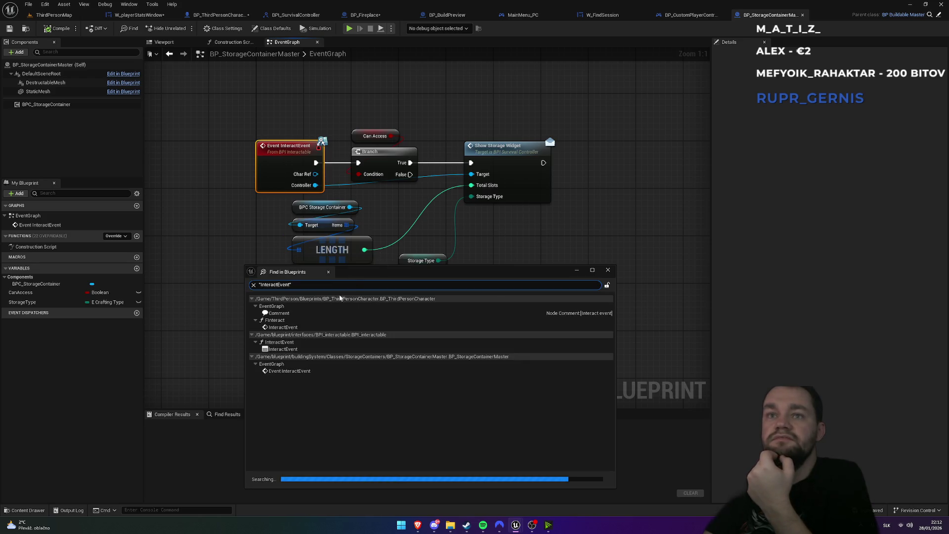
click(292, 371)
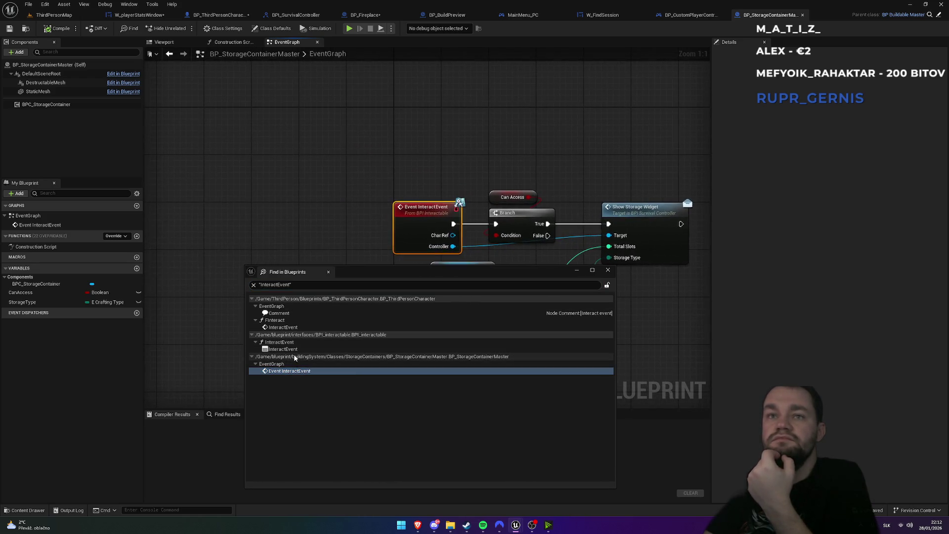
click(294, 350)
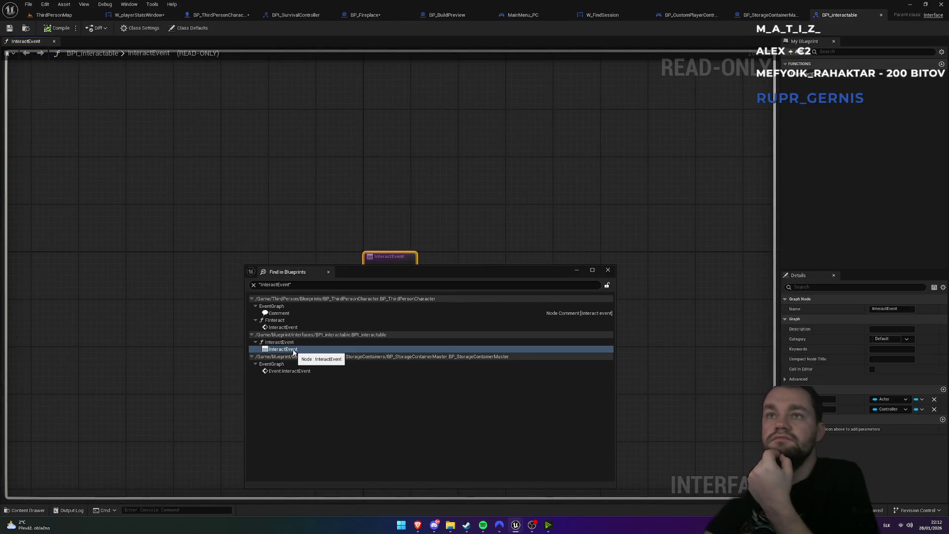
drag(381, 273, 378, 297)
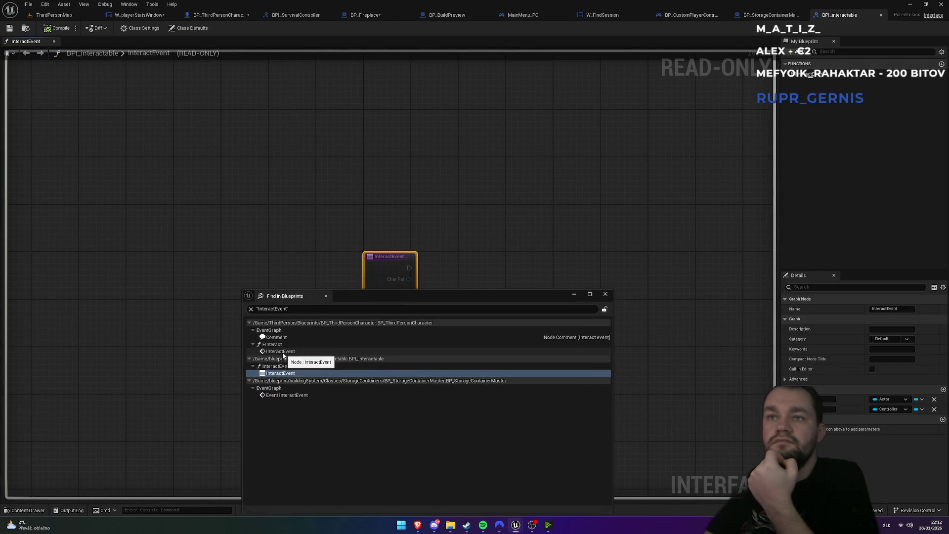
Open the Interact Event call in BP_ThirdPersonCharacter's FInteract graph and close the search results
click(285, 352)
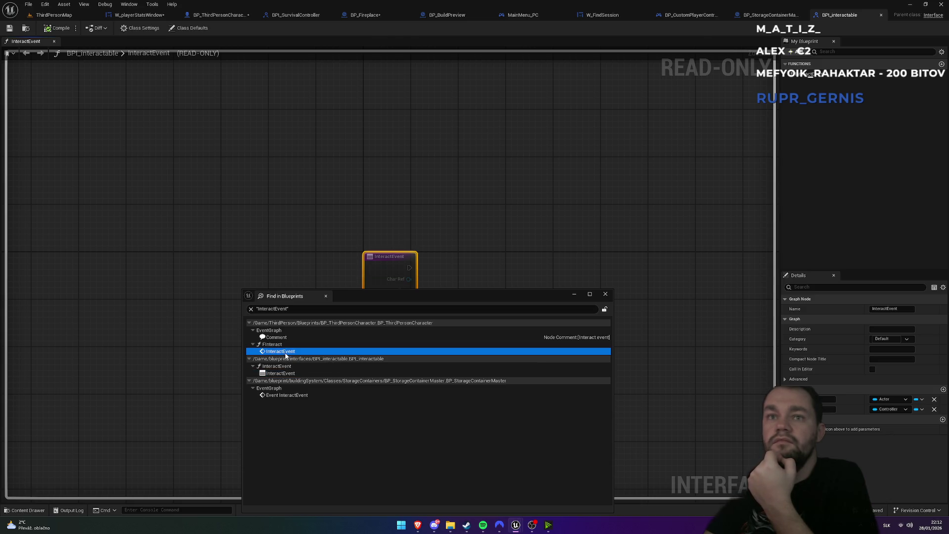
double_click(286, 352)
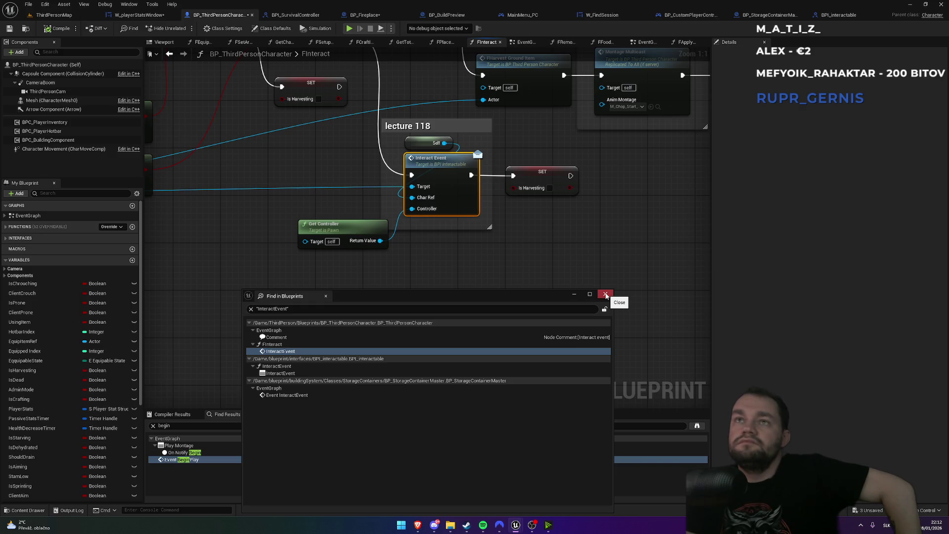
click(606, 295)
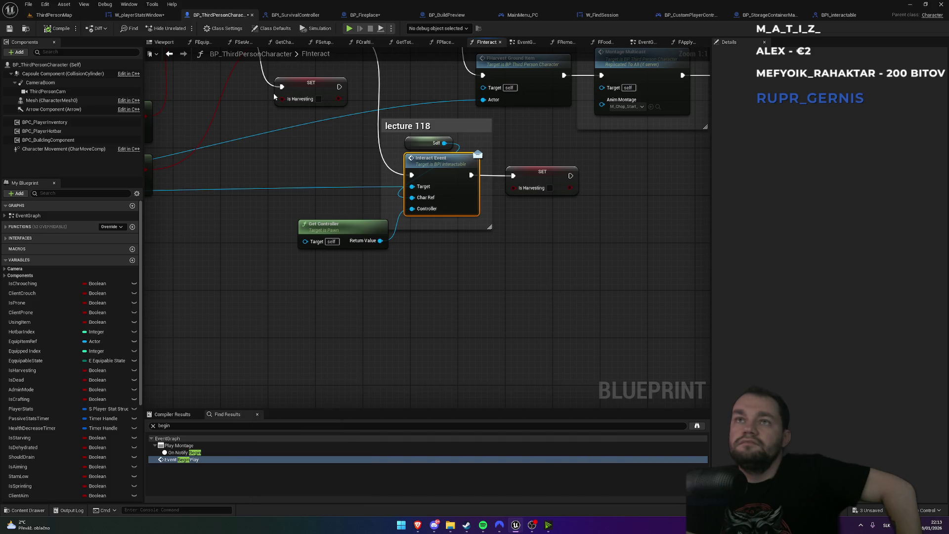
scroll(292, 151, down, 2)
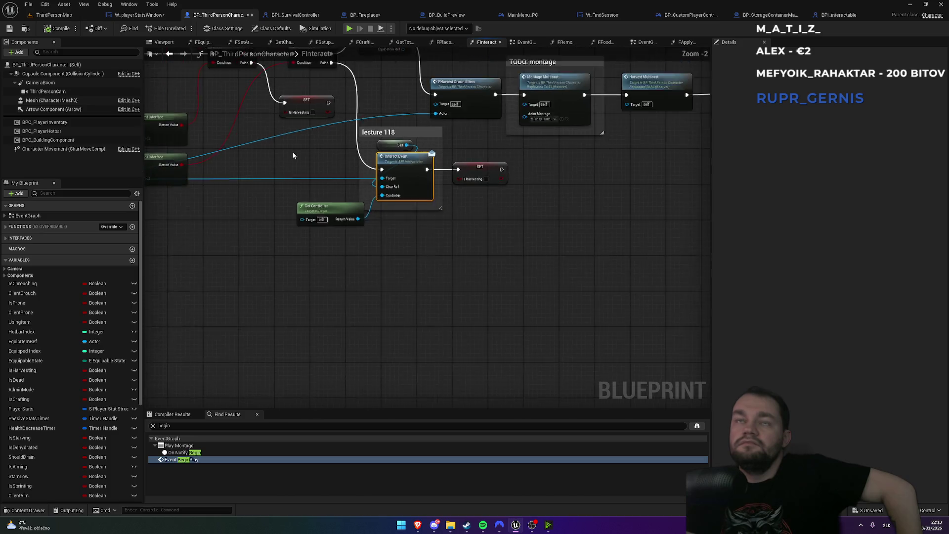
mouse_move(273, 156)
mouse_down()
mouse_move(451, 239)
mouse_move(381, 215)
mouse_move(268, 194)
mouse_up()
scroll(268, 194, up, 2)
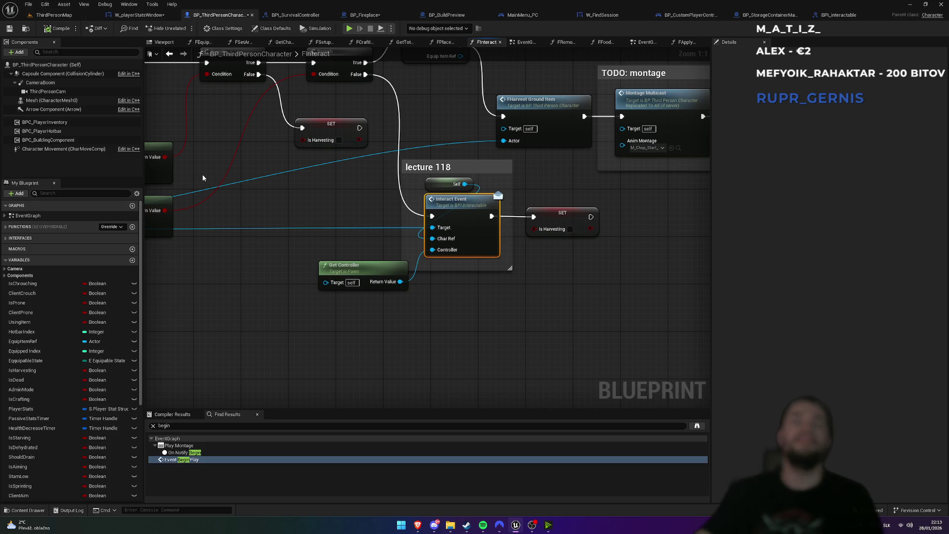
Look over W_playerStatsWindow, BP_ThirdPersonCharacter and BP_Fireplace's overlap logic
click(135, 16)
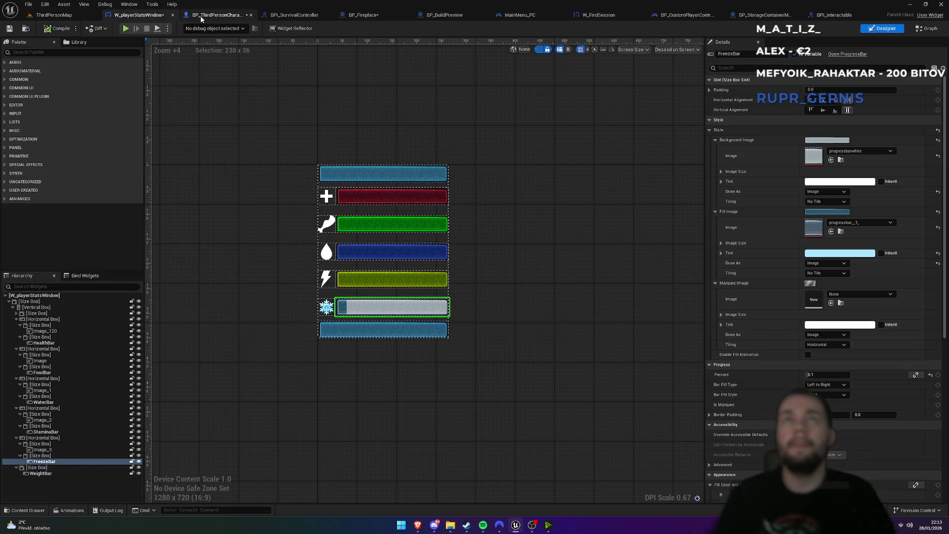
click(200, 16)
click(158, 15)
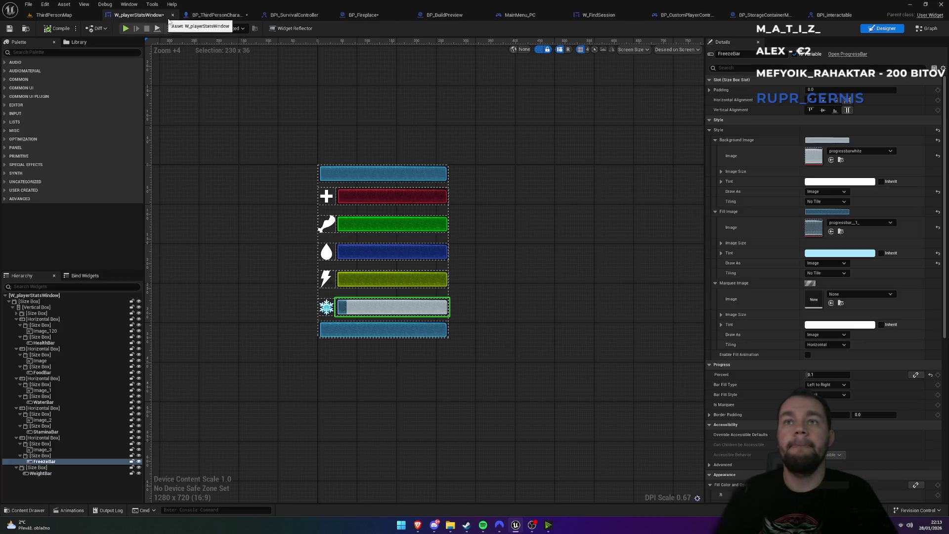
click(218, 16)
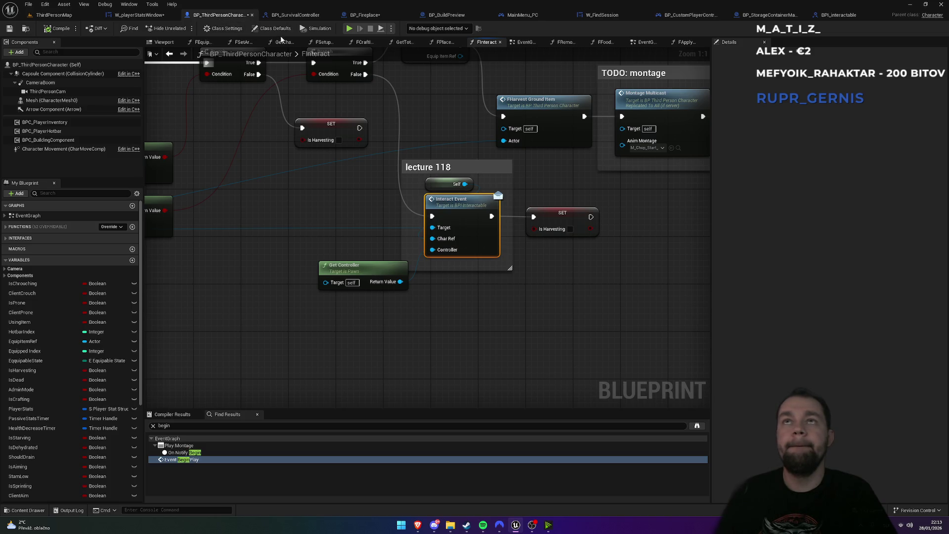
click(382, 15)
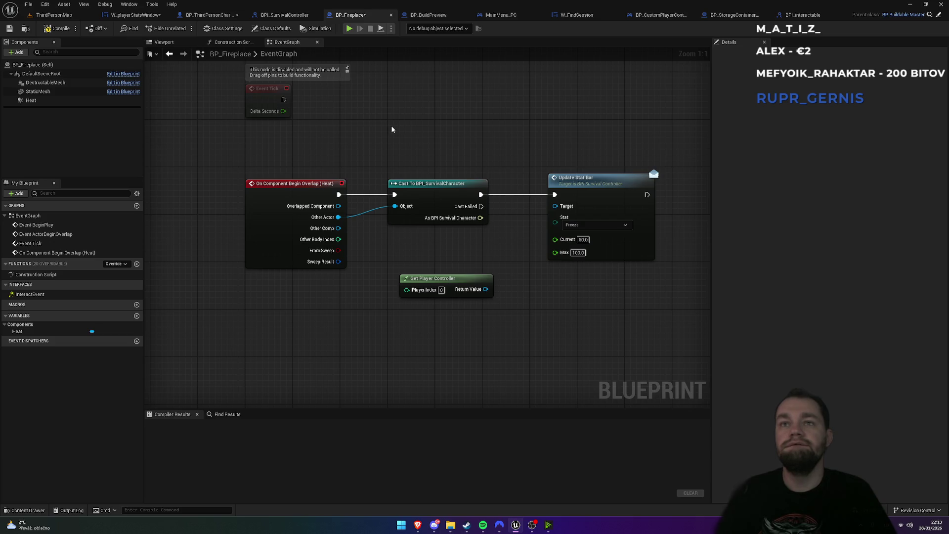
drag(435, 147, 355, 156)
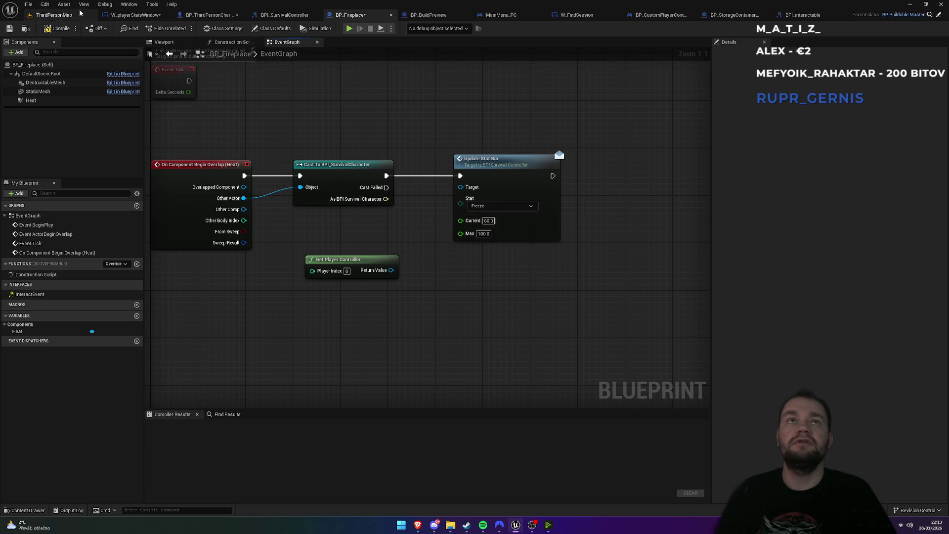
In the Content Browser, go to blueprint/interfaces and open BPI_SurvivalCharacter
click(67, 17)
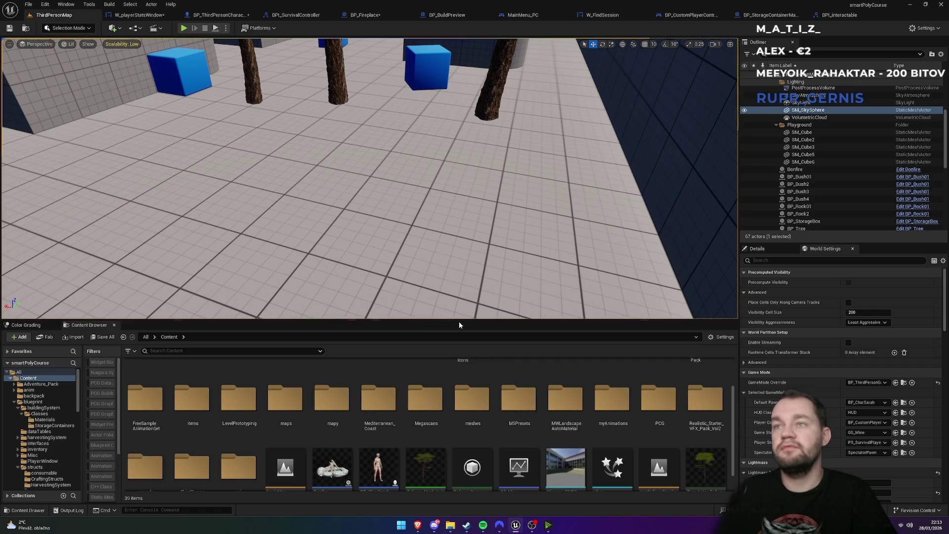
drag(460, 321, 461, 260)
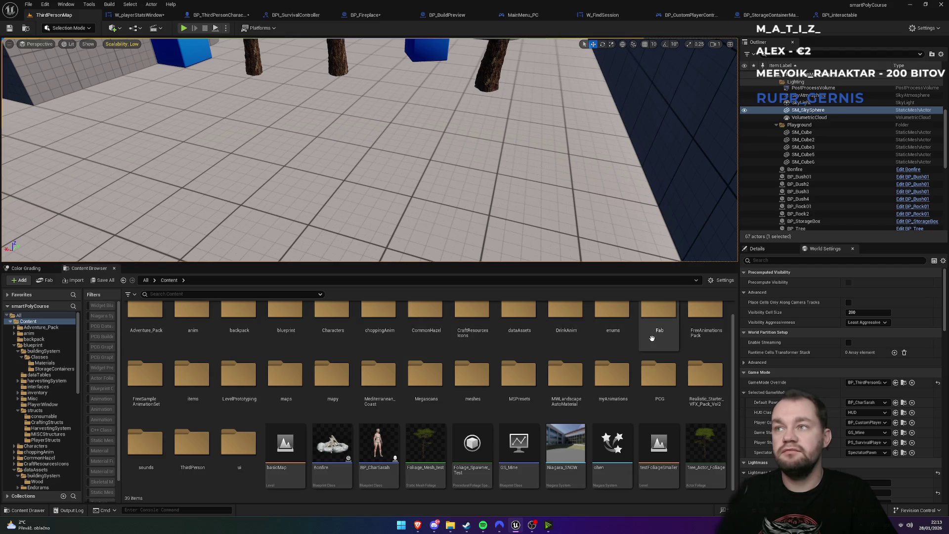
scroll(407, 371, up, 1)
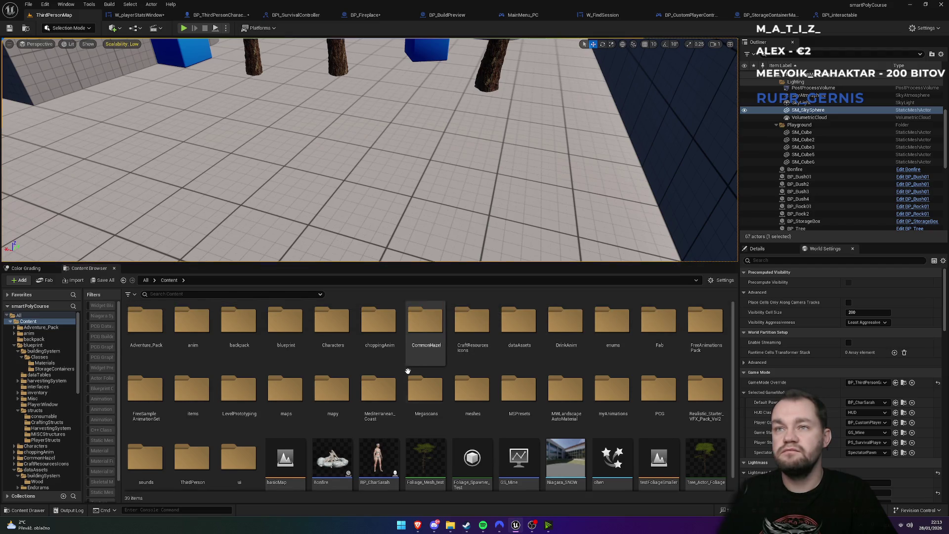
double_click(274, 355)
double_click(273, 356)
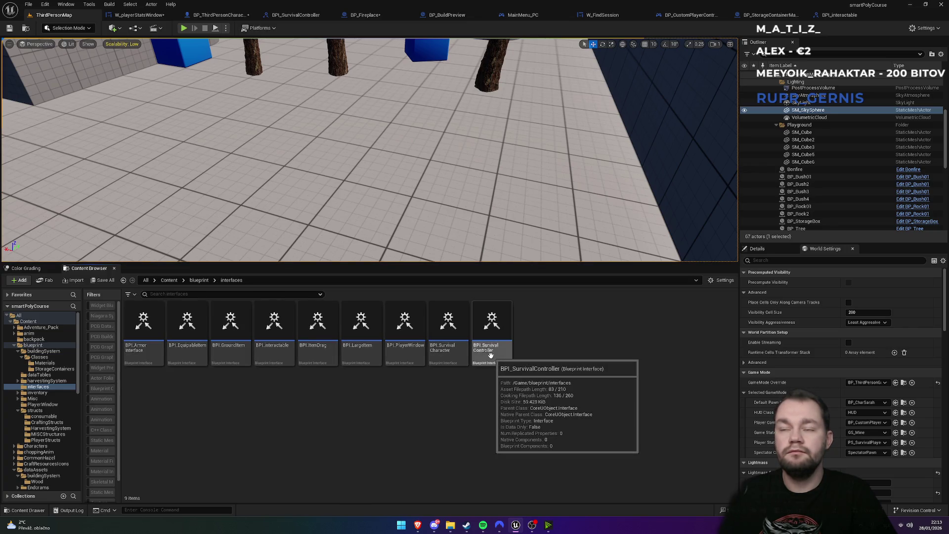
click(447, 356)
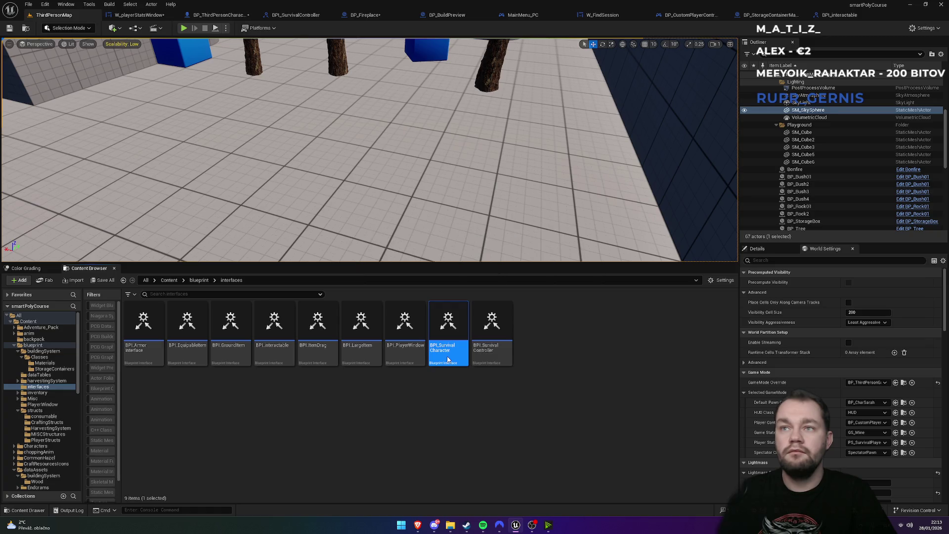
double_click(447, 359)
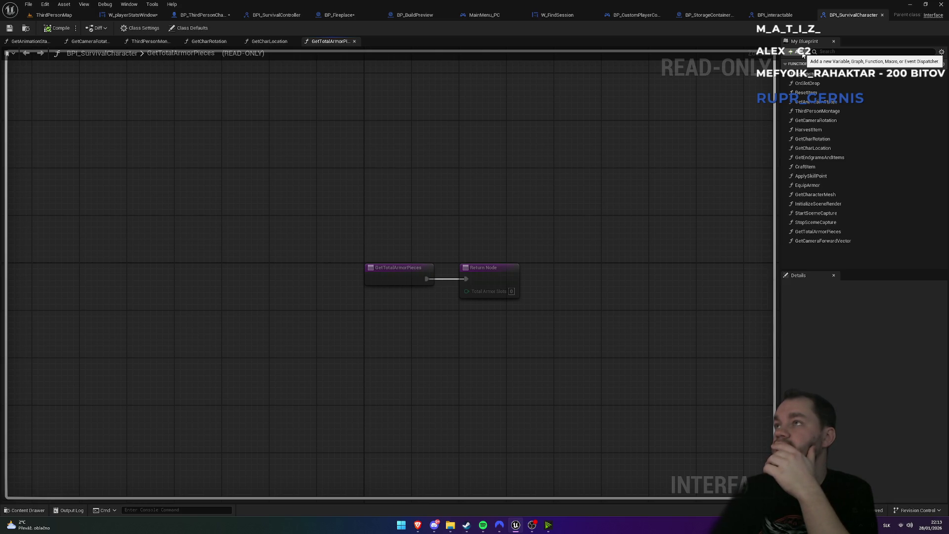
Add a new interface function named GetController
click(803, 53)
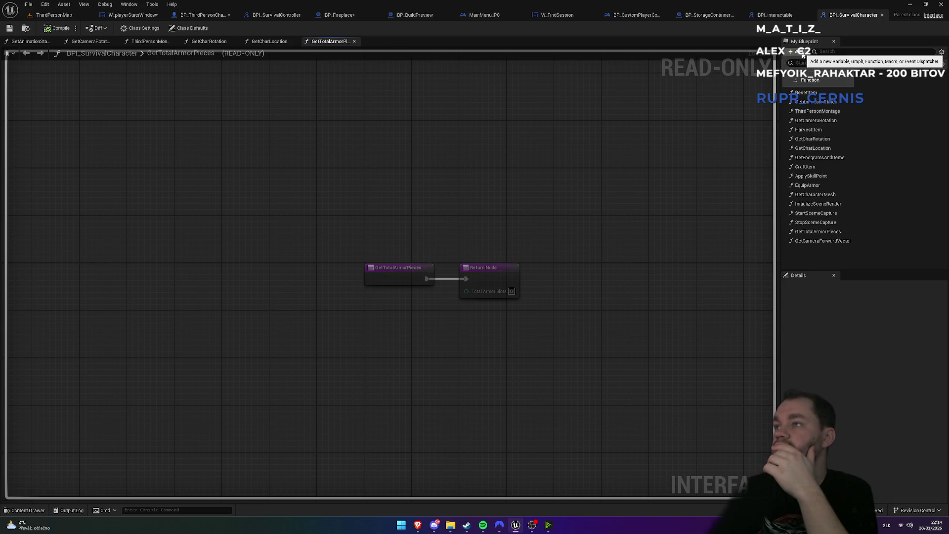
click(805, 81)
text(GetController)
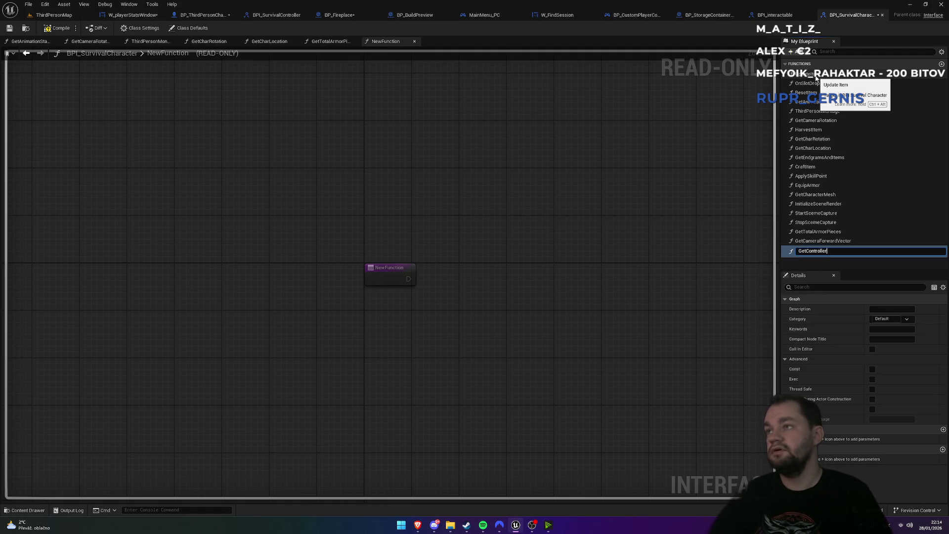
key(Return)
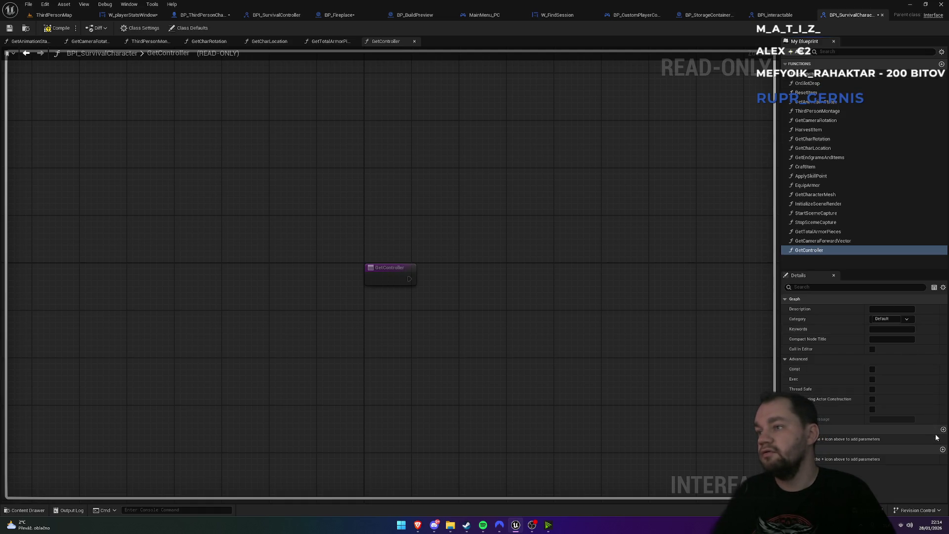
Give GetController a Player Controller output named Controller, then compile and save all
click(943, 450)
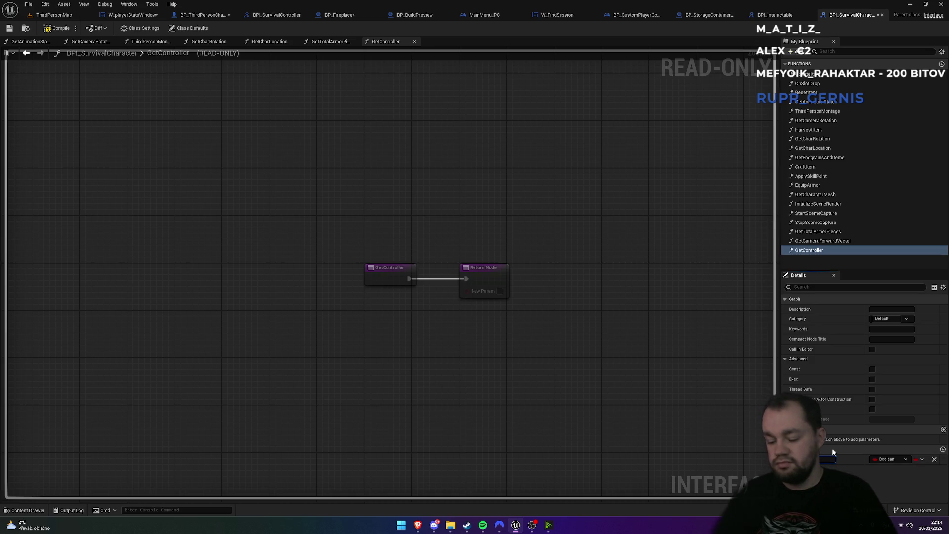
click(875, 461)
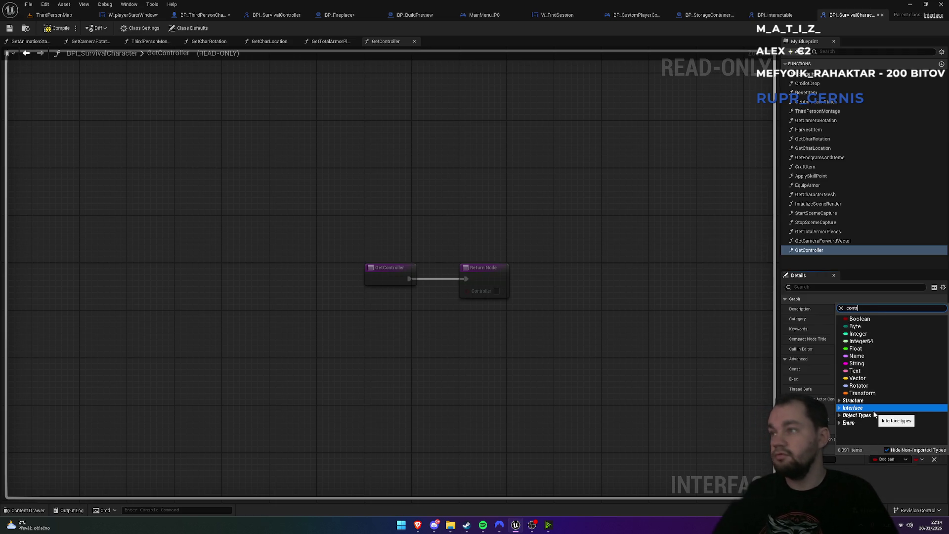
text(controller)
mouse_move(873, 385)
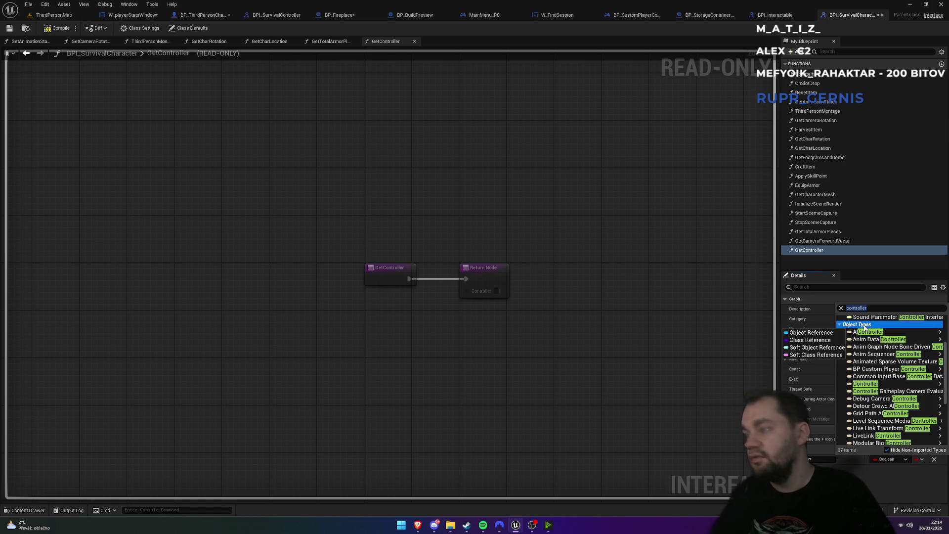
click(865, 309)
text(Player)
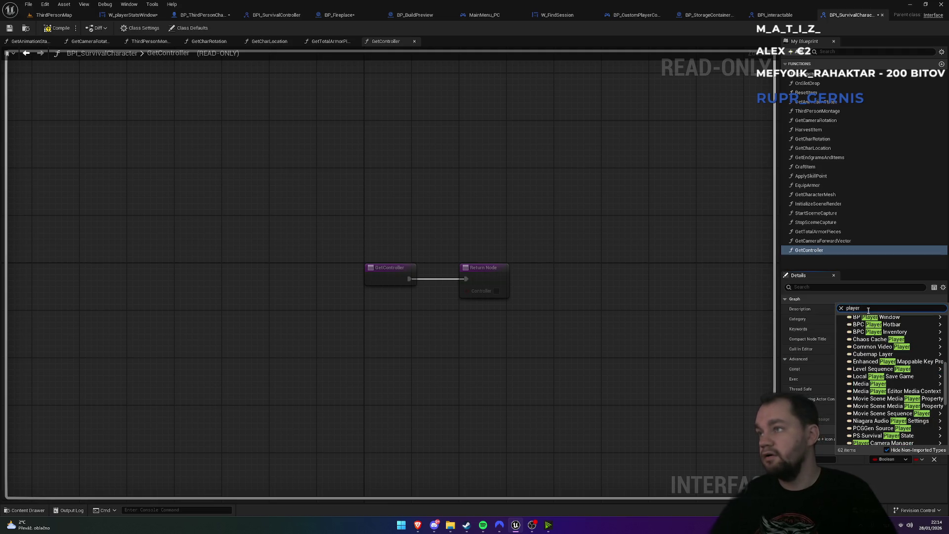
text(controll)
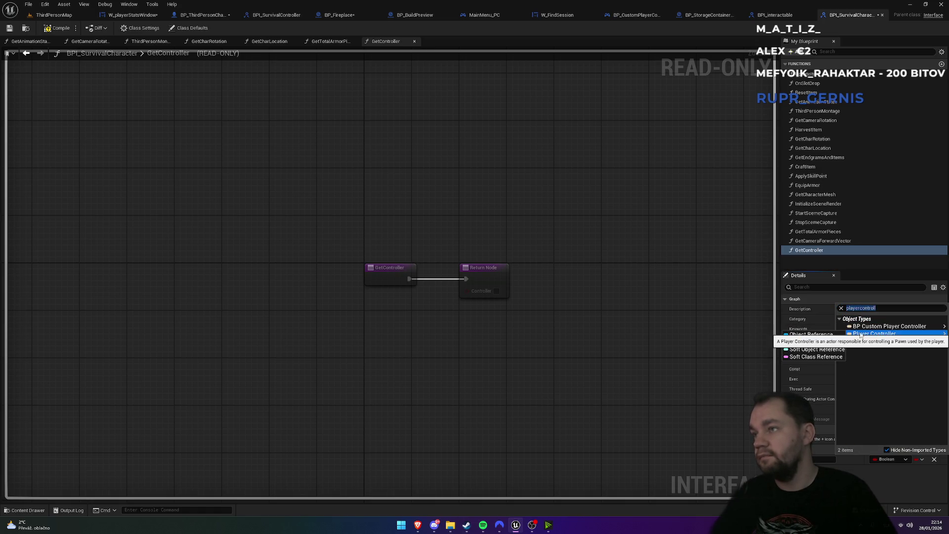
click(874, 334)
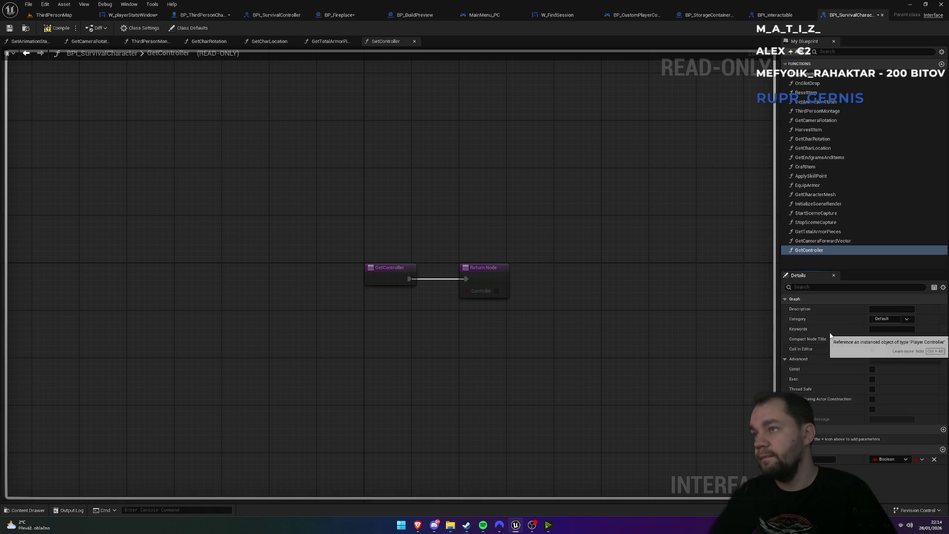
click(64, 33)
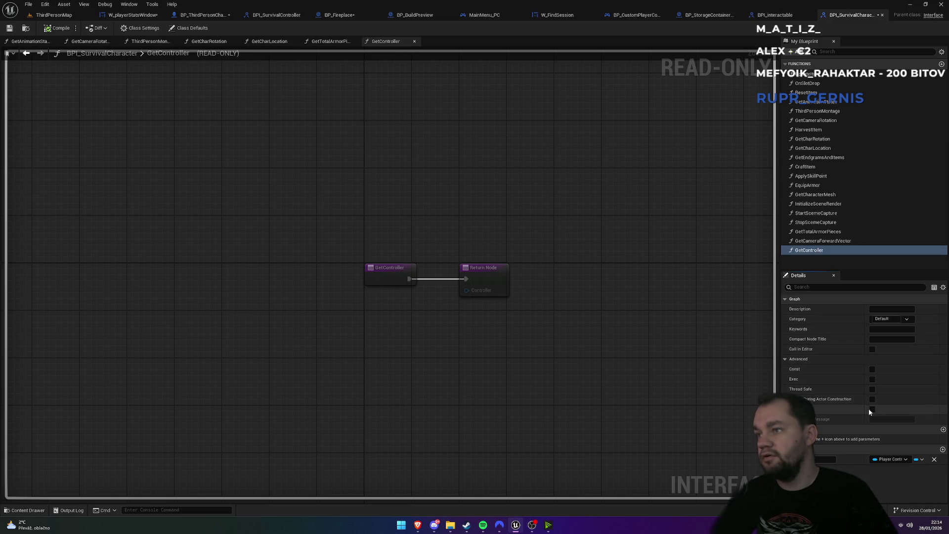
key(ctrl+shift+s)
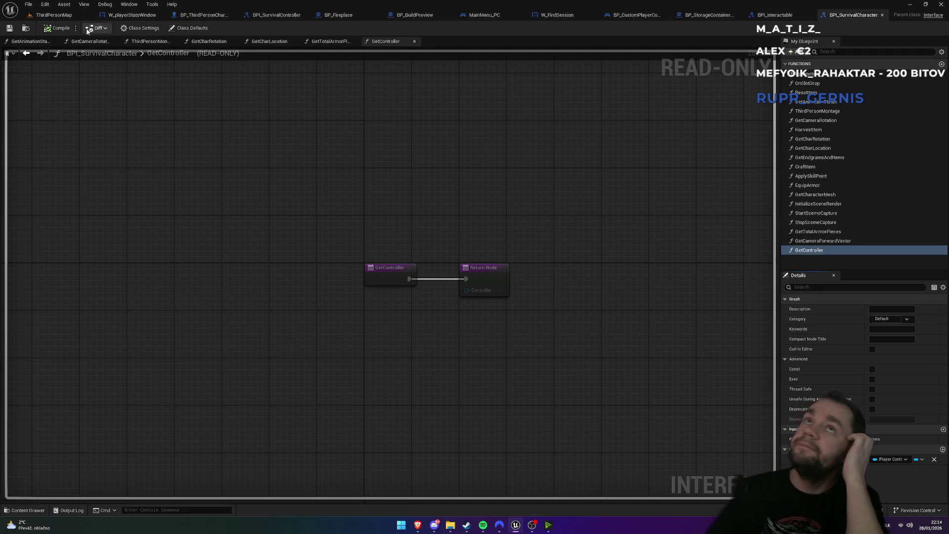
click(71, 16)
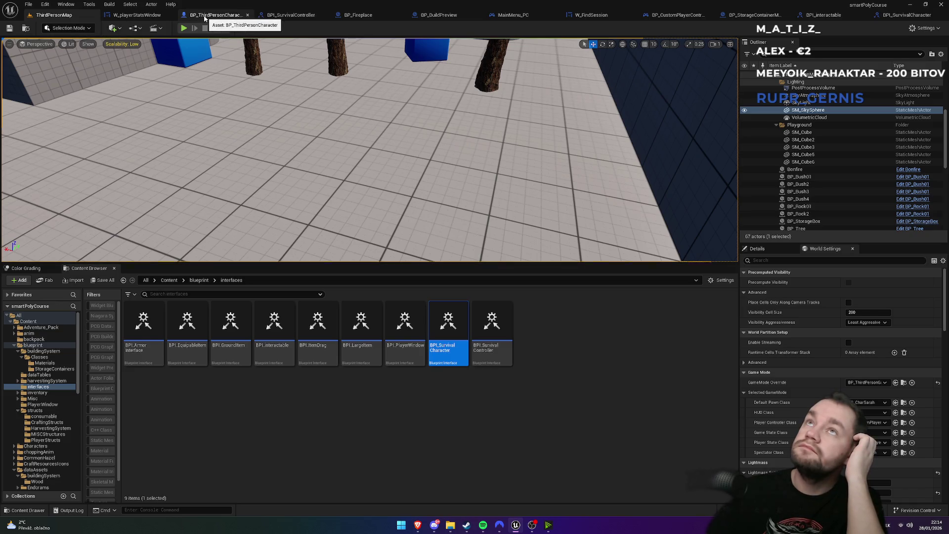
Close BPI_SurvivalController and filter BP_ThirdPersonCharacter's interface functions by 'co' to find GetController
click(288, 19)
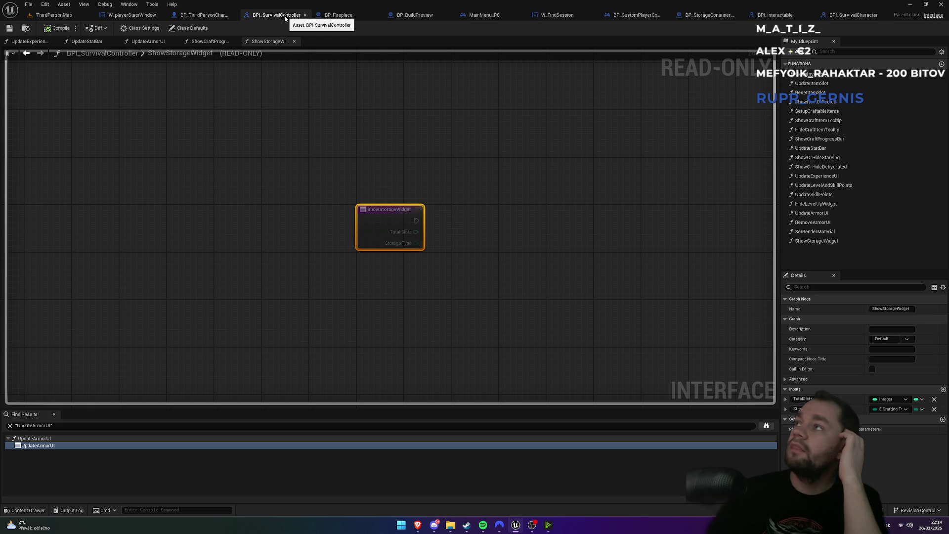
click(305, 15)
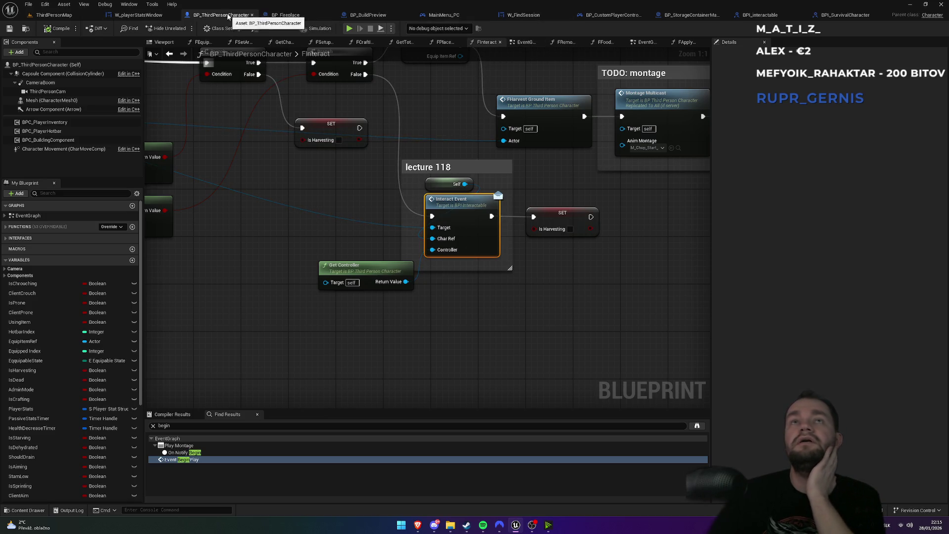
click(20, 238)
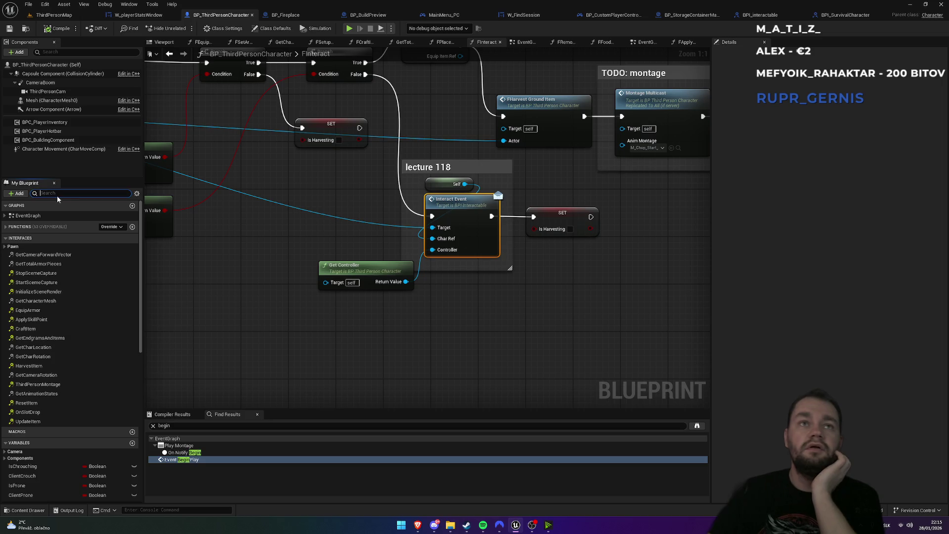
text(co)
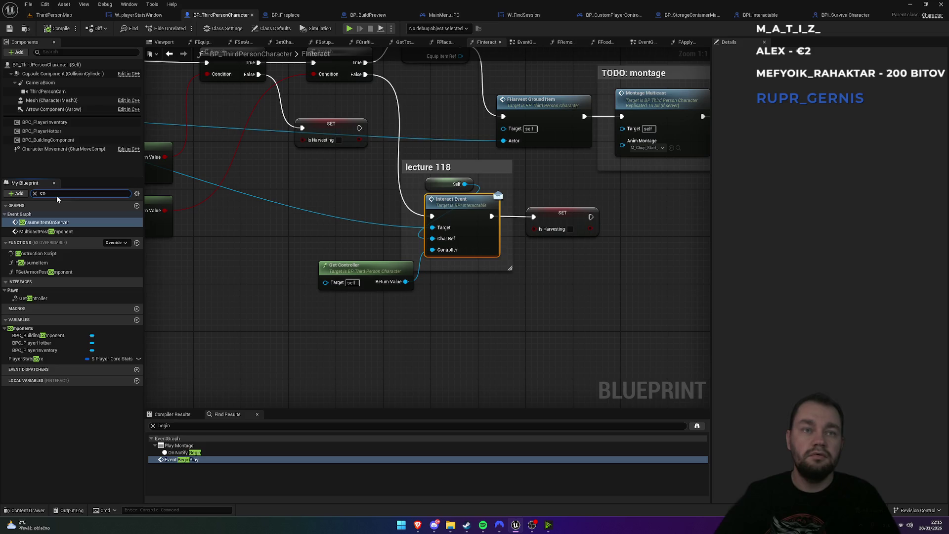
Add a Get Controller node in the character's GetController graph; the Player Controller return pin rejects it
double_click(44, 298)
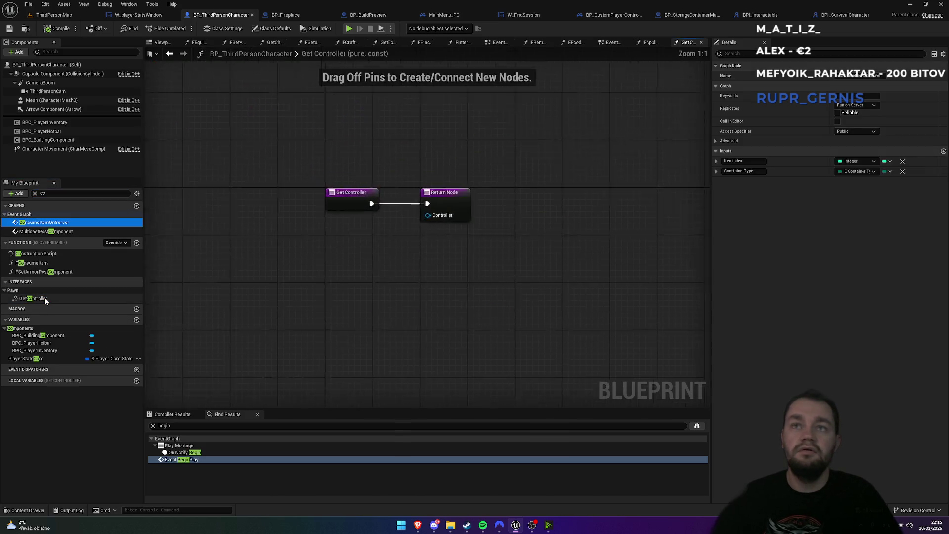
right_click(345, 295)
text(get controller)
key(Return)
mouse_move(424, 313)
mouse_down()
mouse_move(458, 239)
mouse_move(392, 288)
mouse_up()
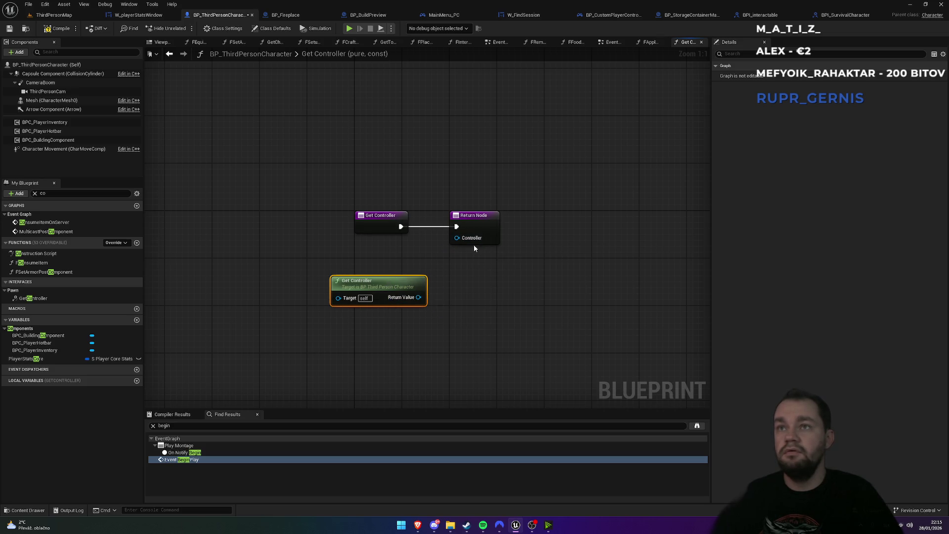
drag(457, 238, 419, 303)
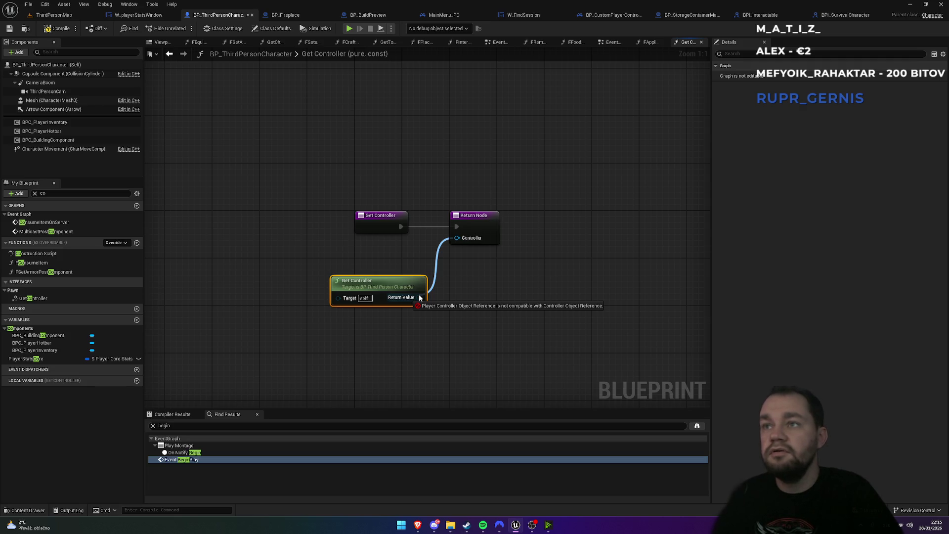
drag(420, 297, 418, 297)
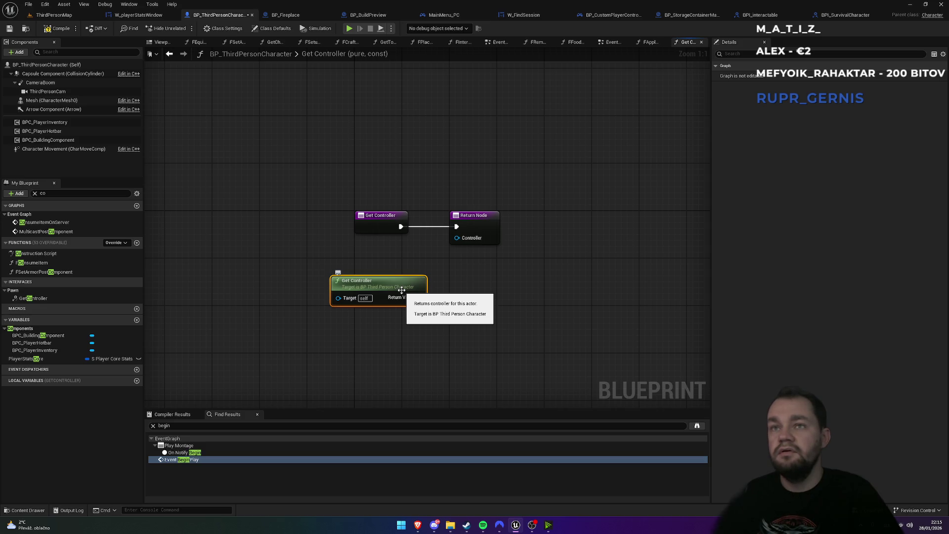
click(832, 16)
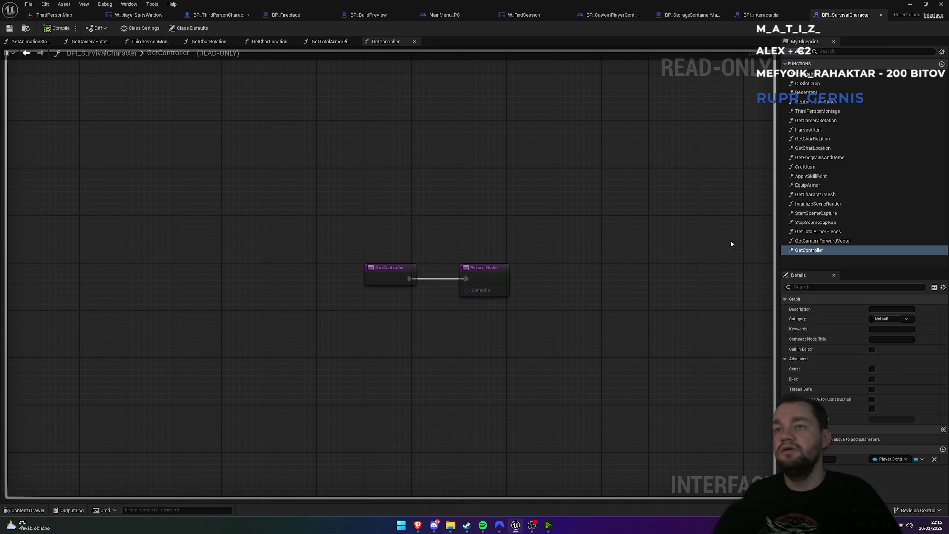
Change BPI_SurvivalCharacter's GetController output type to a Controller reference
click(891, 460)
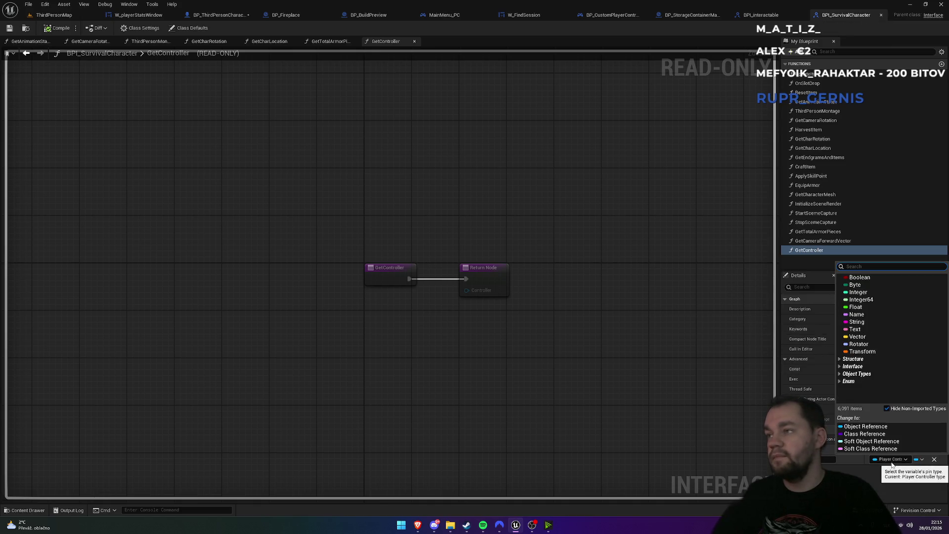
text(contro)
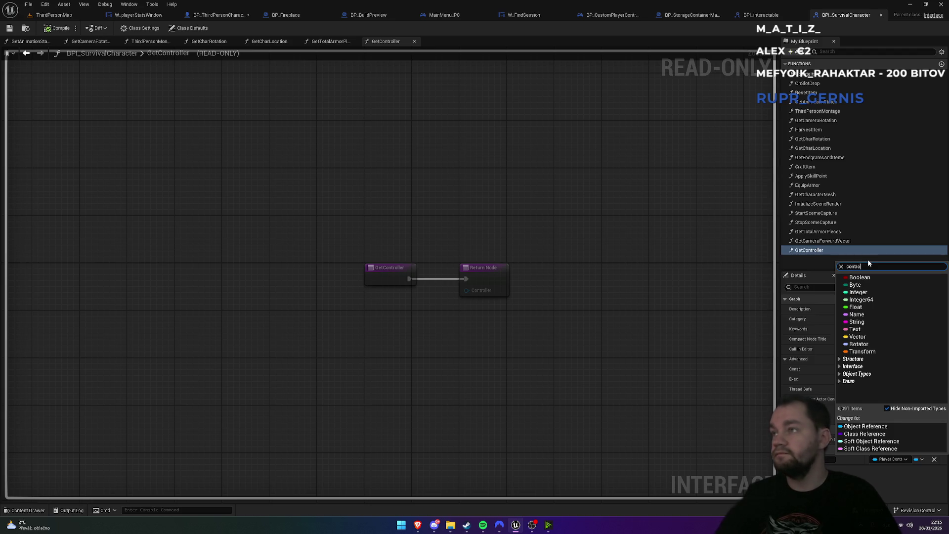
text(ller)
mouse_move(875, 384)
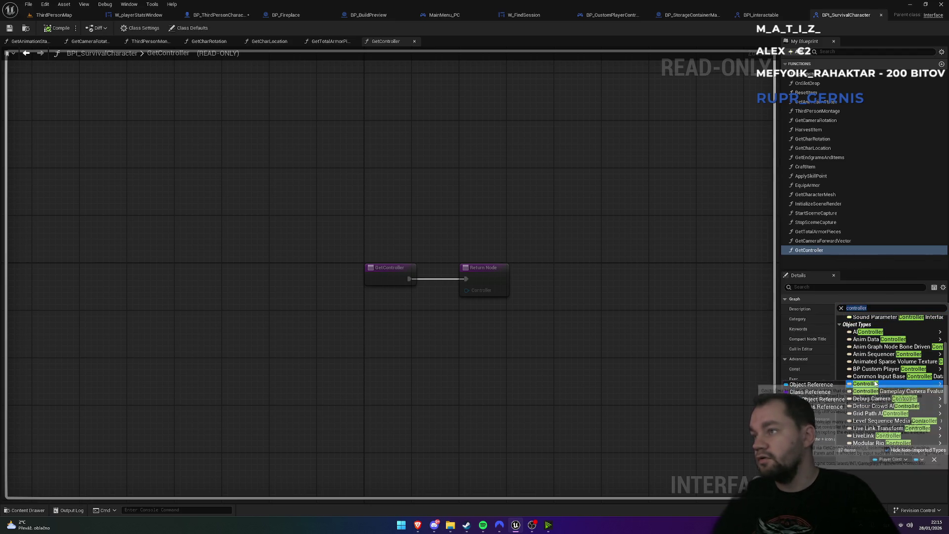
click(811, 385)
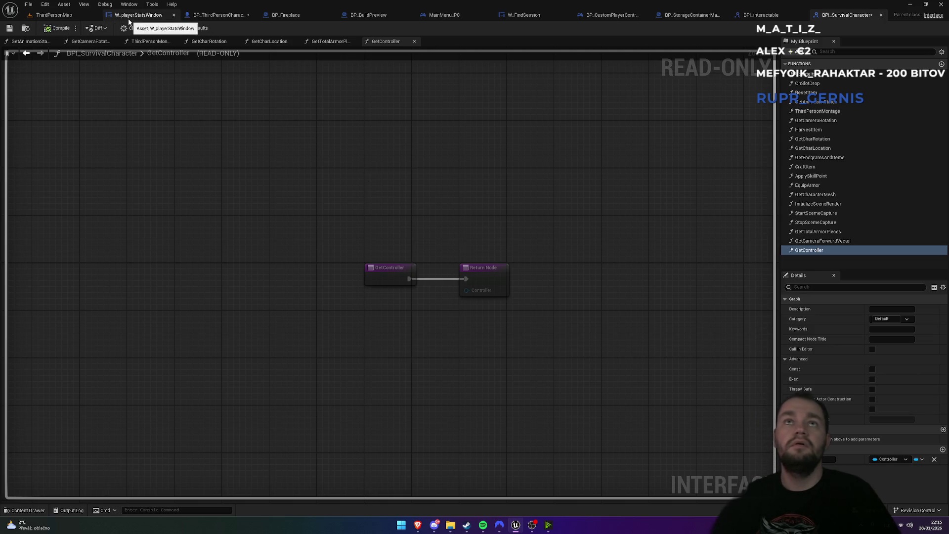
Wire Get Controller's Return Value to the Controller output and compile BP_ThirdPersonCharacter
click(218, 15)
drag(418, 297, 457, 238)
drag(390, 289, 378, 271)
click(58, 28)
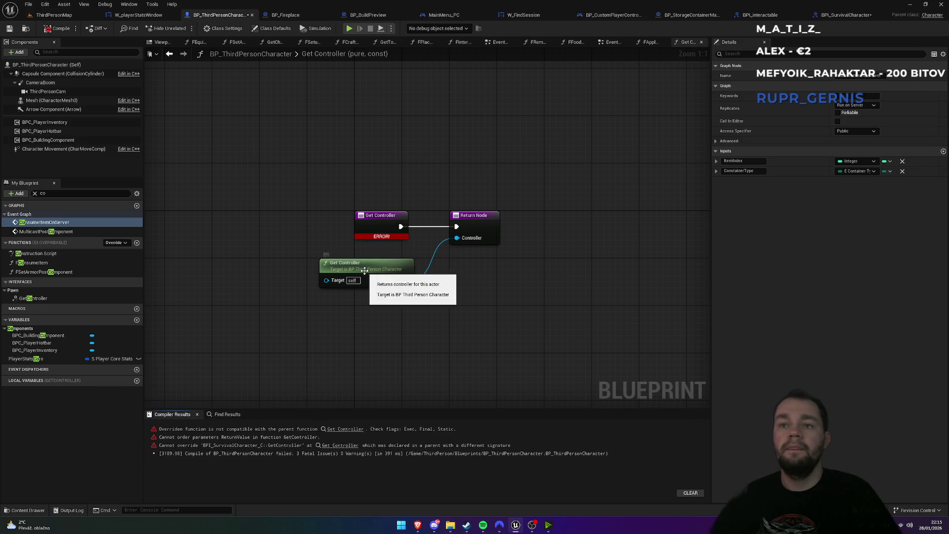
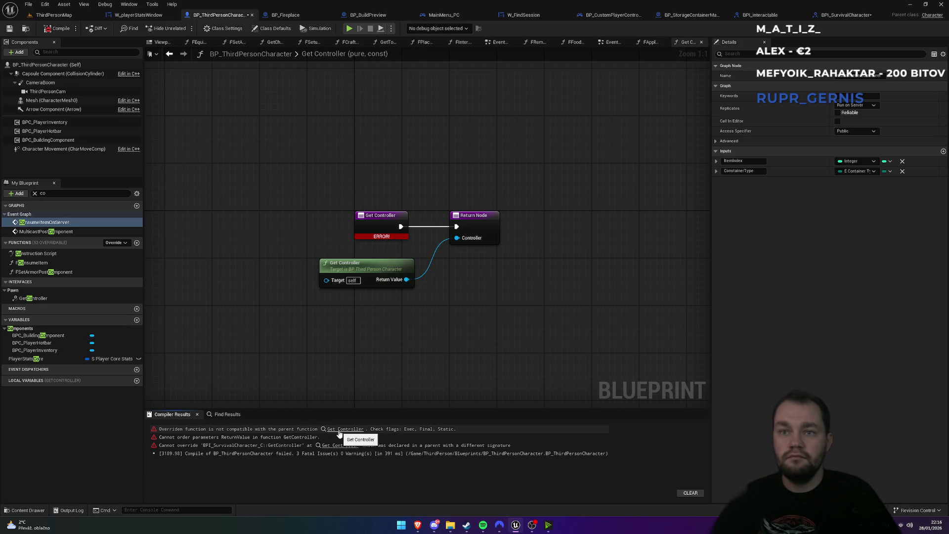
Rename BPI_SurvivalCharacter's GetController function to GetPlayerController and save the interface
click(385, 224)
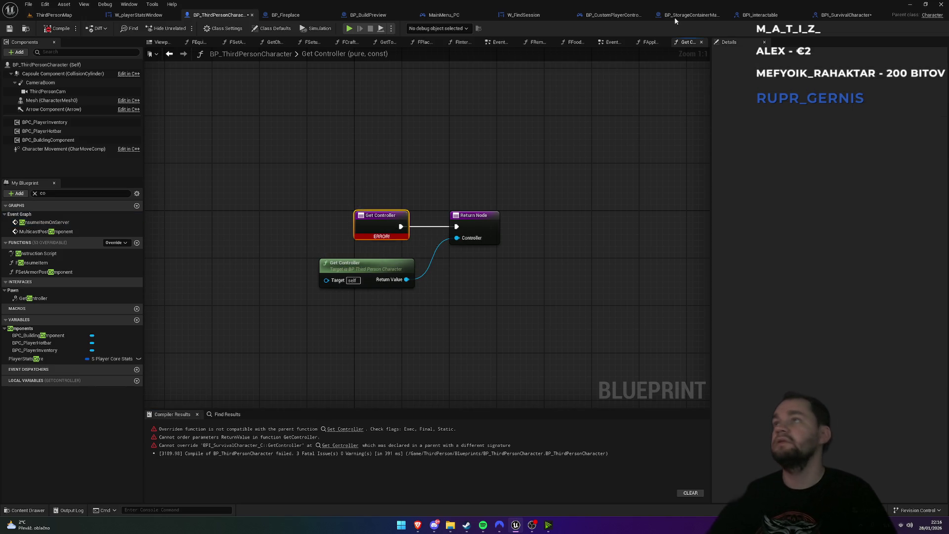
click(846, 14)
click(389, 268)
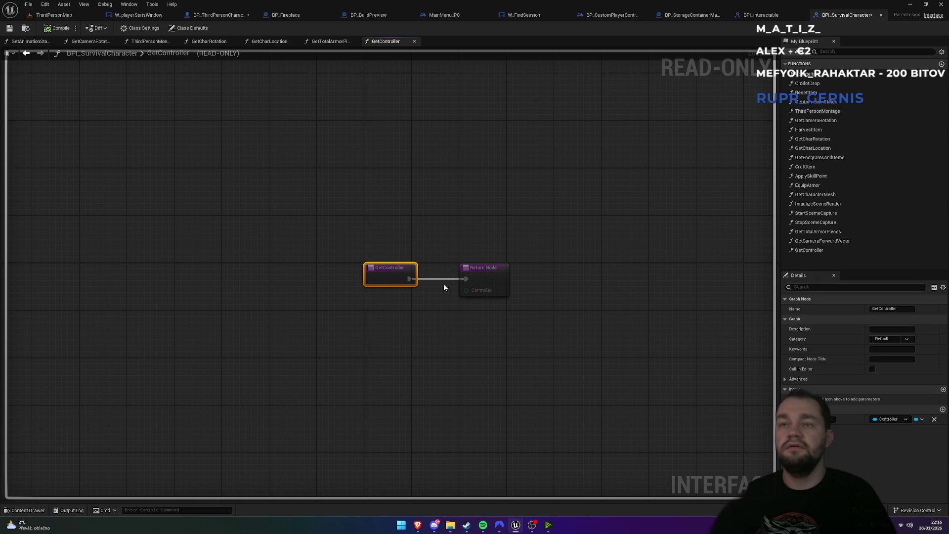
double_click(824, 250)
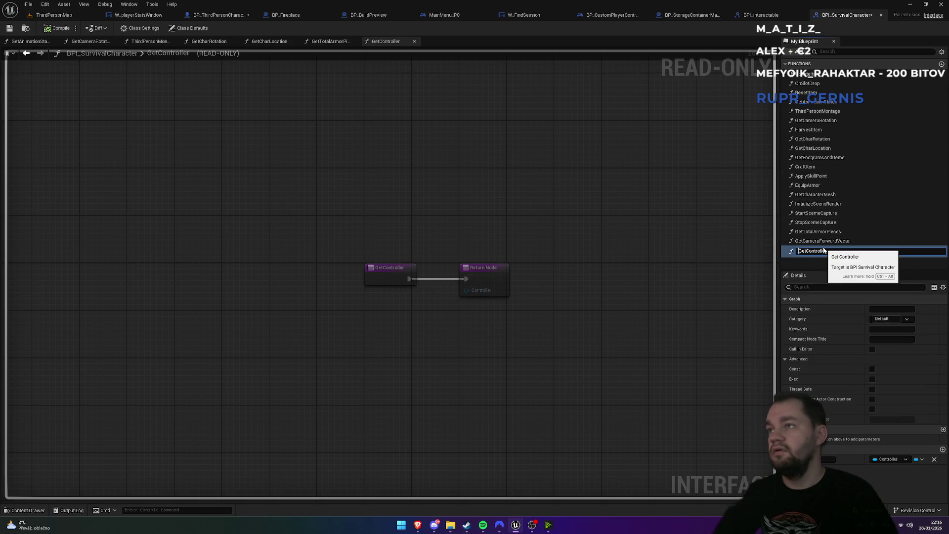
key(Home)
key(Right)
key(Right)
key(Right)
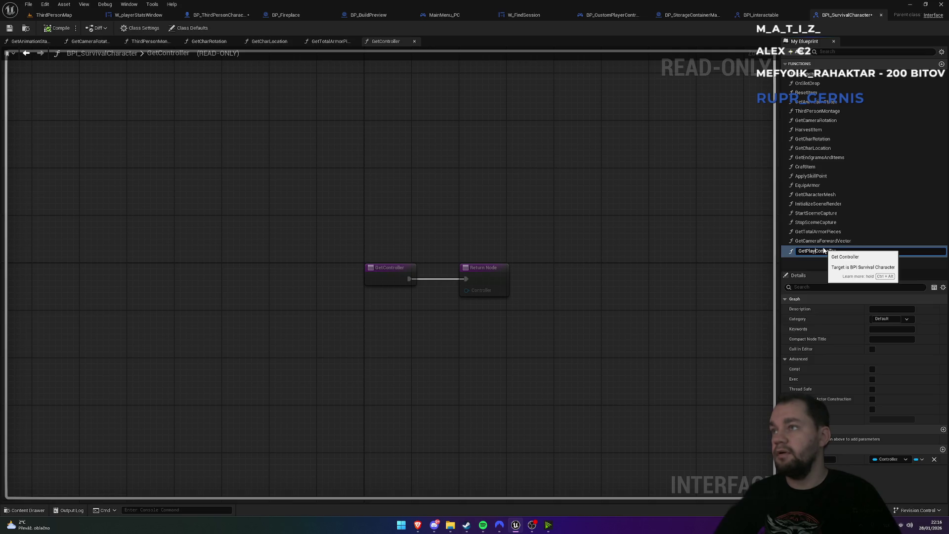
key(Return)
key(ctrl+shift+s)
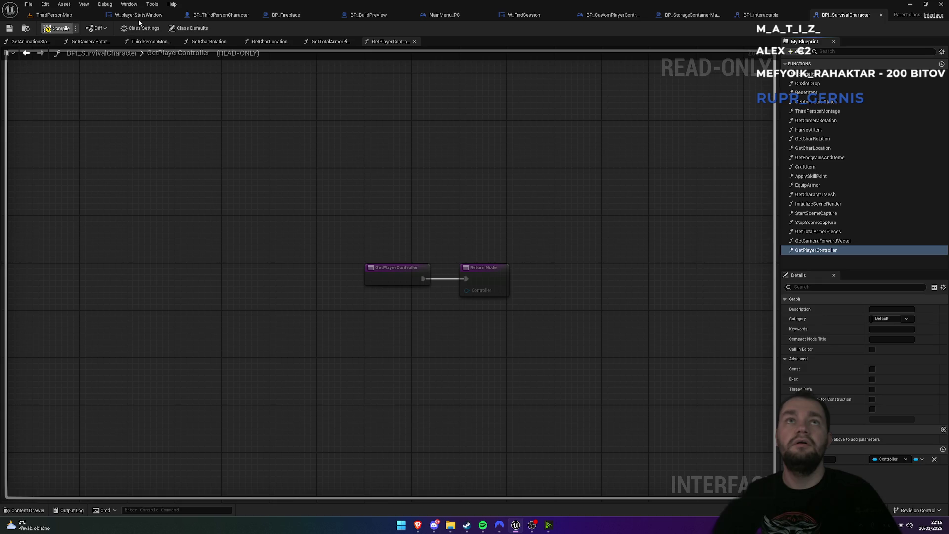
click(221, 15)
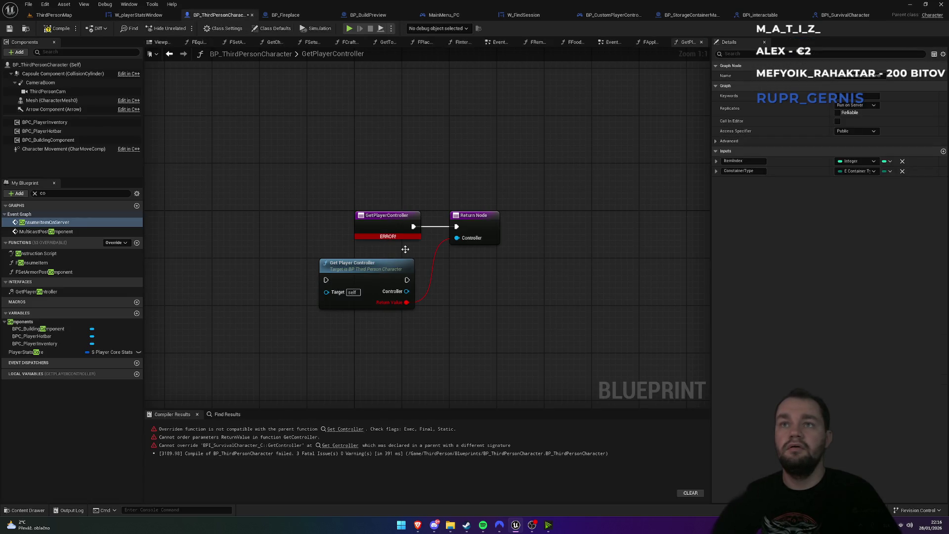
Delete the broken Get Player Controller node and its Return Value link, then compile
alt+click(428, 289)
mouse_move(406, 292)
mouse_down()
mouse_move(445, 250)
mouse_move(444, 274)
mouse_up()
click(299, 250)
drag(297, 255, 411, 349)
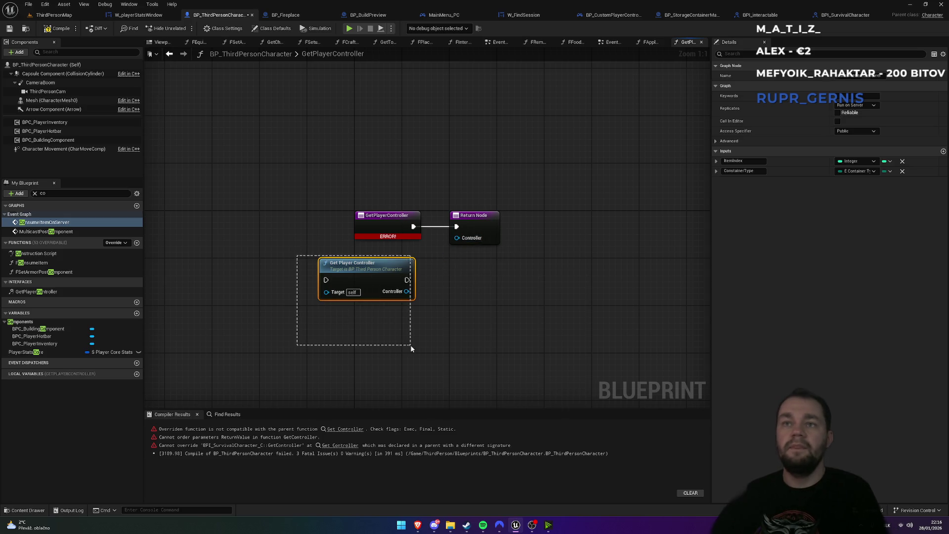
key(Delete)
click(60, 30)
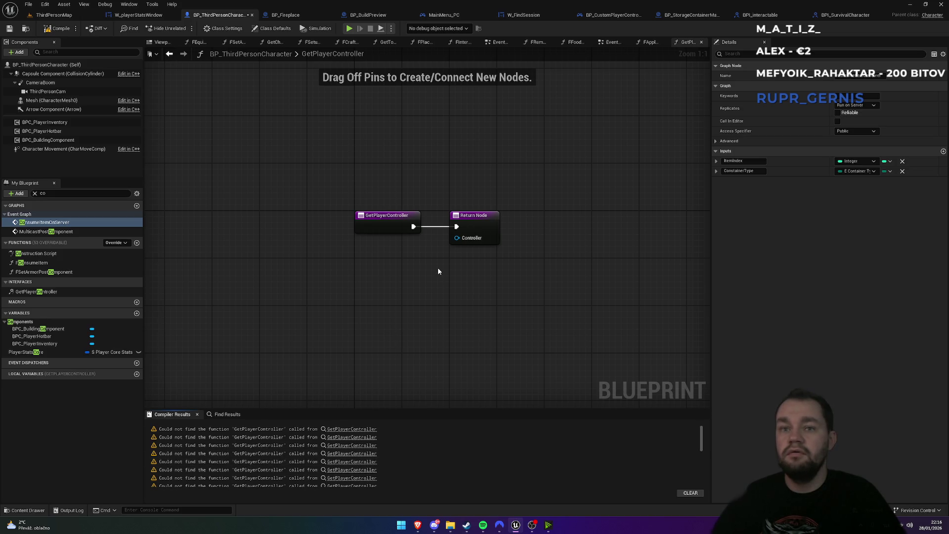
Add a Get Controller node wired to the Return Node's Controller pin, compile, and jump to the first warning
right_click(321, 314)
text(get)
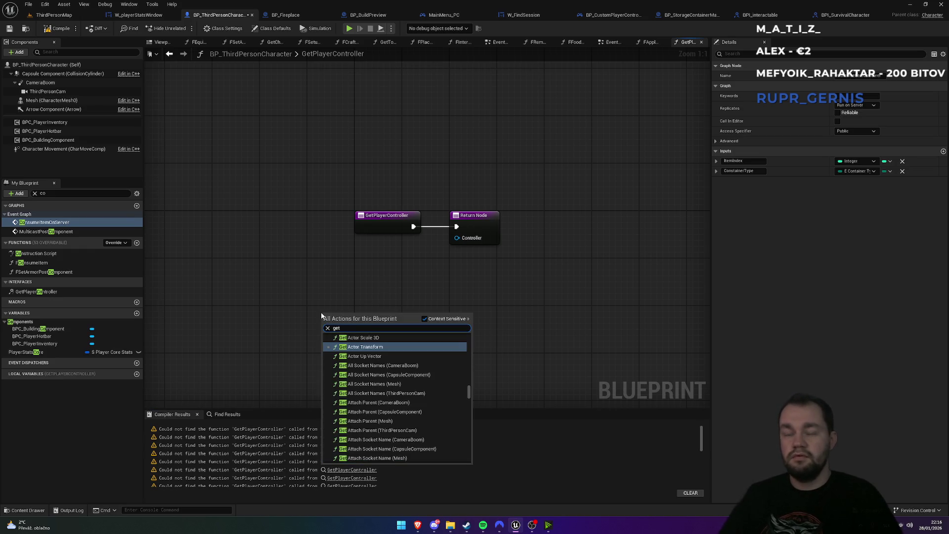
text( controller)
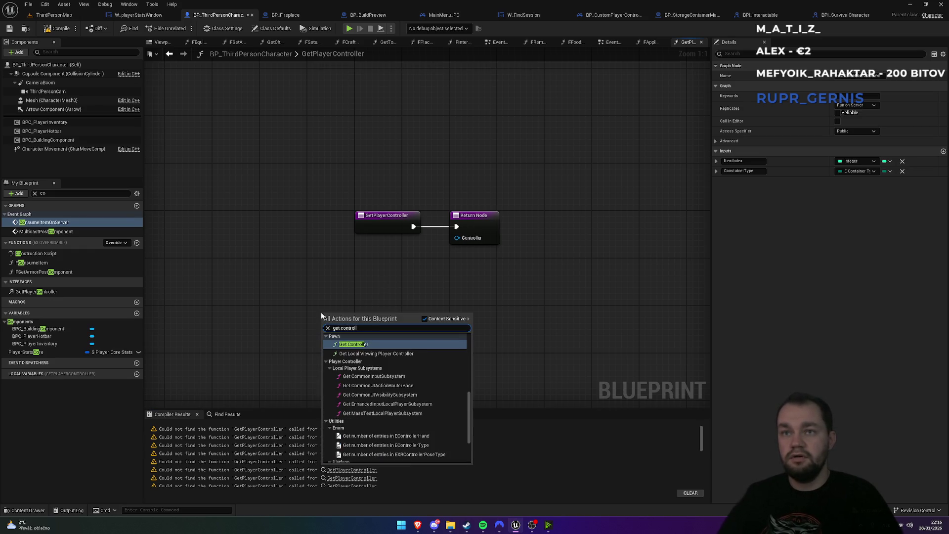
key(Return)
mouse_move(401, 333)
mouse_down()
mouse_move(424, 254)
mouse_move(457, 238)
mouse_up()
click(61, 30)
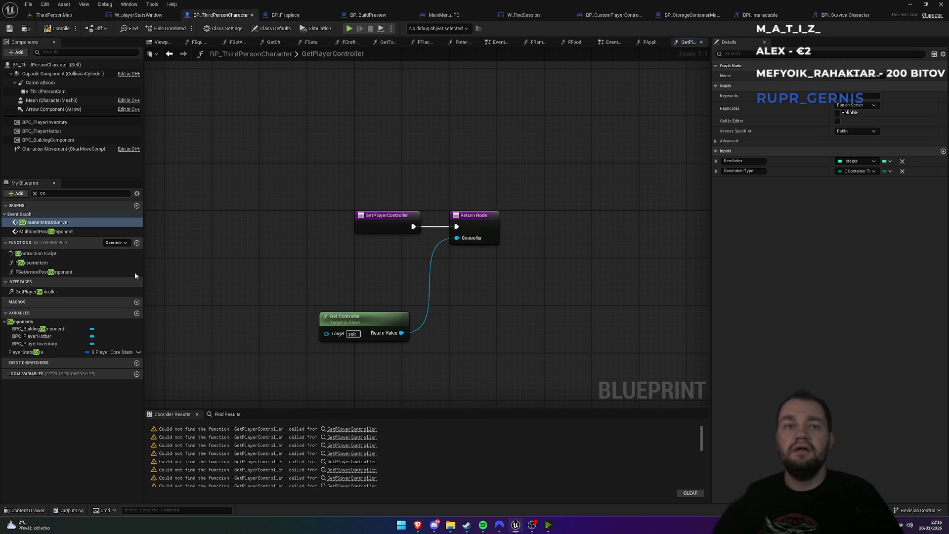
click(34, 194)
click(346, 431)
click(346, 430)
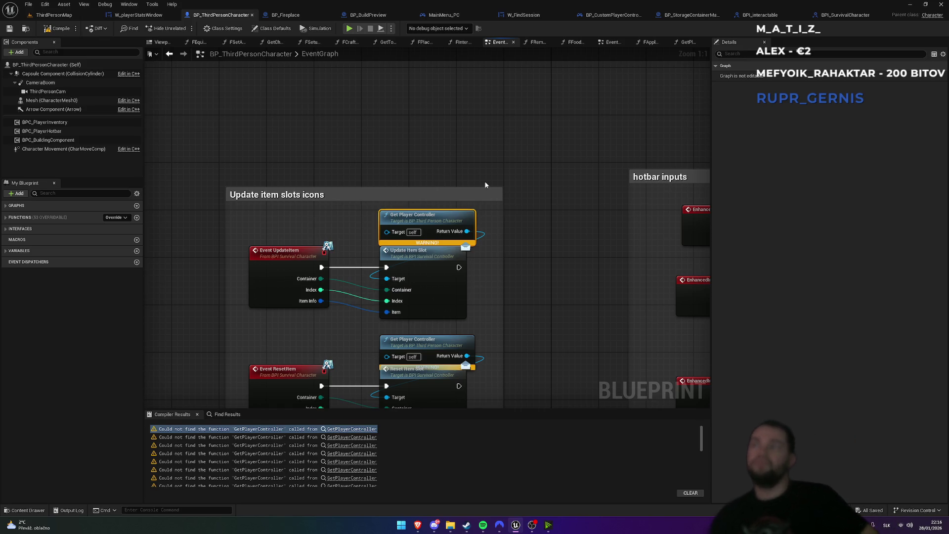
Undo the pin link, the node deletion and the GetPlayerController rename with repeated Ctrl+Z
click(497, 138)
key(ctrl+z)
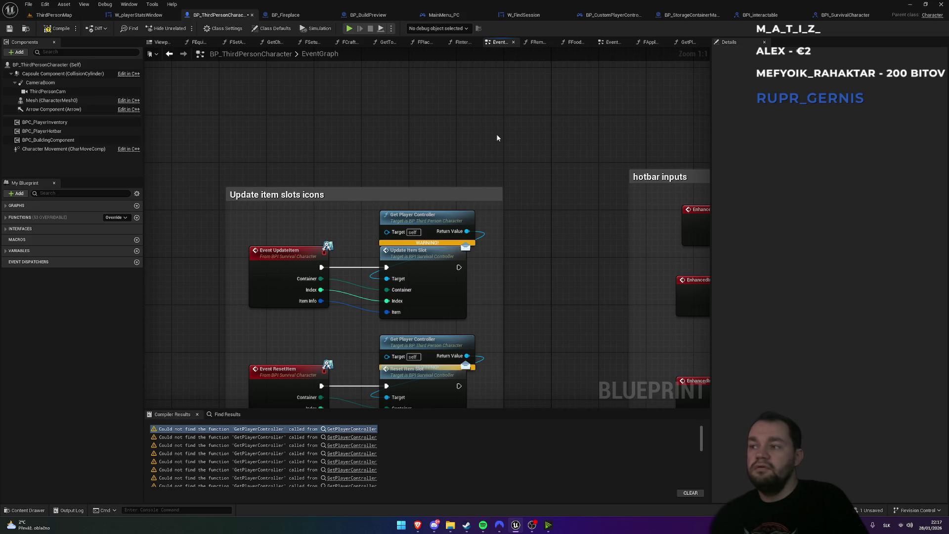
key(ctrl+z)
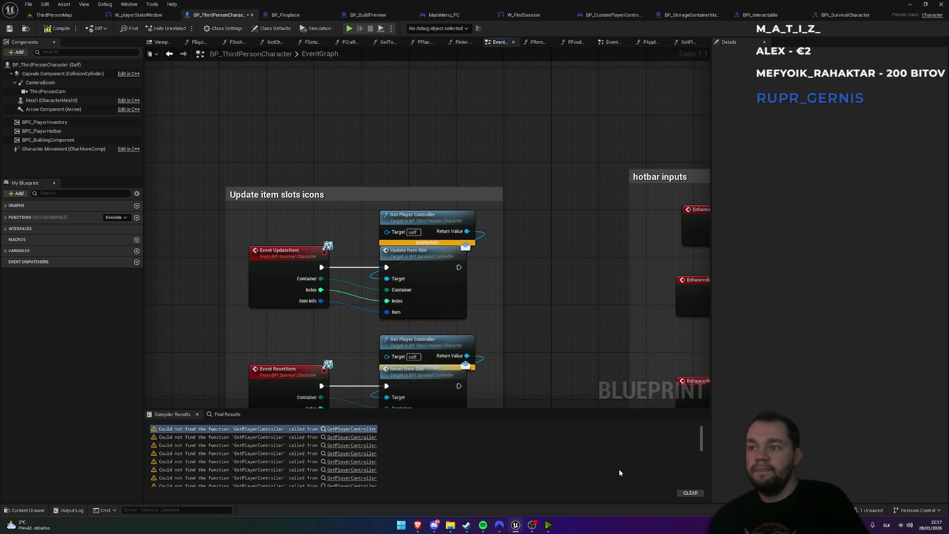
scroll(695, 445, down, 5)
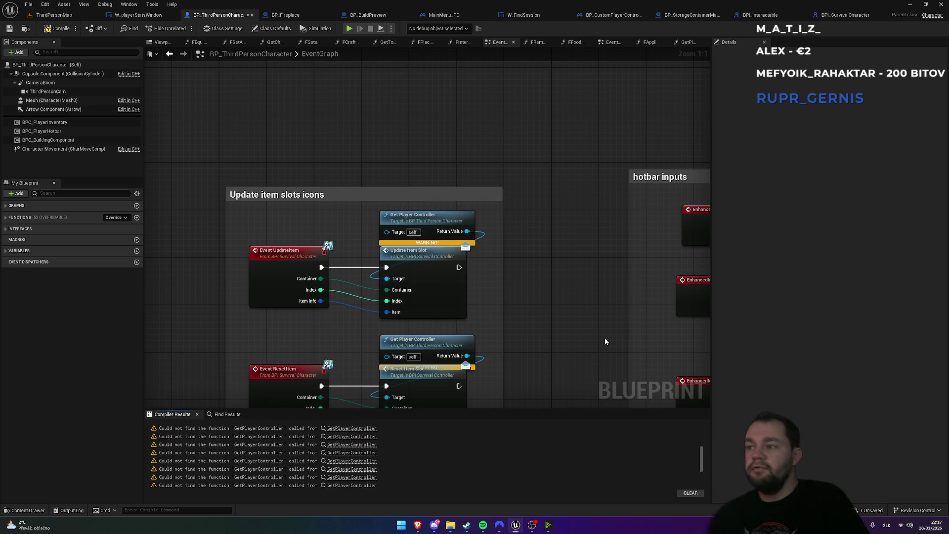
key(ctrl+z)
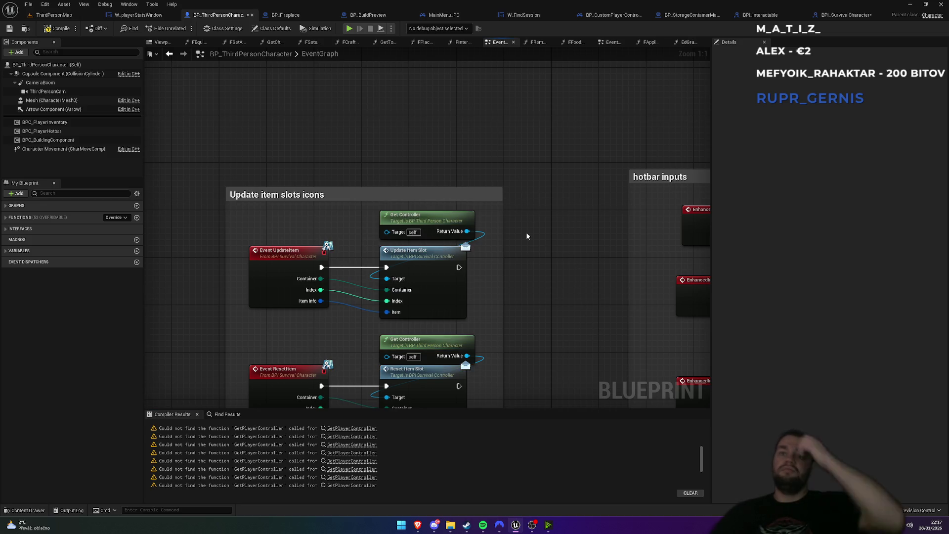
In BPI_SurvivalCharacter, delete GetController and add a new GetPlayController interface function
click(150, 18)
click(843, 15)
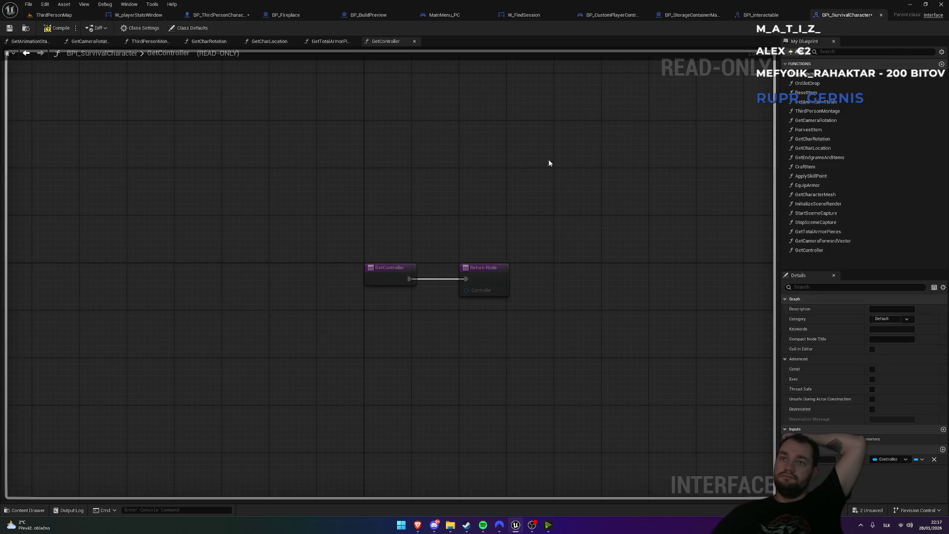
click(811, 251)
click(811, 251)
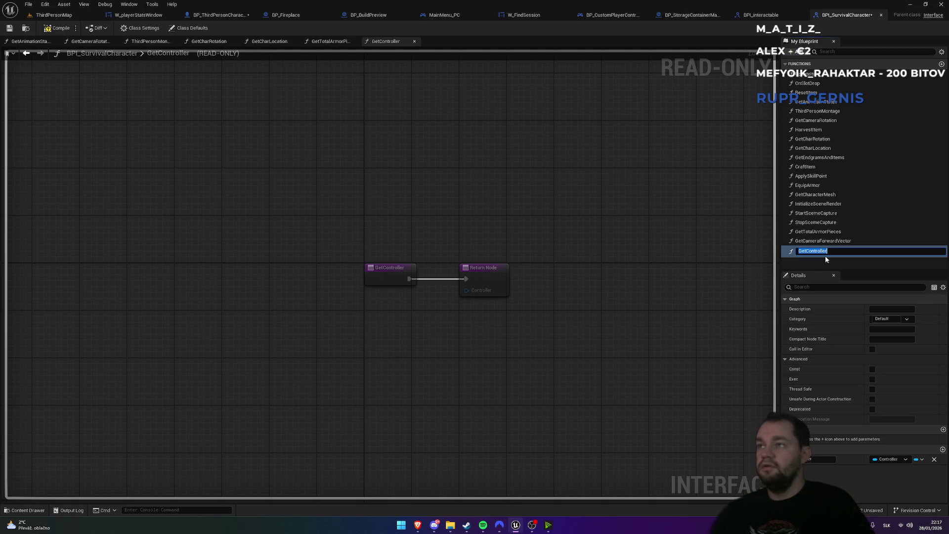
key(Escape)
key(Delete)
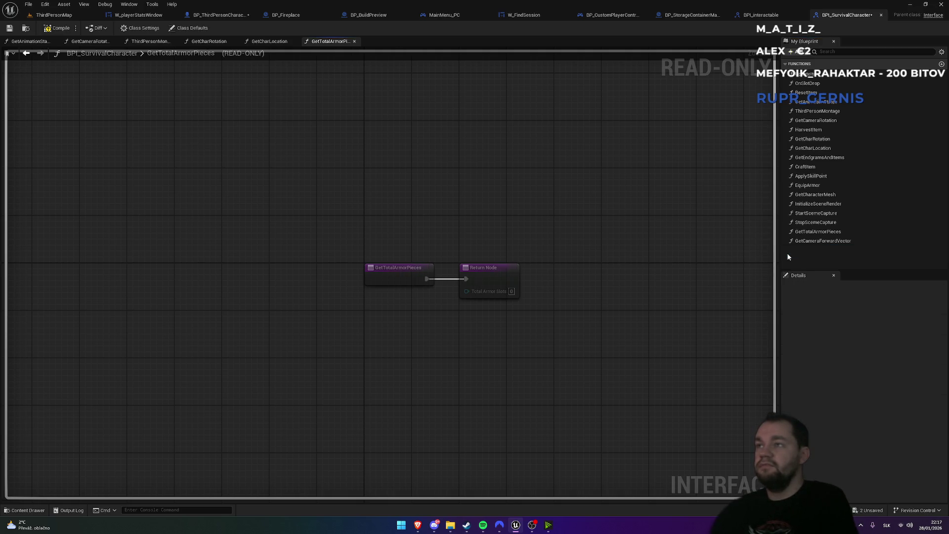
click(800, 52)
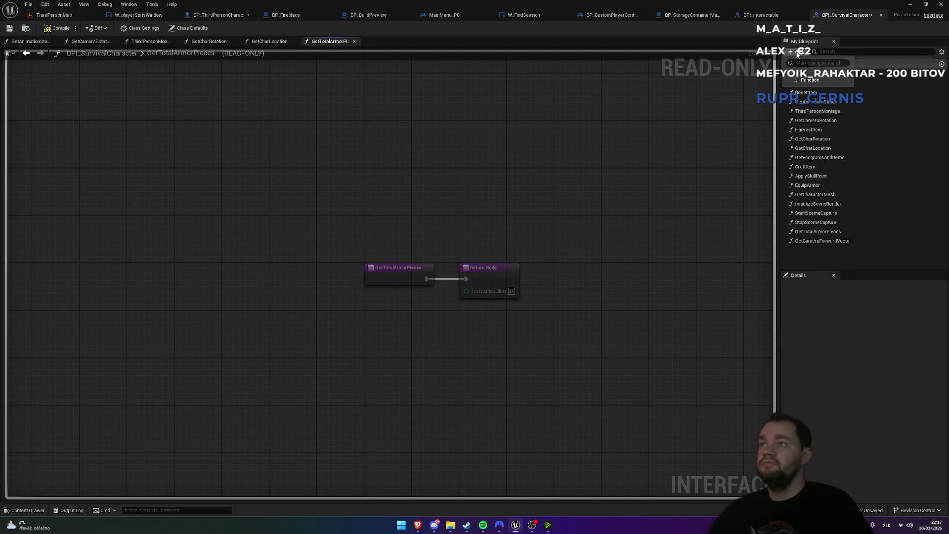
click(806, 79)
text(GetPla)
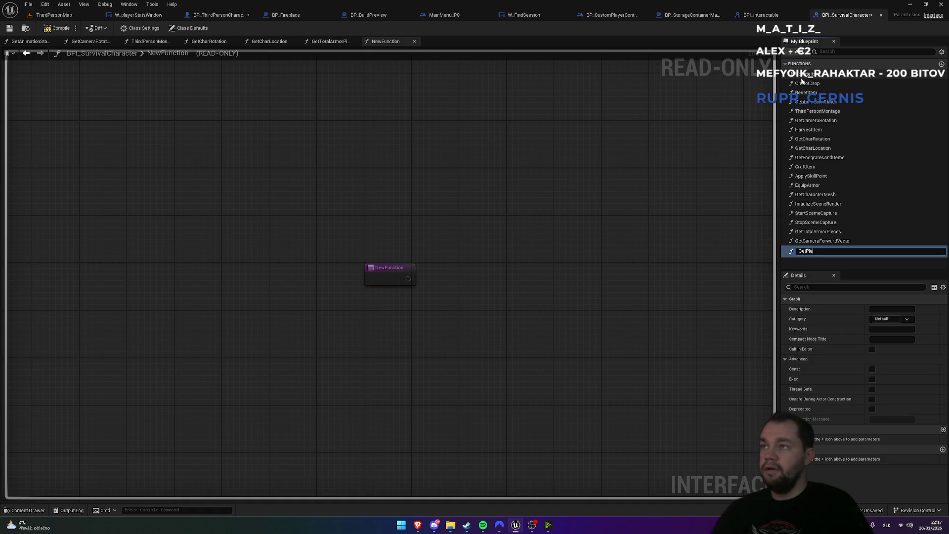
text(yController)
key(Return)
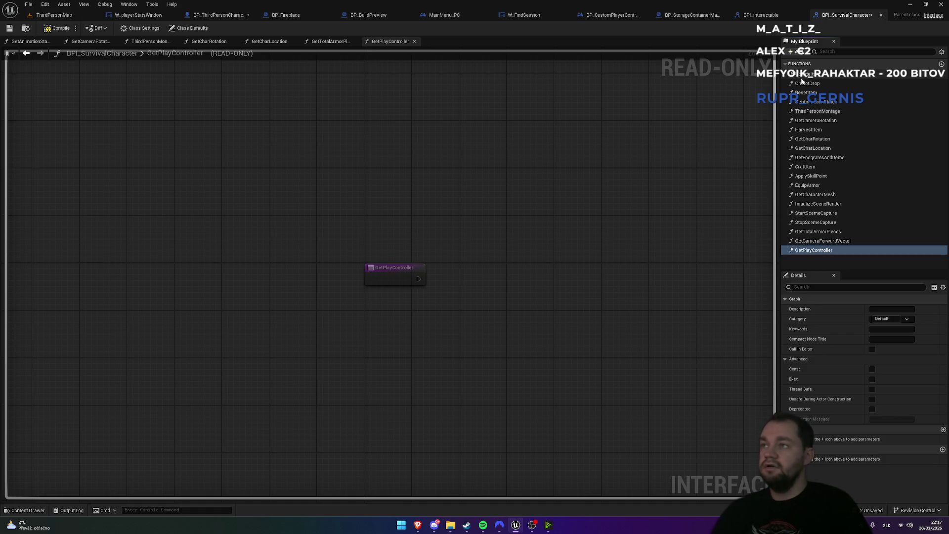
Give GetPlayController a Controller-type output named Controller
click(943, 450)
click(890, 459)
click(817, 459)
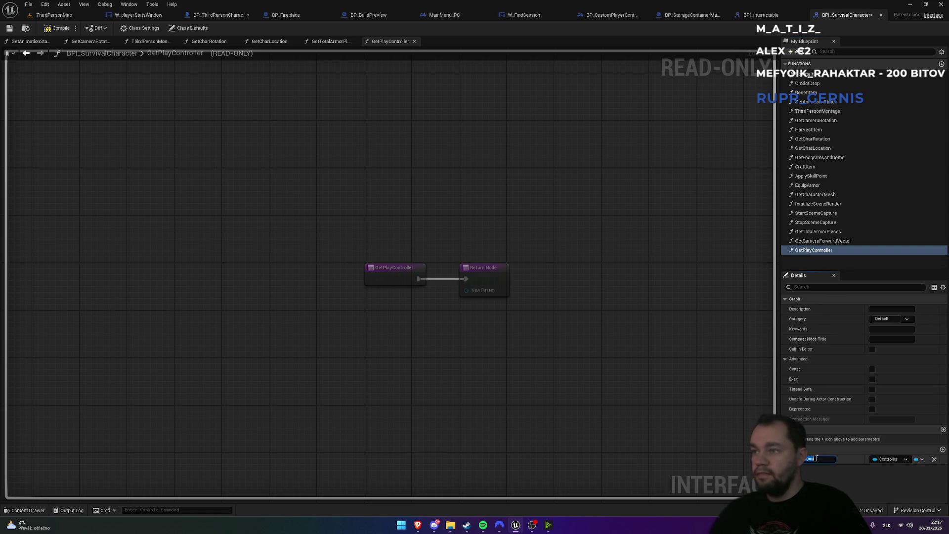
text(Controller)
key(Return)
click(218, 15)
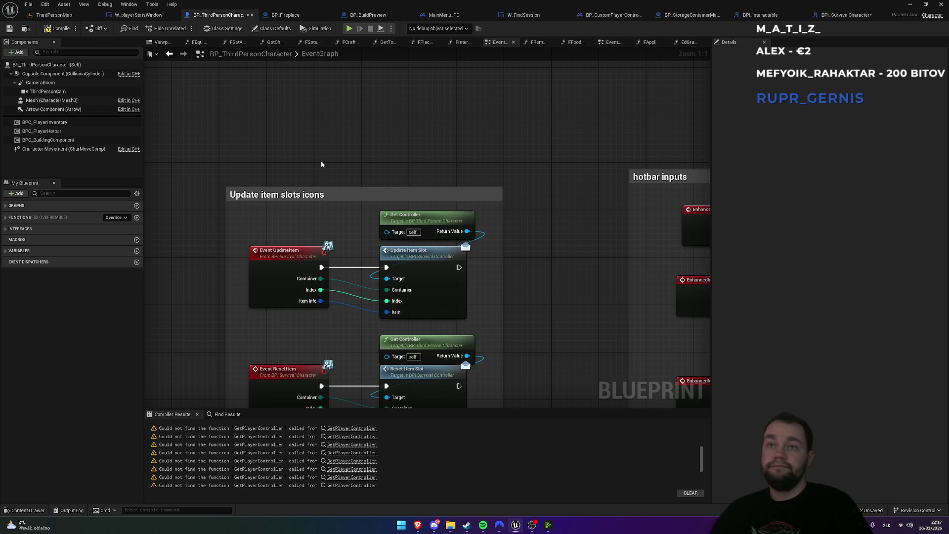
Search My Blueprint's interfaces for 'control' and open the Get Controller function graph
click(6, 229)
click(50, 193)
text(controll)
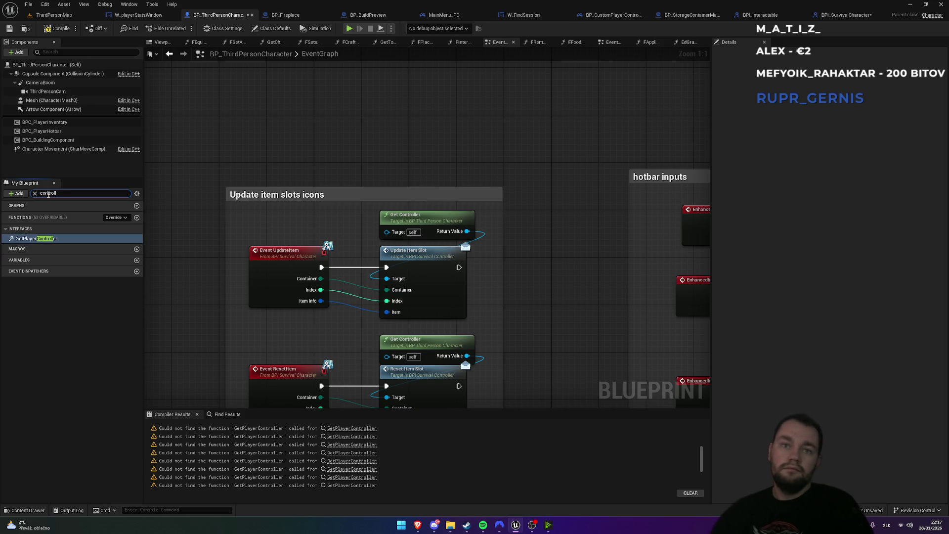
click(39, 240)
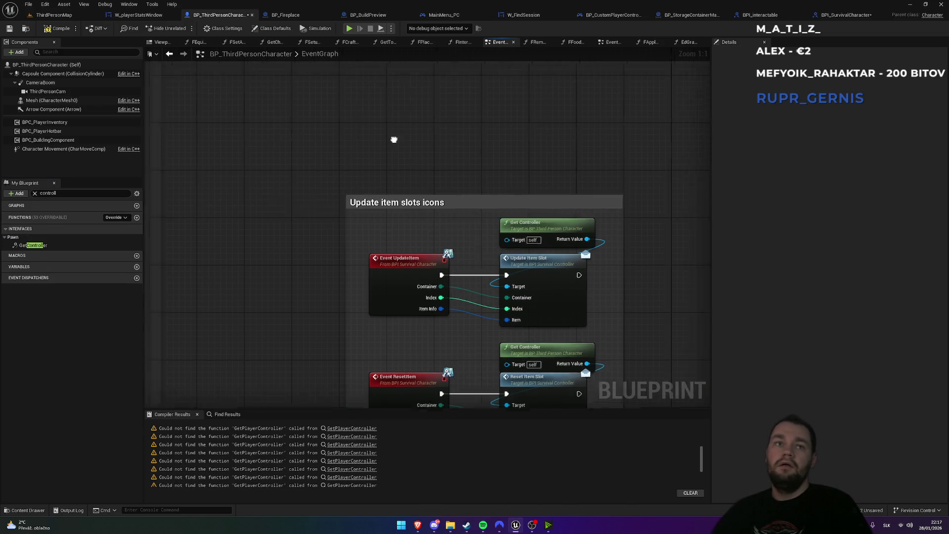
double_click(53, 248)
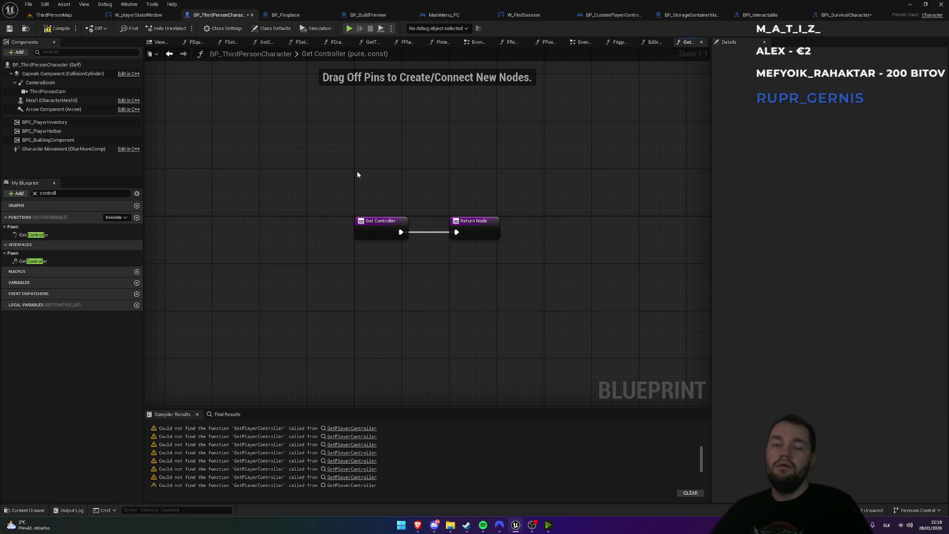
Compile, then undo the Get Controller override that caused the error
mouse_move(351, 172)
mouse_down()
mouse_move(361, 194)
mouse_move(474, 265)
mouse_up()
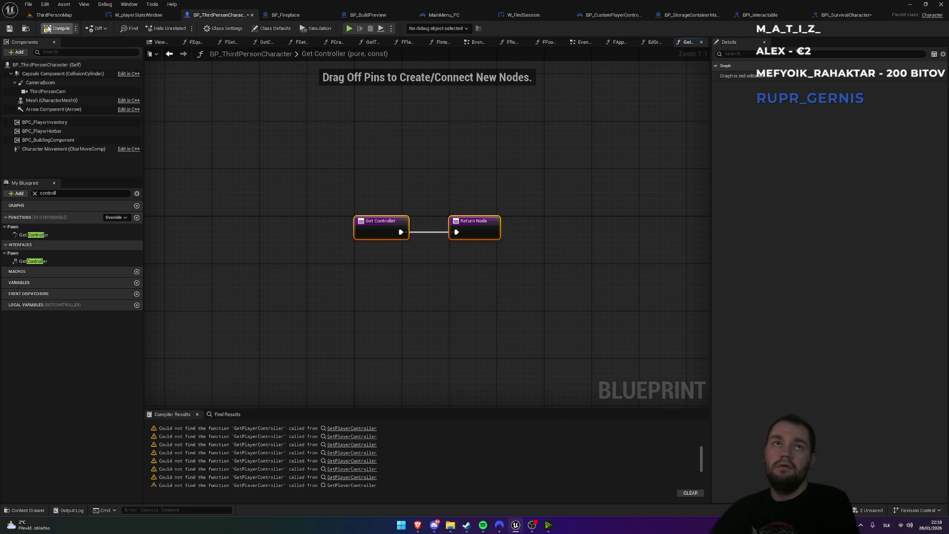
click(58, 31)
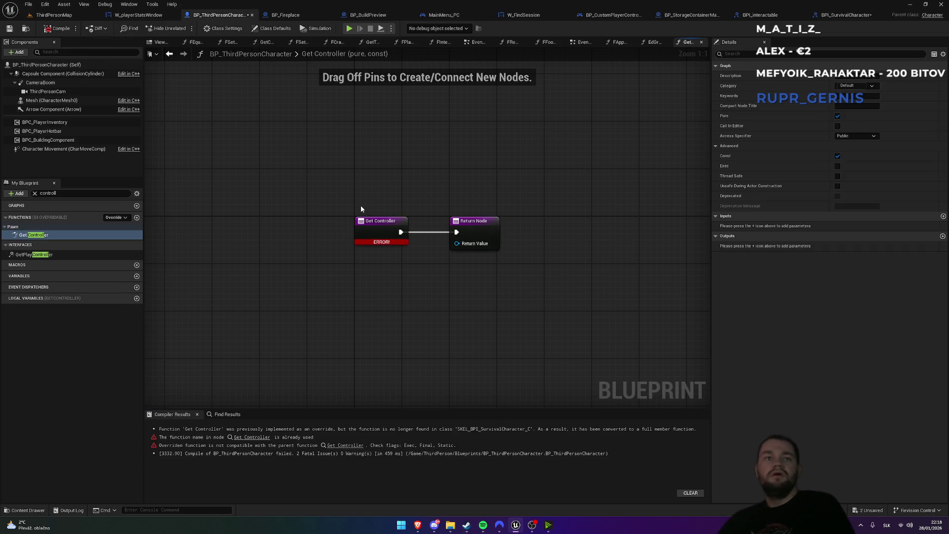
click(345, 447)
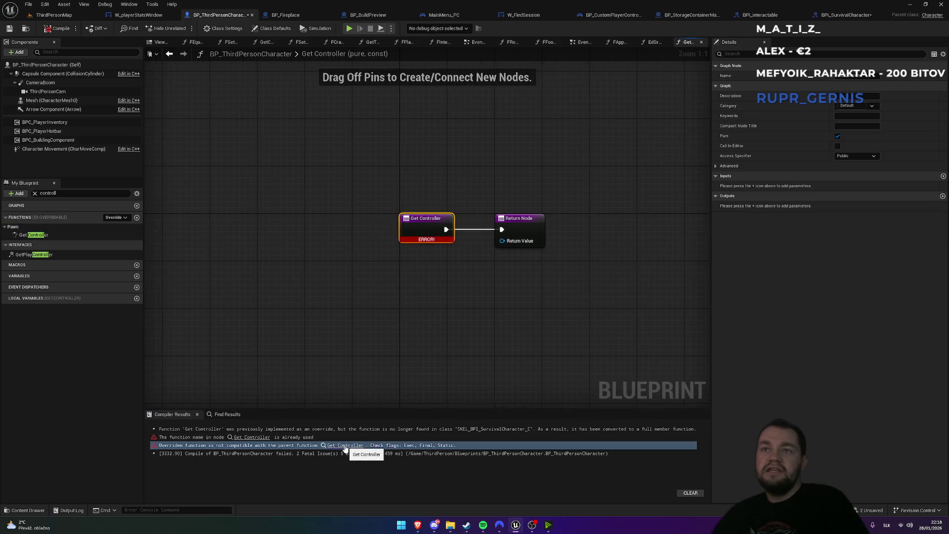
key(ctrl+z)
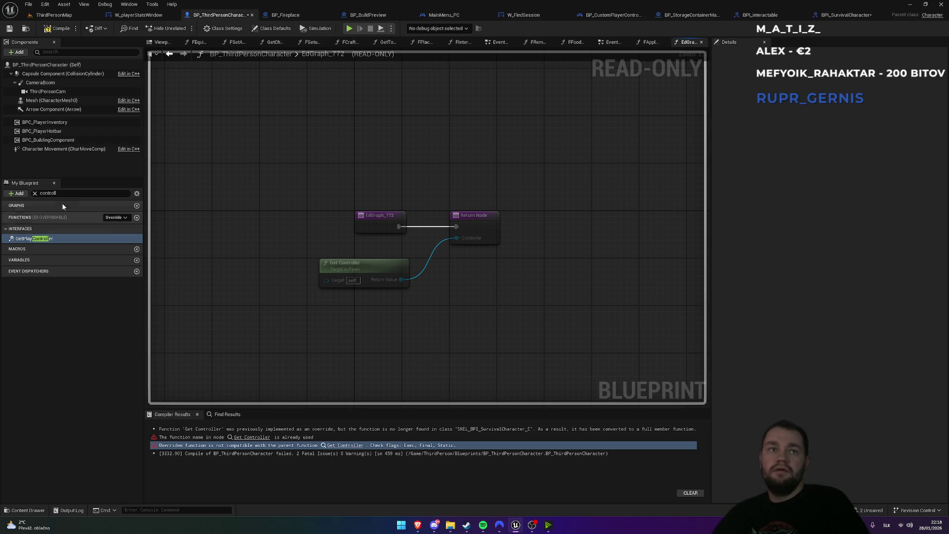
Close the open graph tabs, save BP_ThirdPersonCharacter and recompile it successfully
click(702, 43)
middle_click(170, 43)
middle_click(170, 43)
middle_click(170, 43)
middle_click(170, 43)
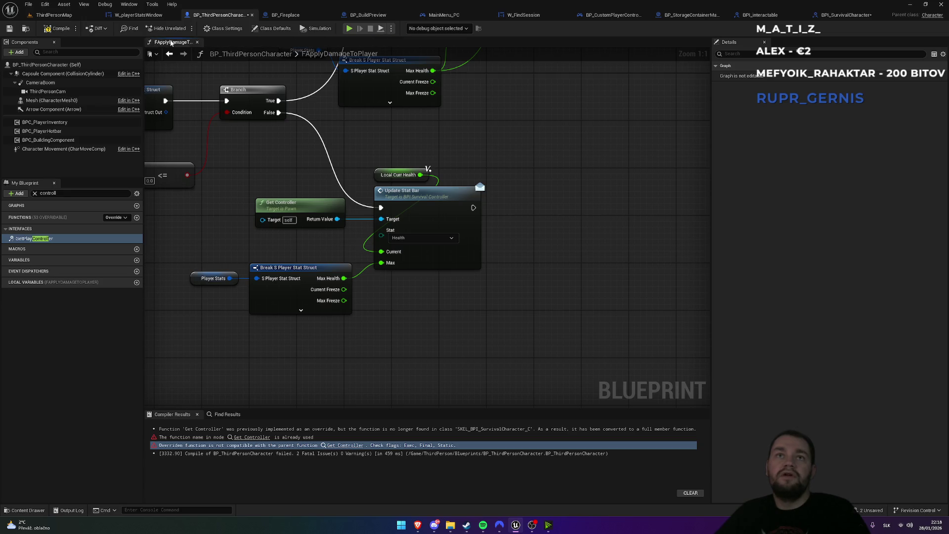
middle_click(171, 43)
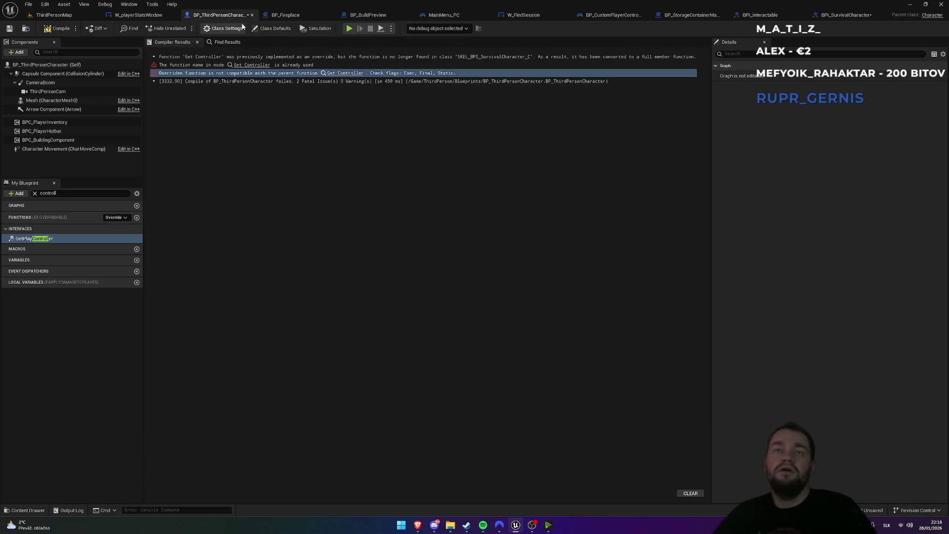
key(ctrl+s)
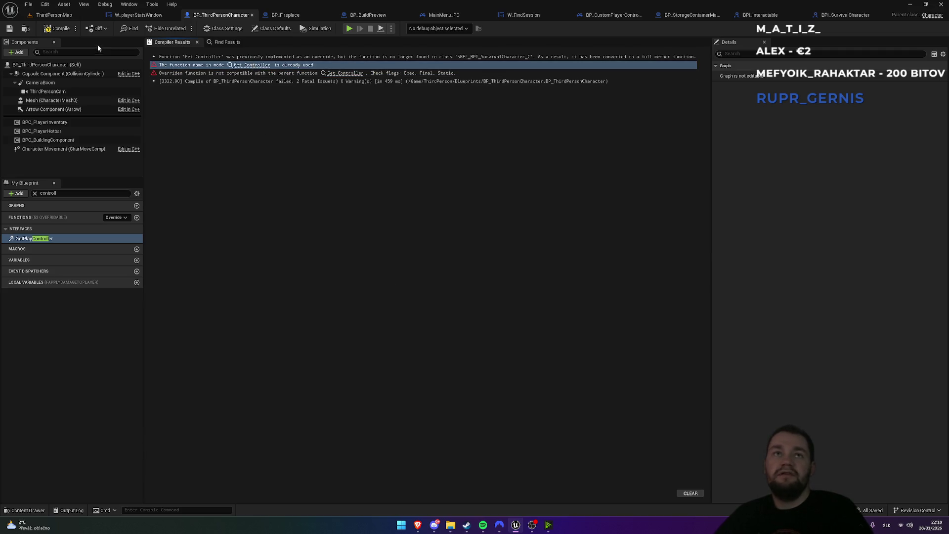
click(61, 30)
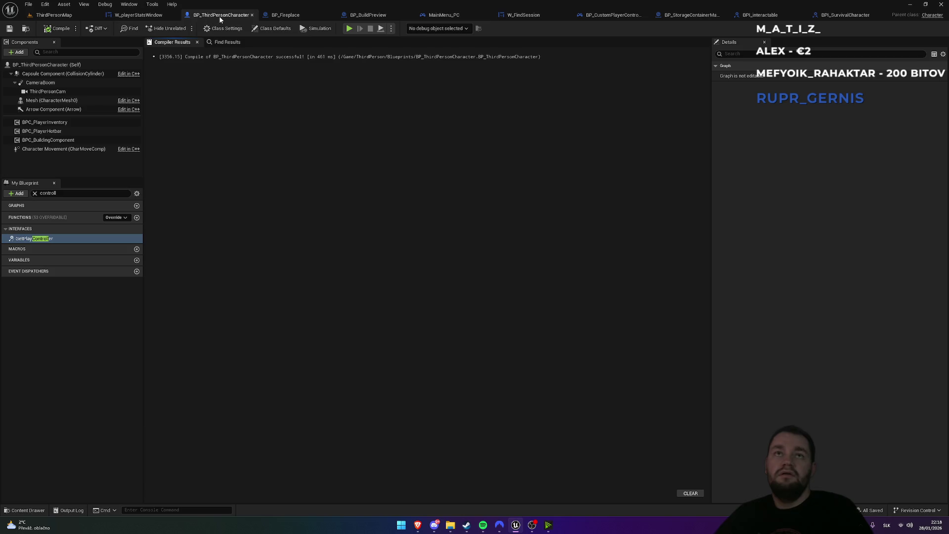
click(847, 15)
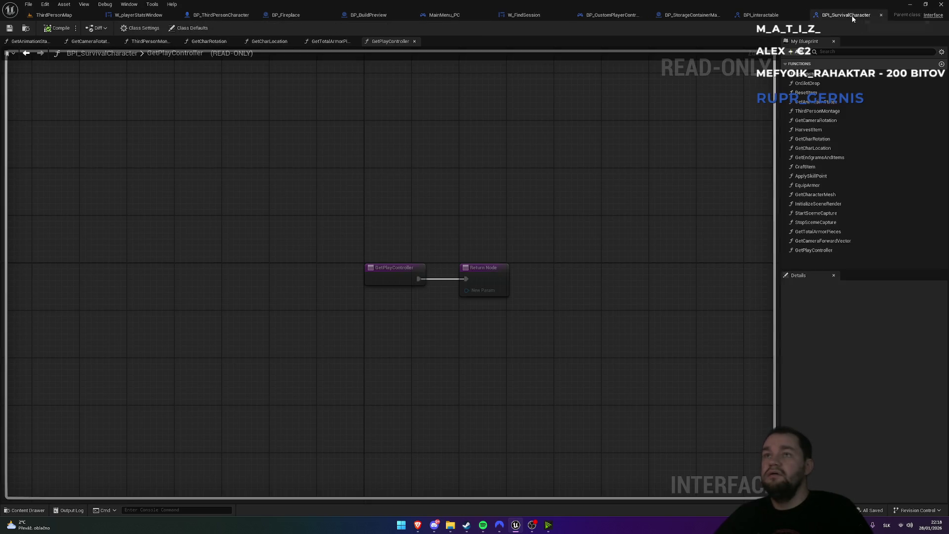
click(221, 14)
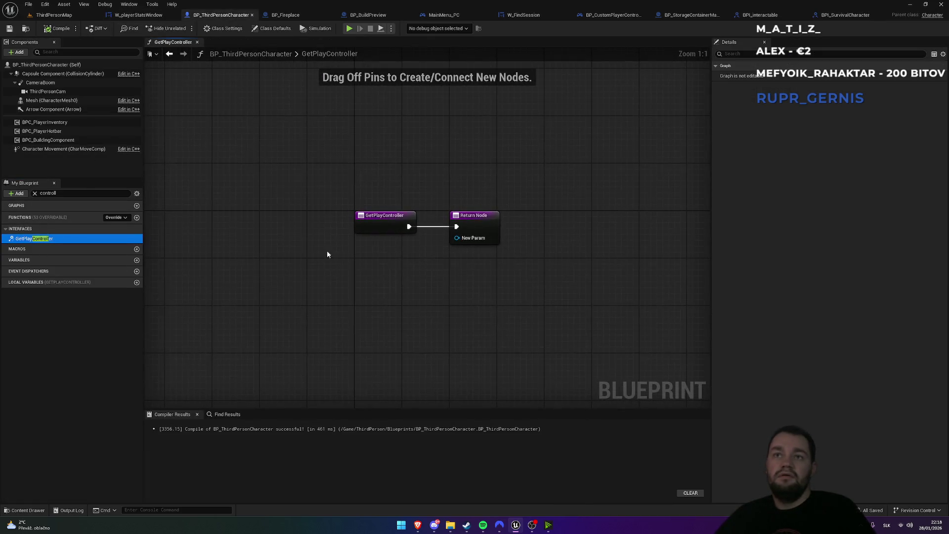
Add a Get Controller node feeding GetPlayController's return and compile
right_click(339, 300)
text(get)
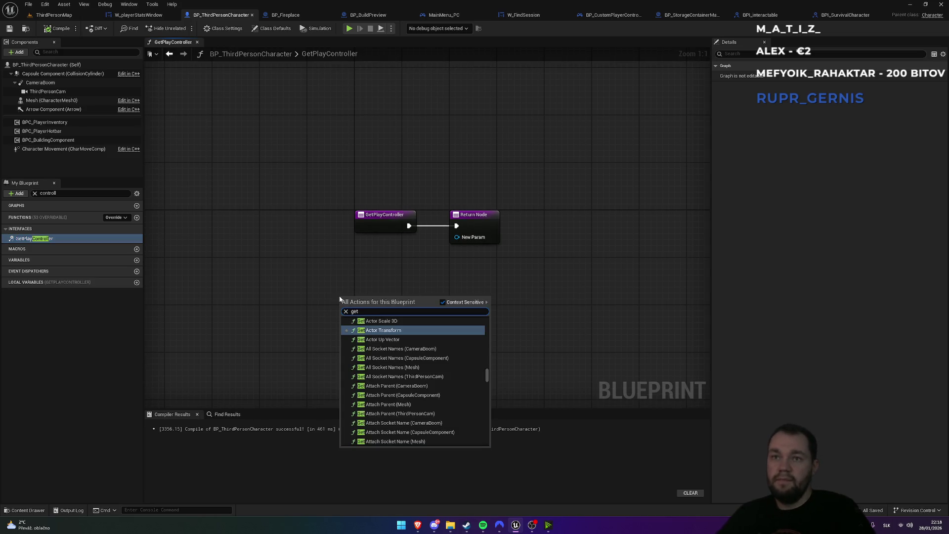
text(controller)
key(Return)
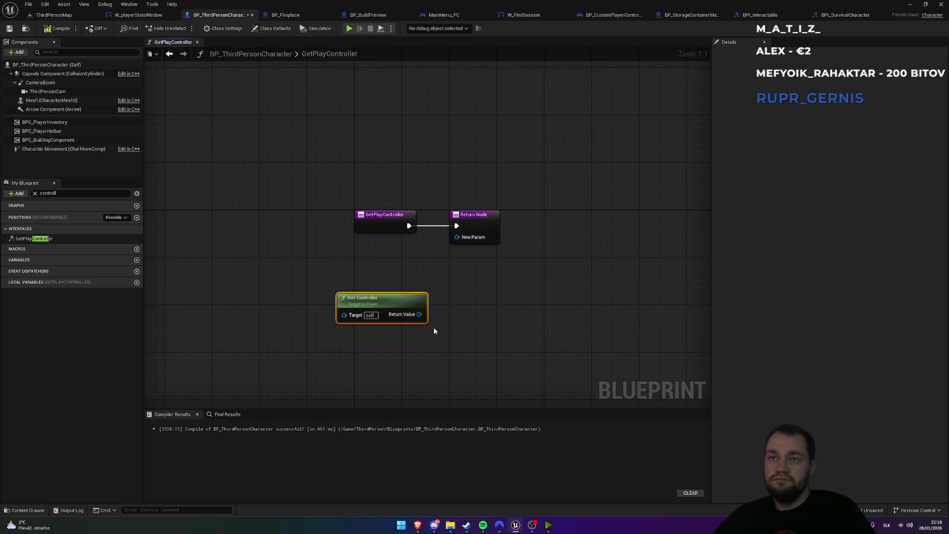
drag(418, 319, 469, 238)
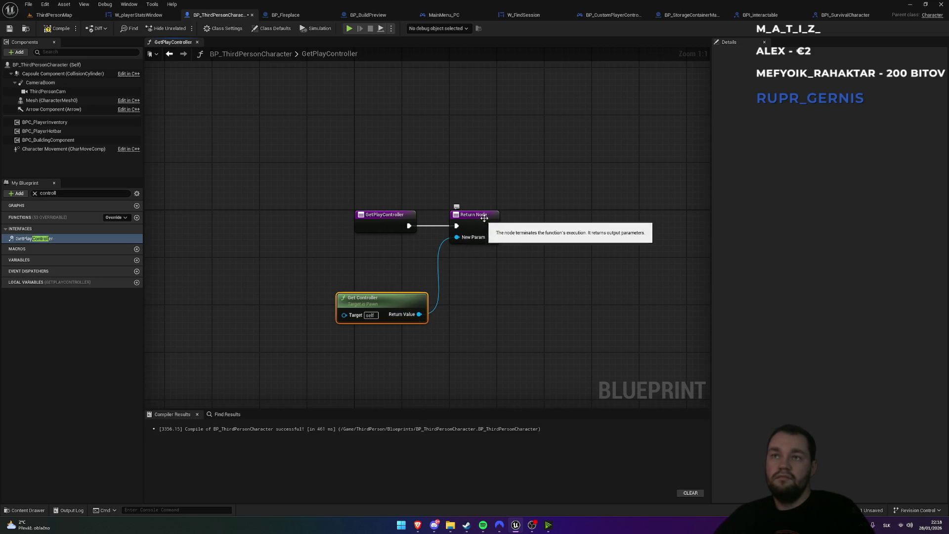
click(51, 29)
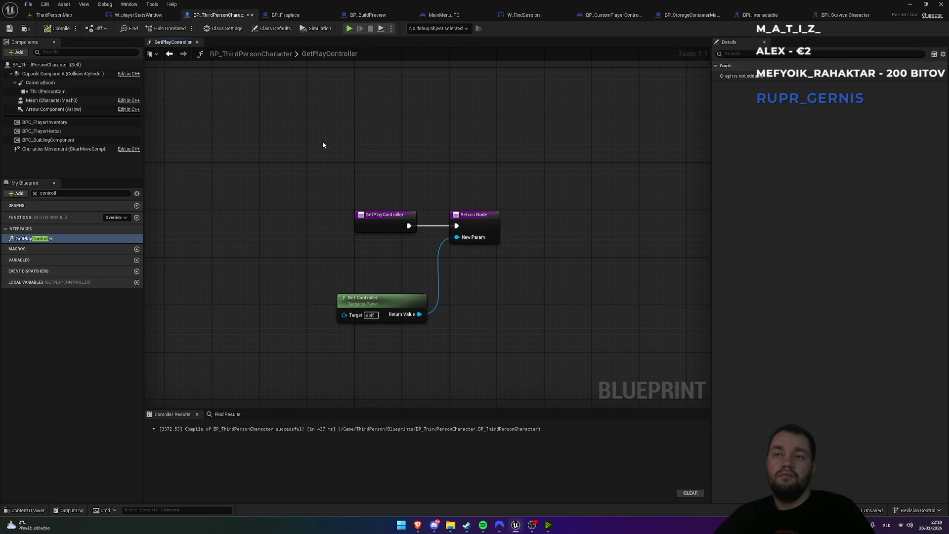
click(477, 224)
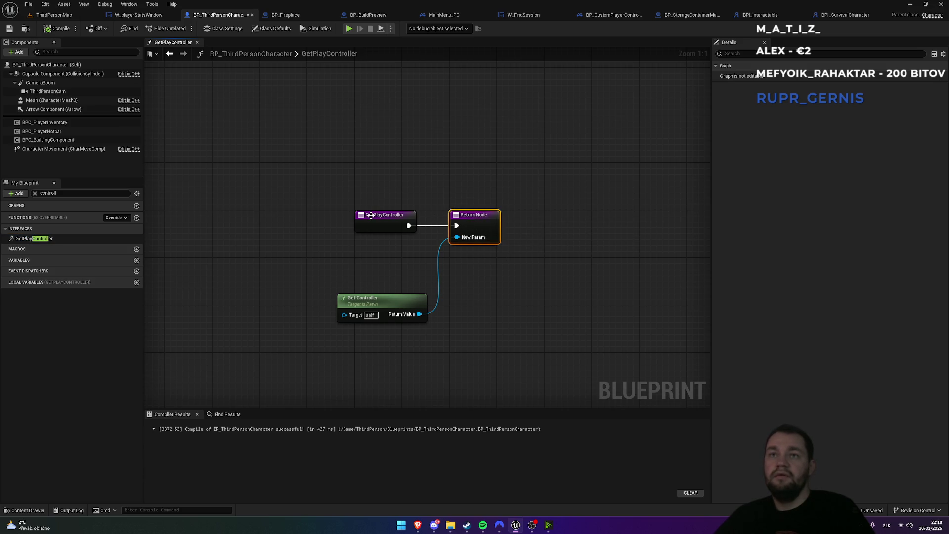
In BPI_SurvivalCharacter, rename the GetPlayController output to Controller and compile
click(841, 15)
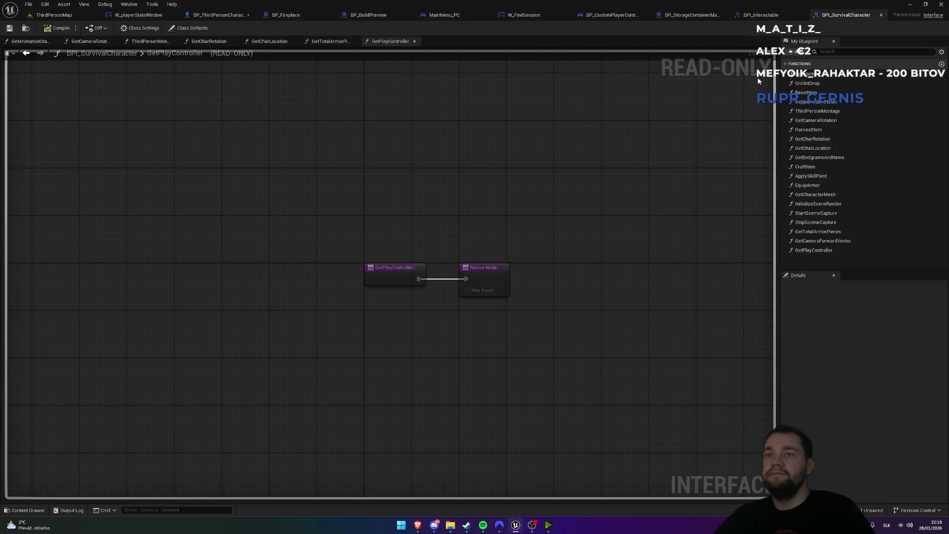
click(491, 279)
double_click(810, 400)
text(Controller)
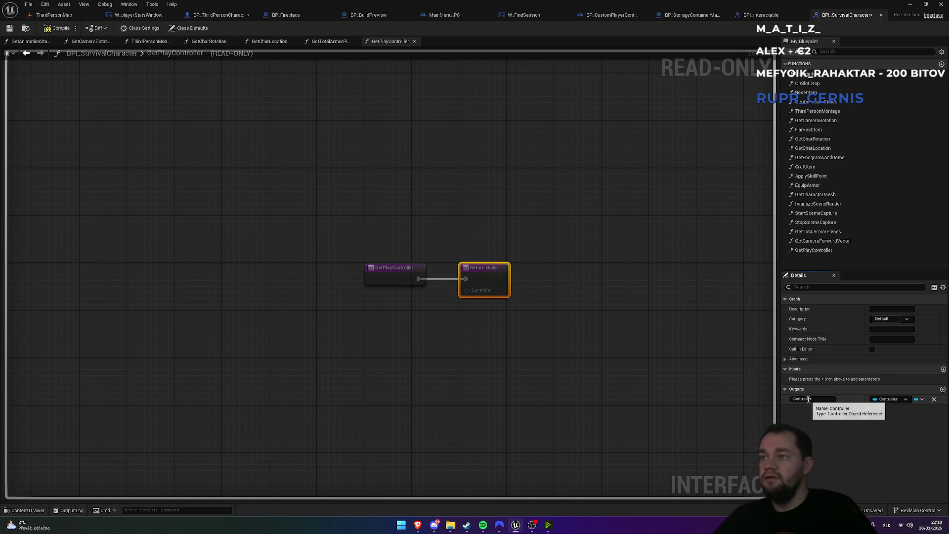
key(Return)
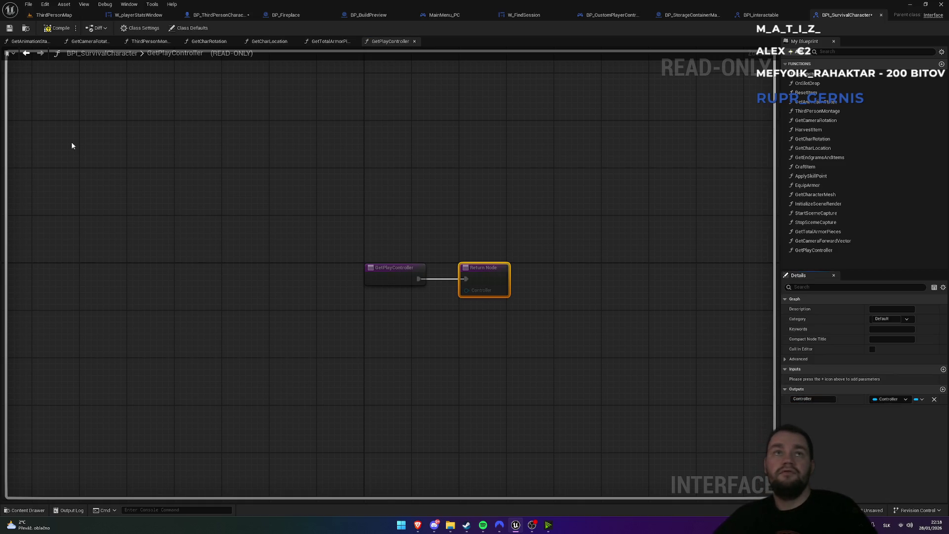
click(56, 28)
Reconnect Get Controller's Return Value to the Return Node's Controller pin and reposition the node
click(150, 16)
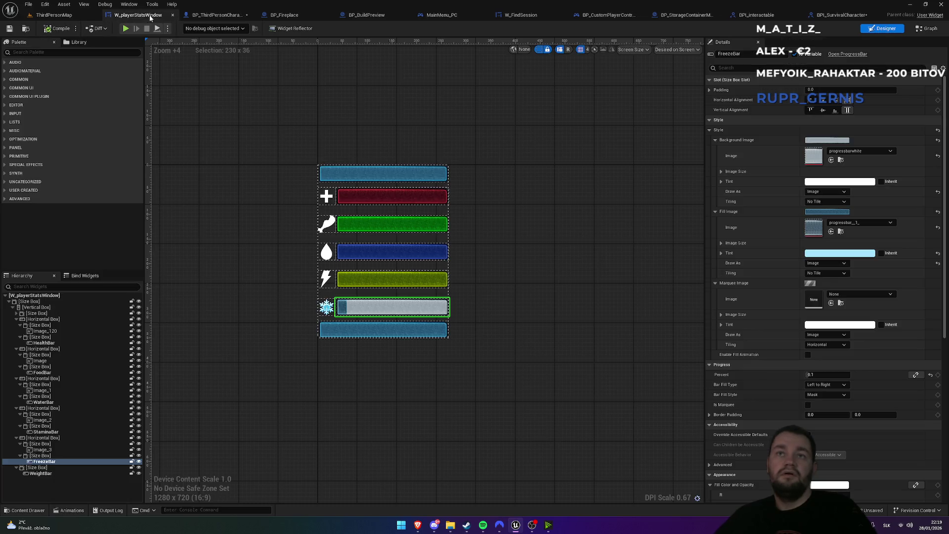
click(212, 15)
drag(441, 264, 457, 237)
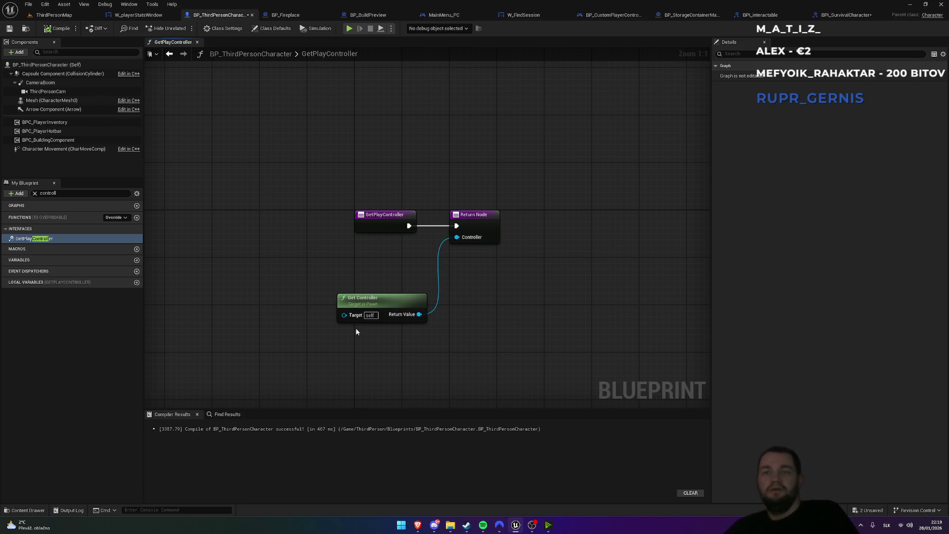
drag(387, 311, 375, 279)
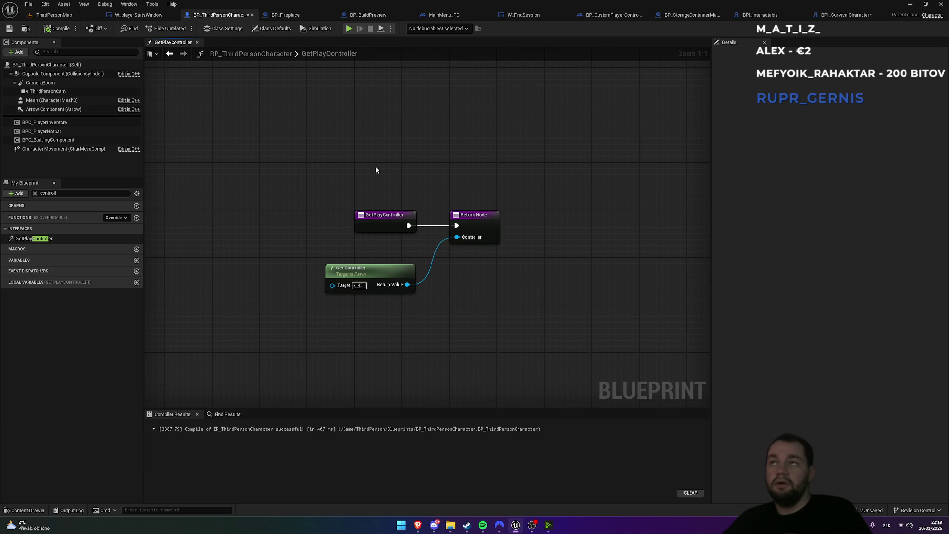
click(843, 16)
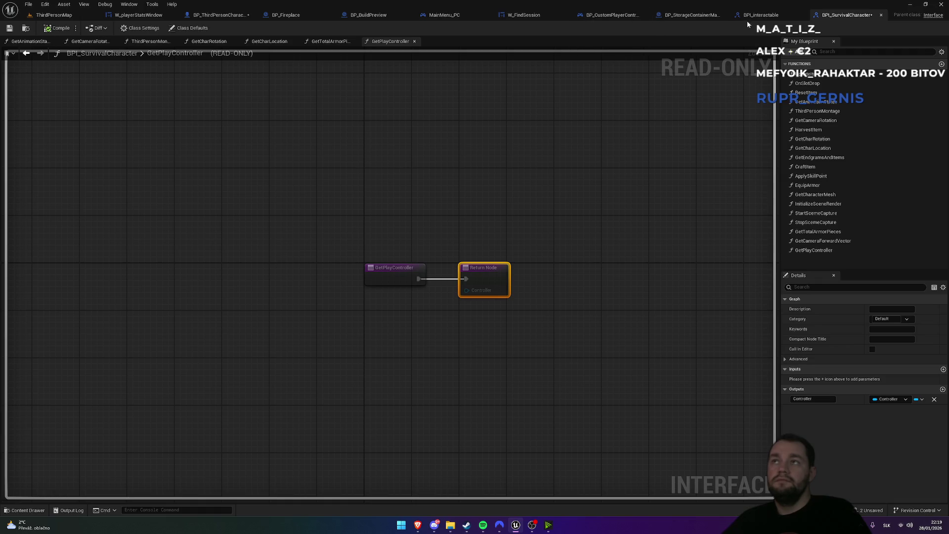
Close the unused interface, blueprint and widget tabs
click(764, 19)
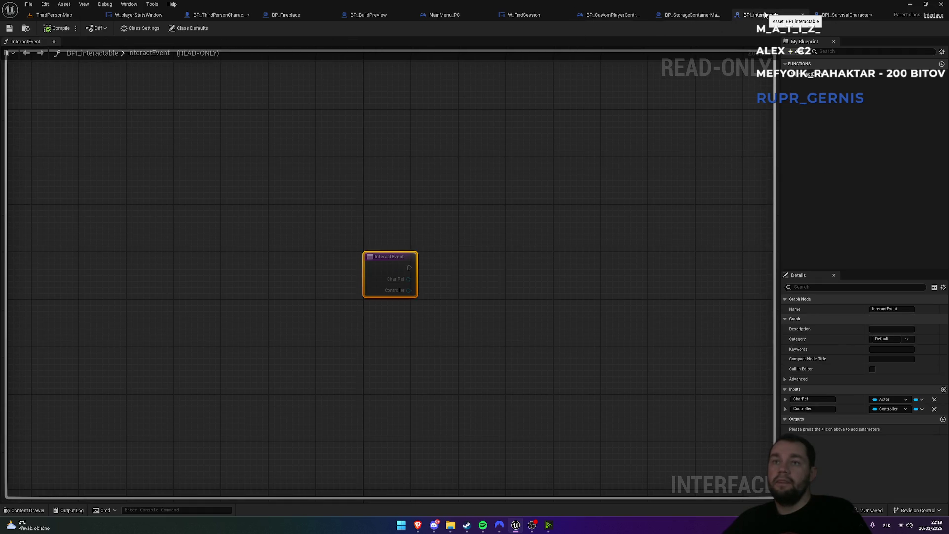
middle_click(765, 15)
click(706, 18)
middle_click(702, 17)
click(626, 17)
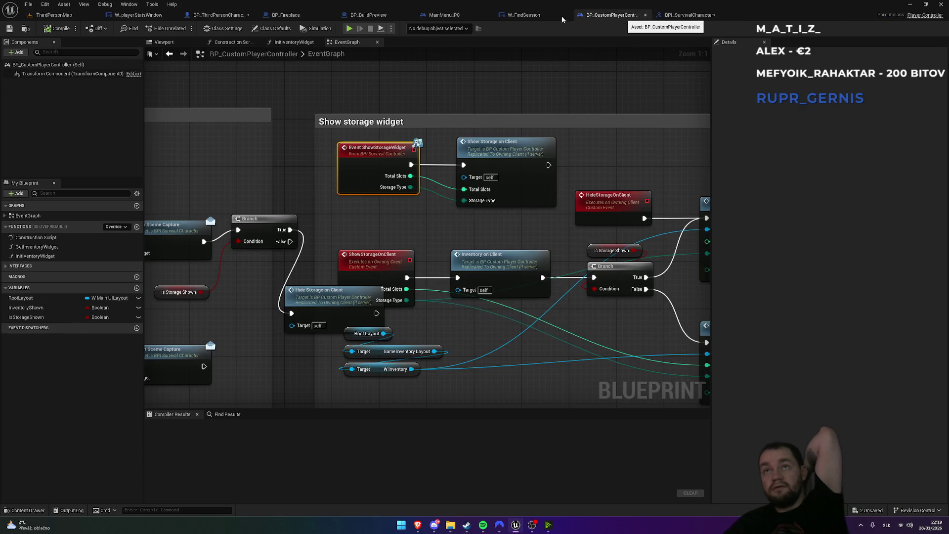
middle_click(579, 16)
middle_click(539, 15)
middle_click(455, 15)
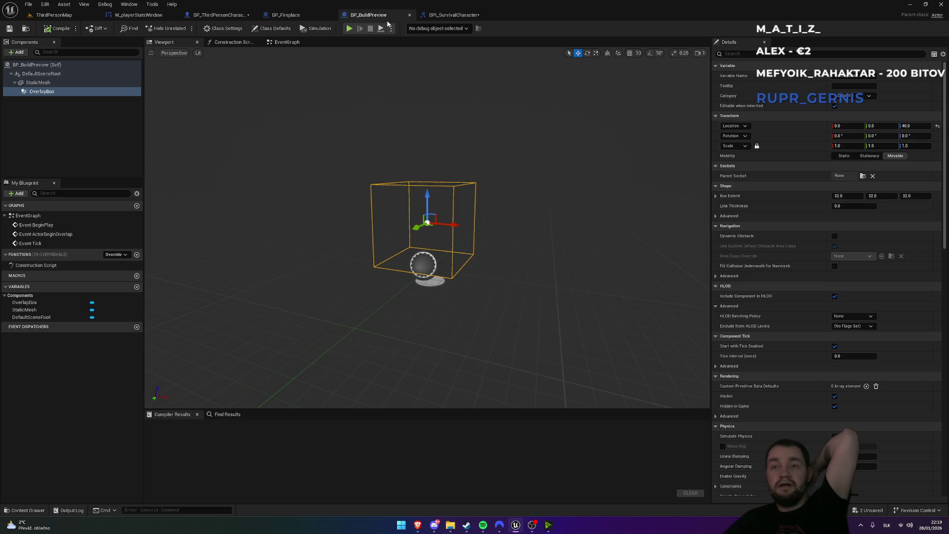
middle_click(359, 16)
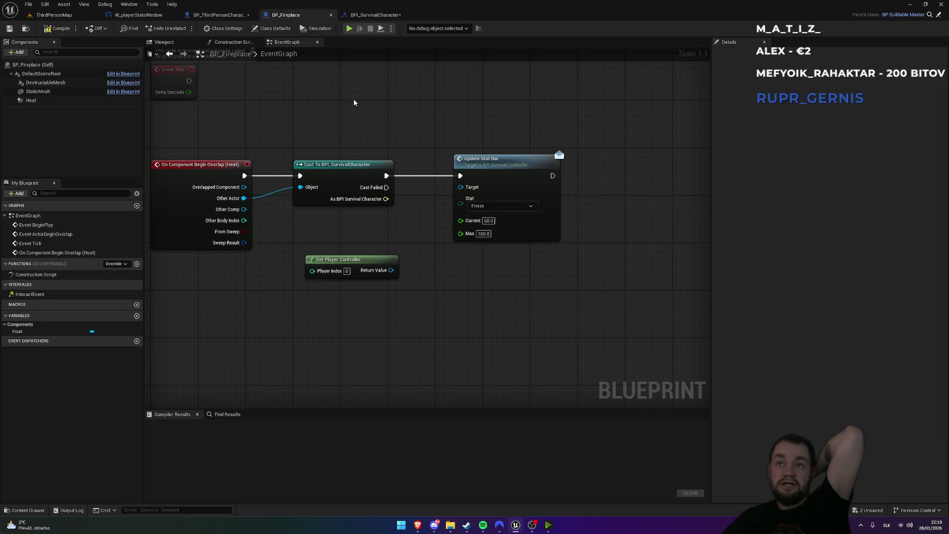
In BP_Fireplace, replace Get Player Controller with Get Play Controller feeding Update Stat Bar, then Play
click(356, 267)
key(Delete)
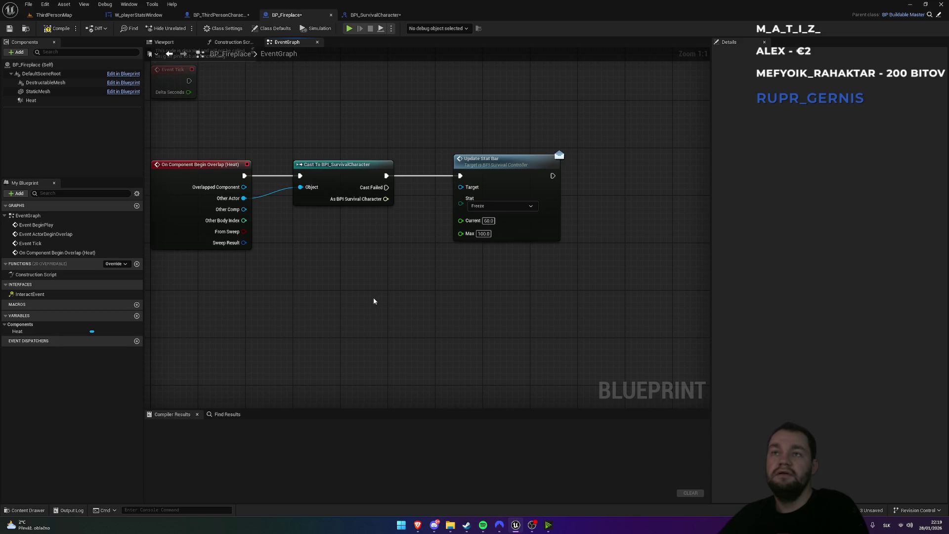
drag(386, 199, 379, 275)
text(get play)
click(417, 321)
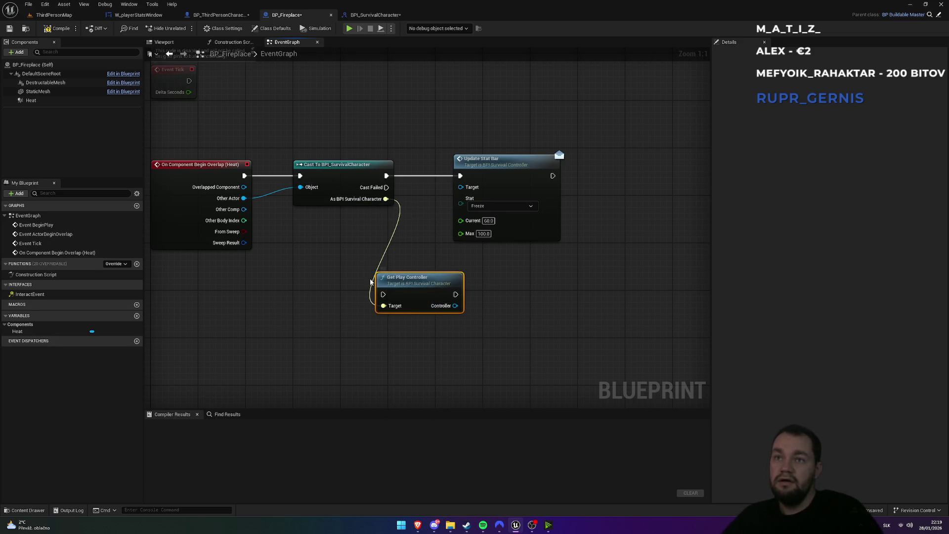
drag(455, 306, 461, 187)
mouse_move(381, 292)
mouse_down()
mouse_move(402, 200)
mouse_move(387, 176)
mouse_up()
drag(453, 297, 460, 176)
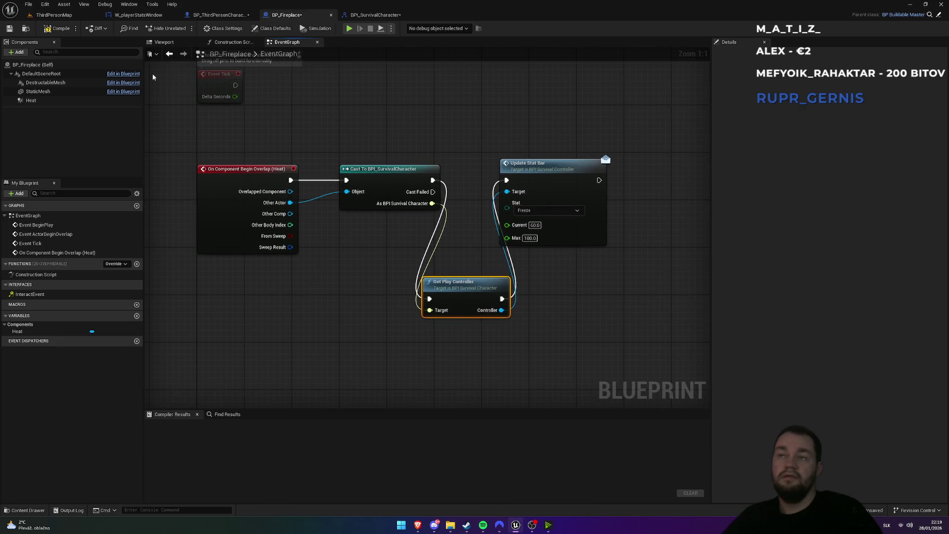
click(65, 16)
click(185, 29)
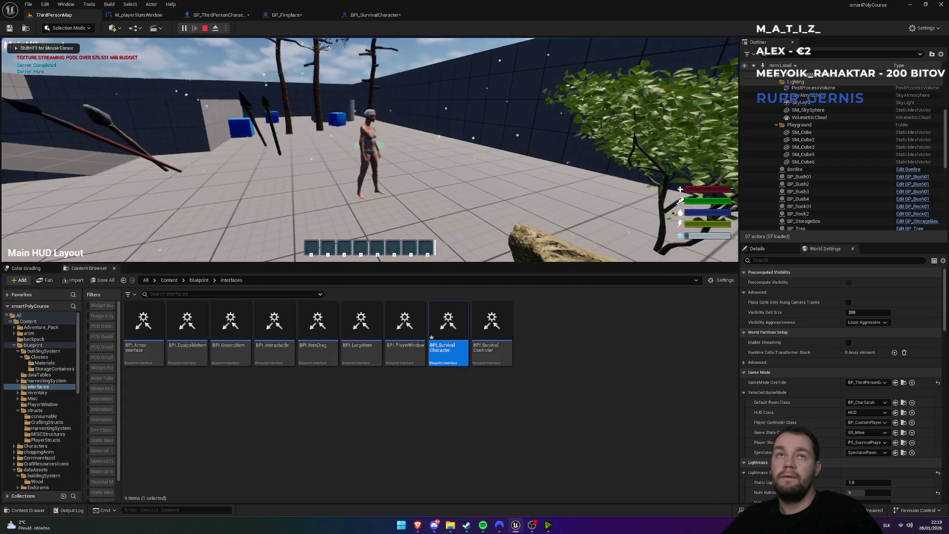
Walk the character toward the campfire in play mode, stop, and review the Message Log
key(w)
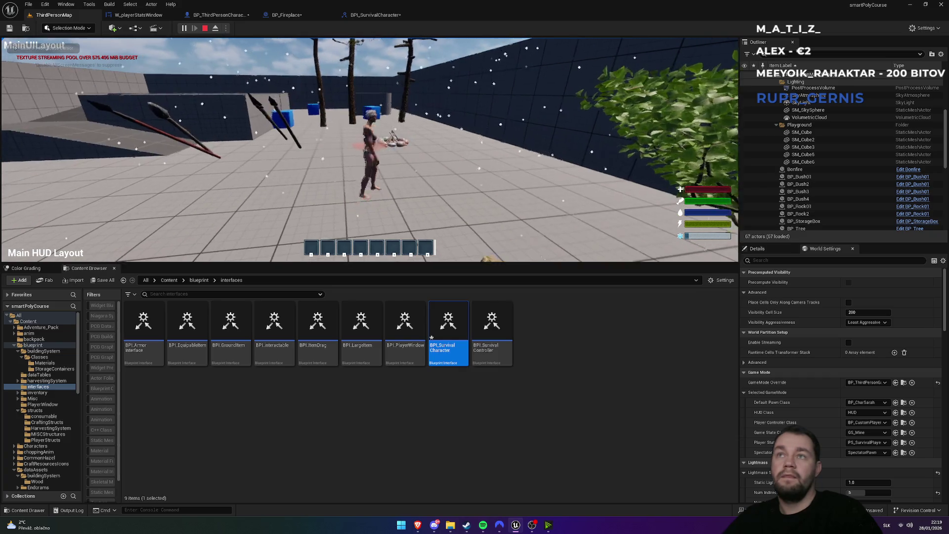
key(F11)
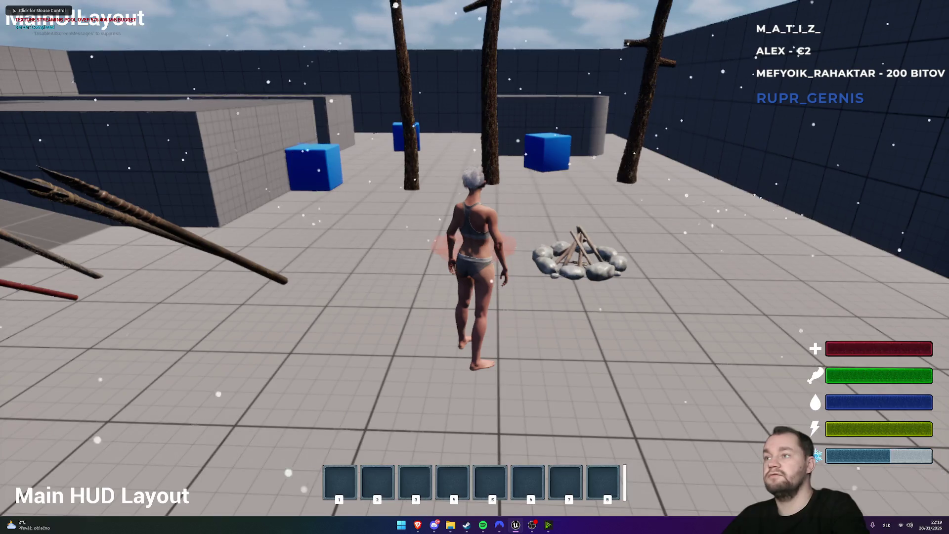
key(Escape)
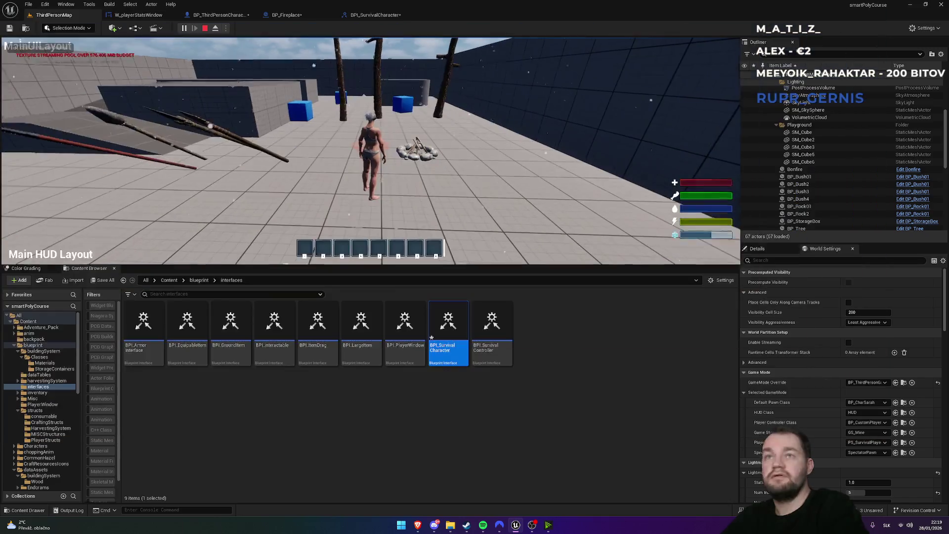
drag(167, 415, 283, 419)
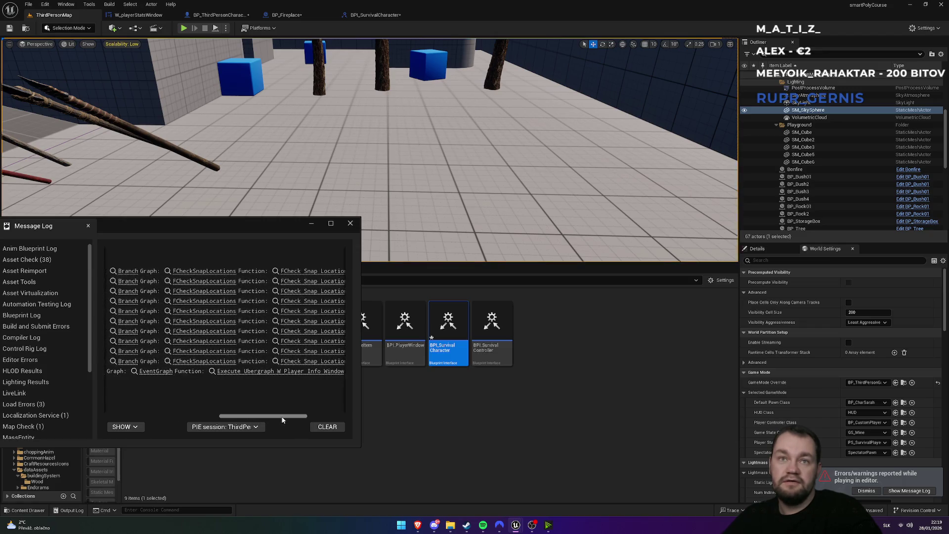
click(351, 223)
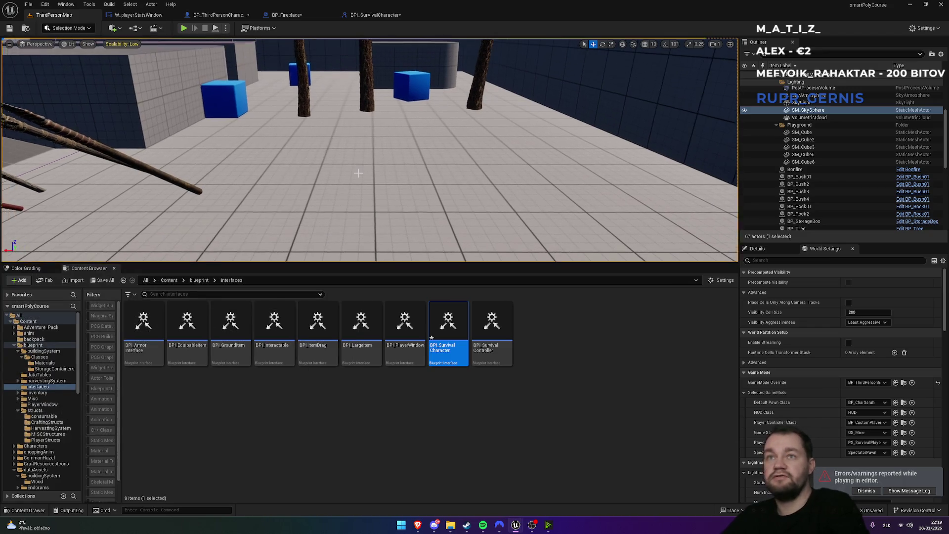
Play again to the campfire, stop, and inspect the Accessed None error in UpdateStatWidget
key(F11)
key(alt+p)
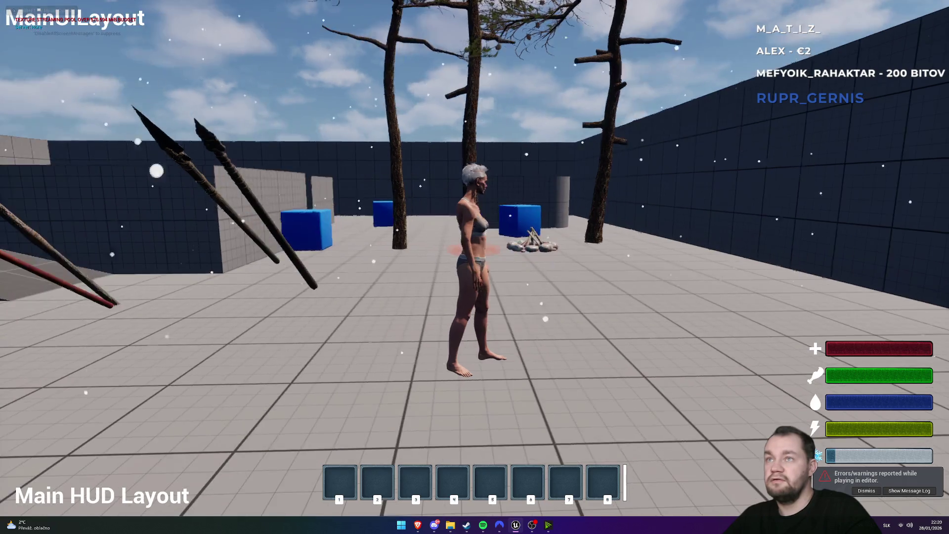
key(w)
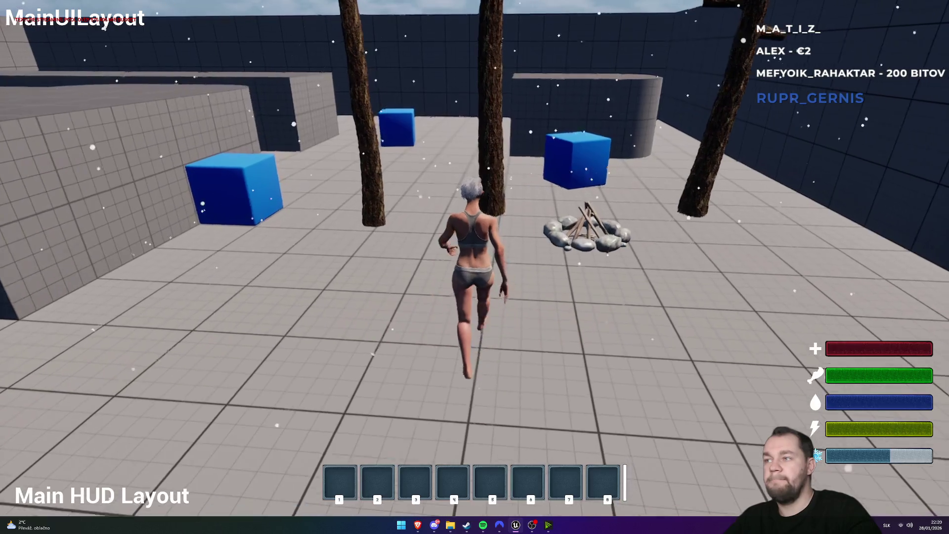
key(Escape)
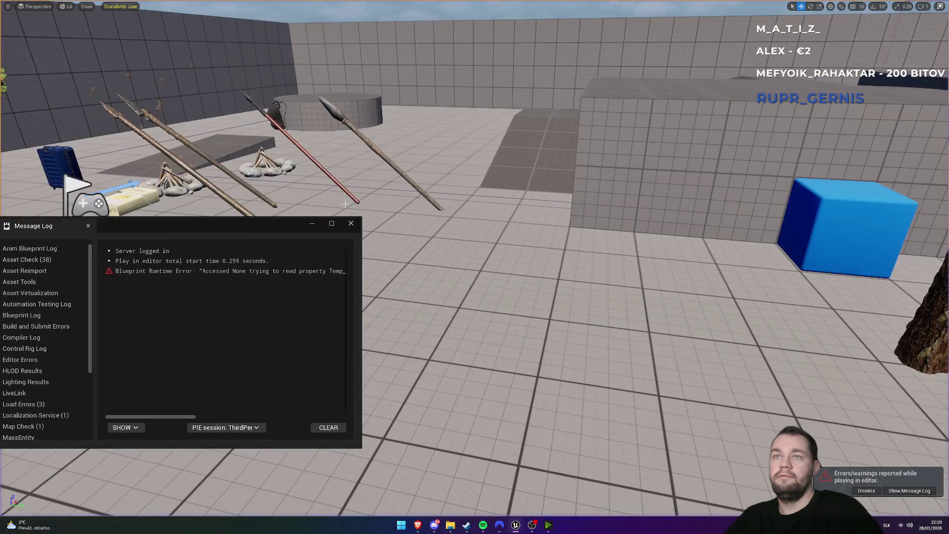
mouse_move(170, 416)
mouse_down()
mouse_move(253, 429)
mouse_move(334, 425)
mouse_move(198, 420)
mouse_move(238, 418)
mouse_up()
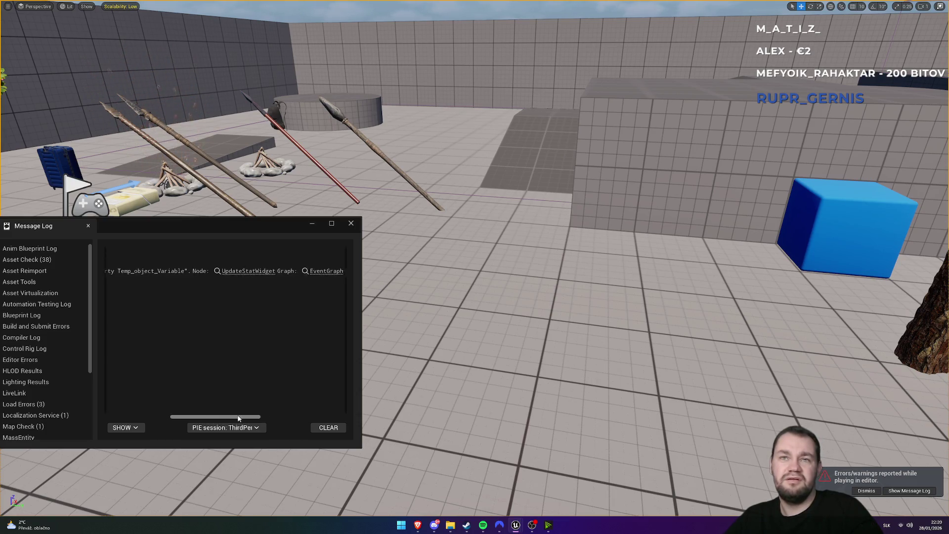